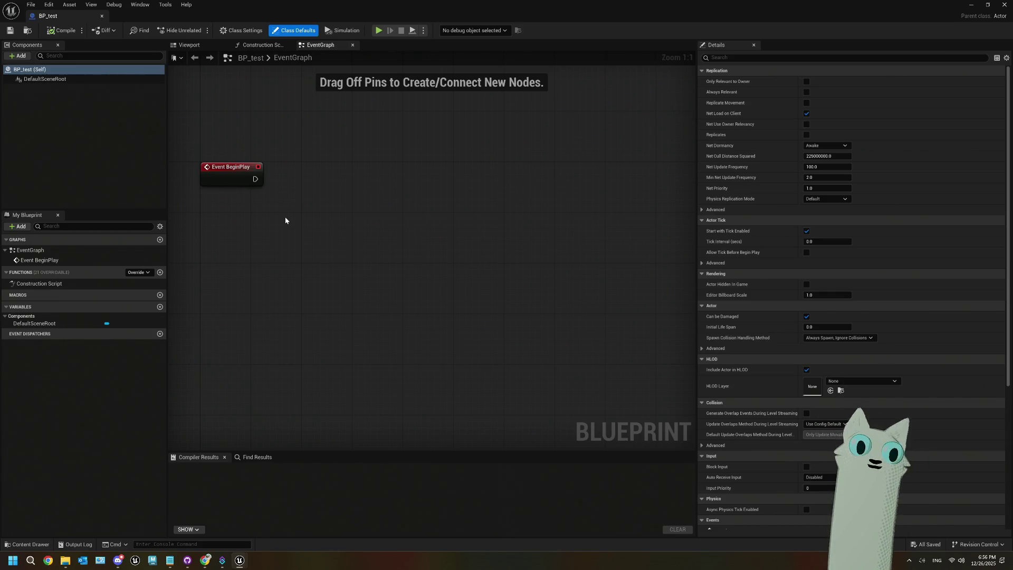
- Add a Connect to WebSocket server node to BP_test, then delete it again
right_click(285, 219)
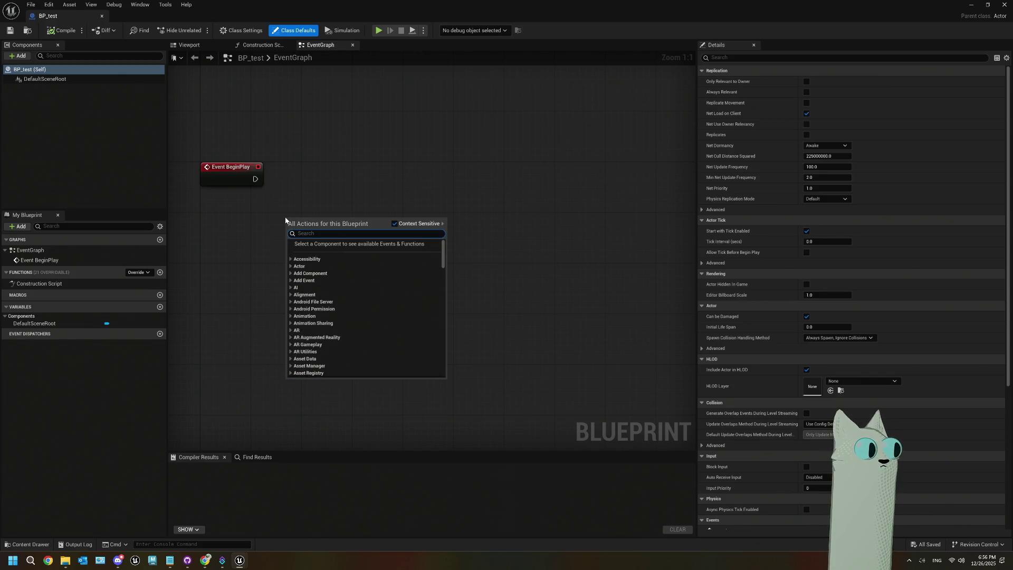
text(se)
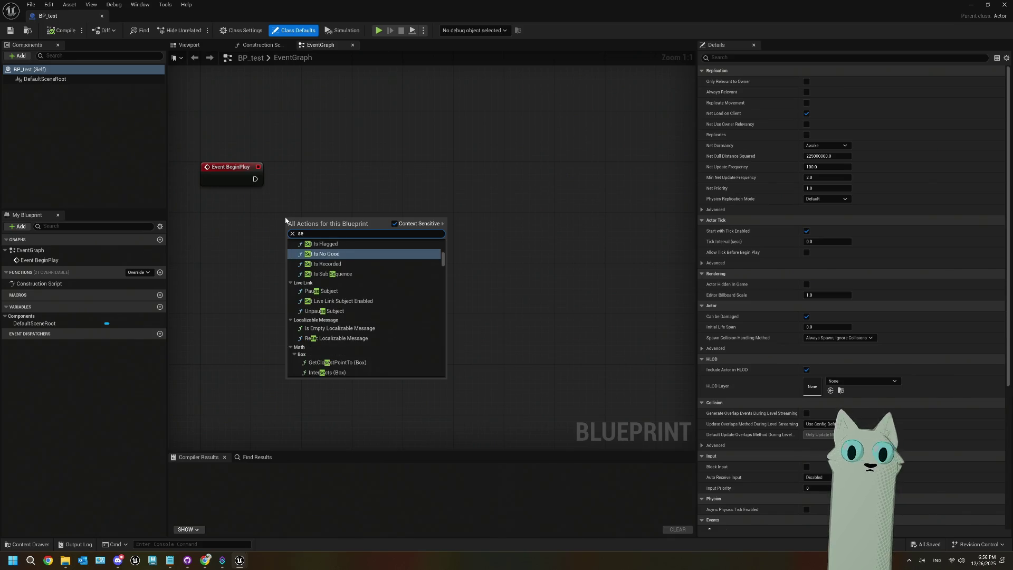
key(BackSpace)
key(BackSpace)
text(server)
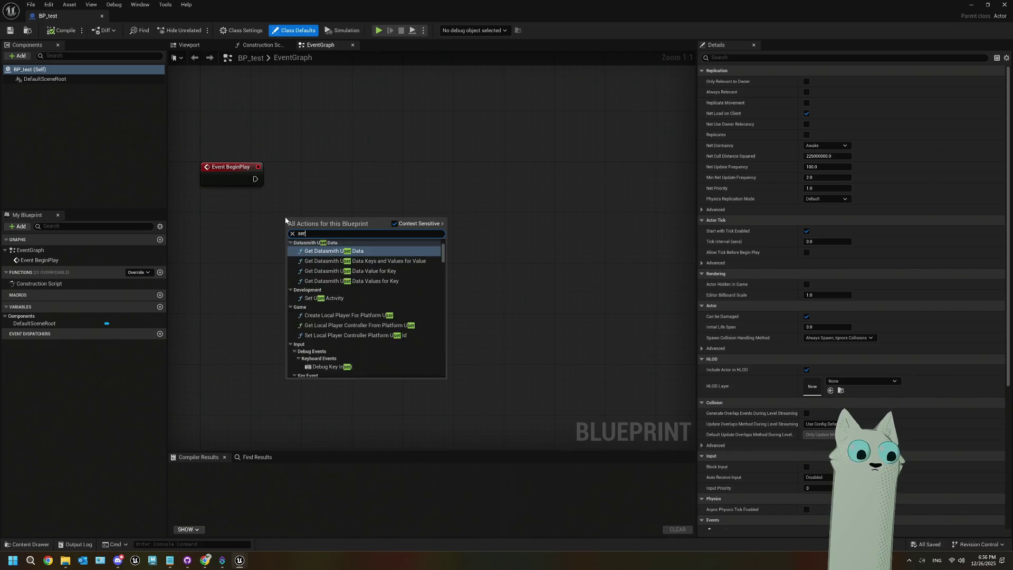
scroll(down, 3)
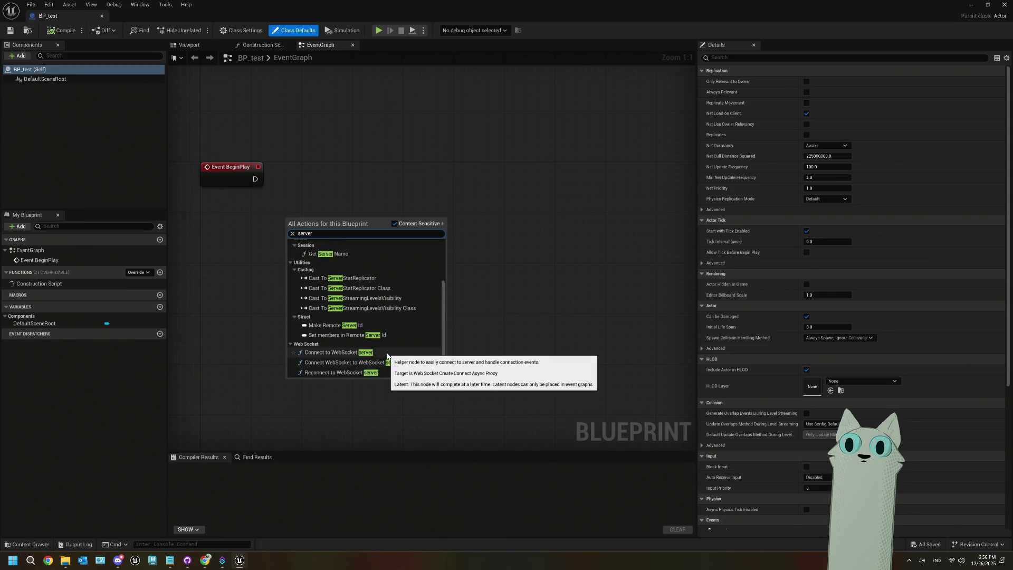
click(369, 352)
drag(339, 226, 351, 182)
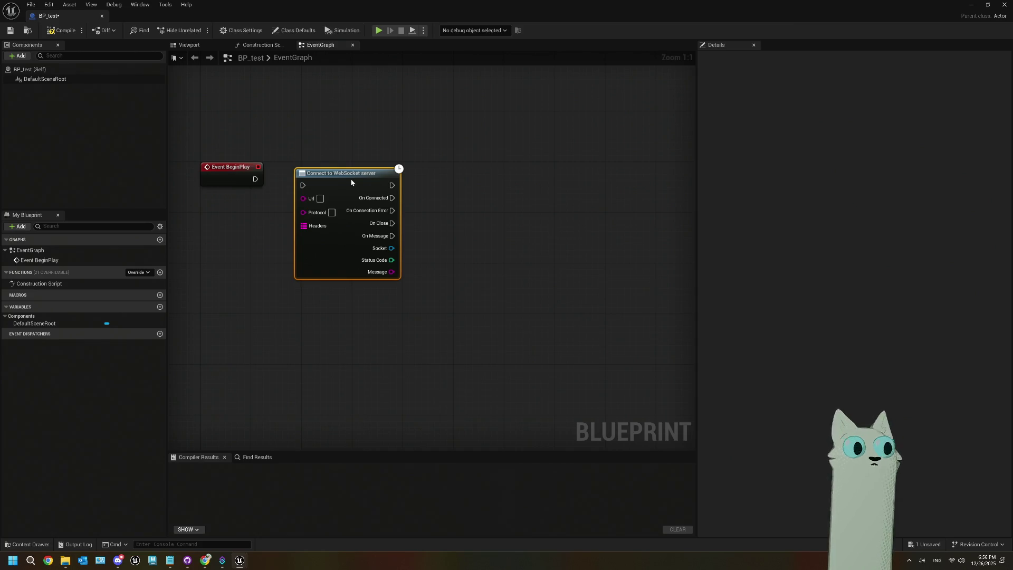
key(Delete)
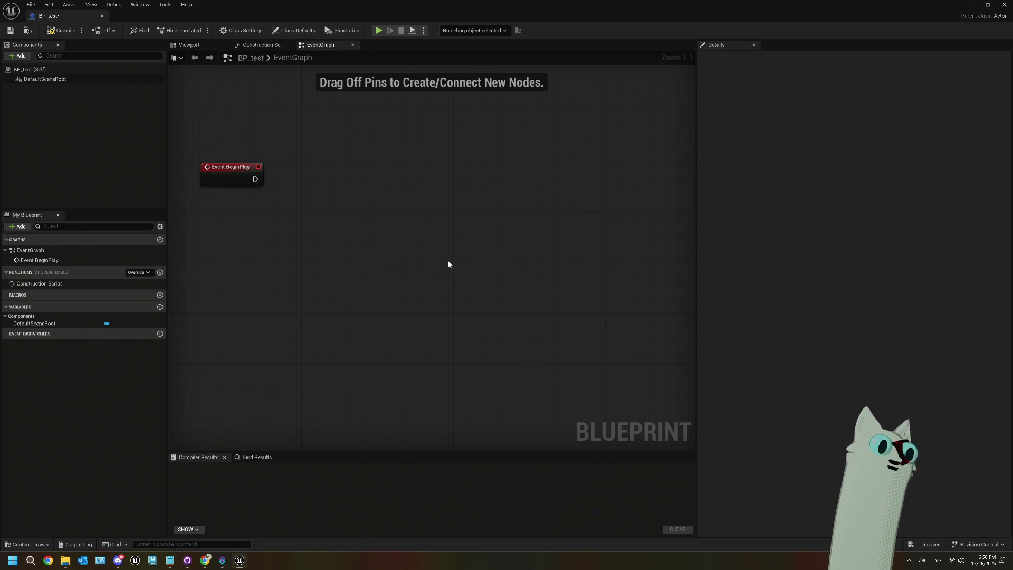
- Compile, save and close the BP_test blueprint
key(F7)
click(12, 31)
click(1004, 5)
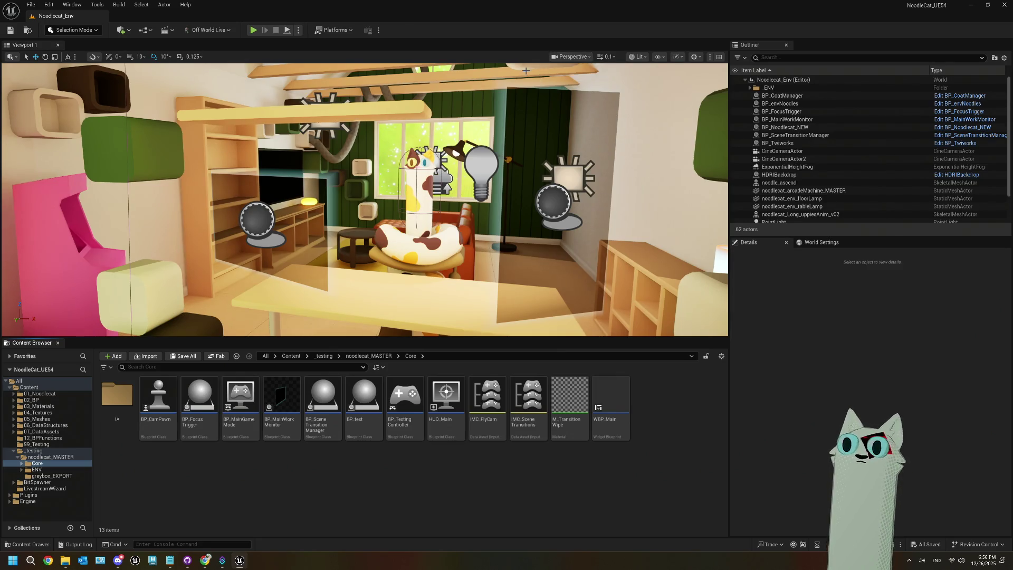
- Split the level viewport, show CineCameraActor in the right pane, then maximise that view
click(719, 56)
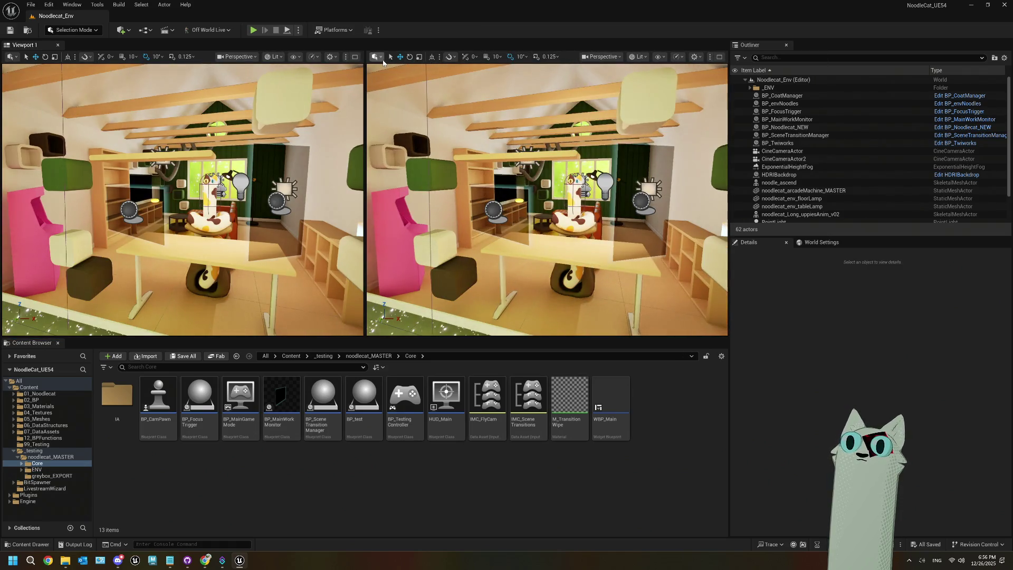
click(601, 56)
click(643, 104)
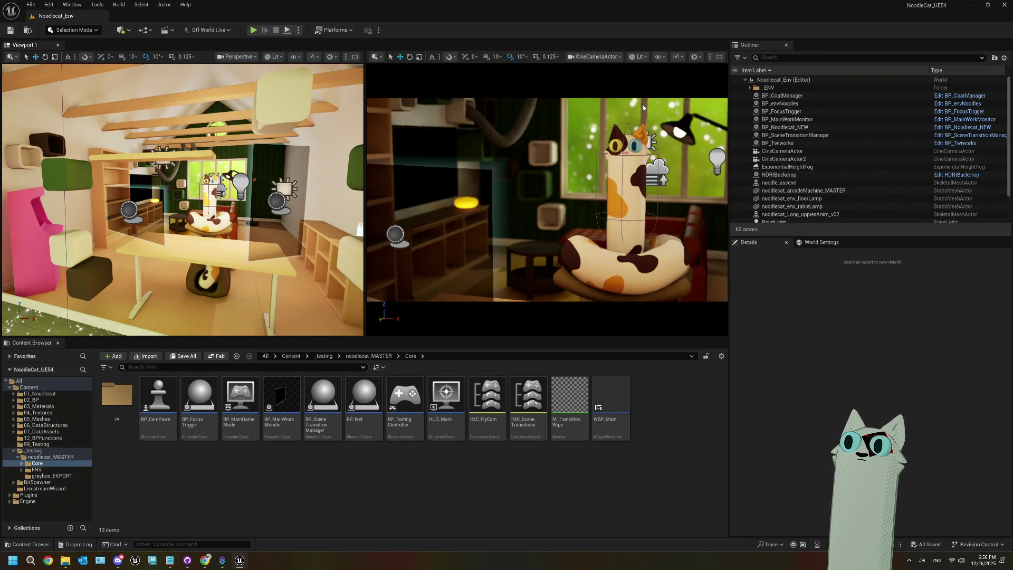
drag(151, 189, 158, 185)
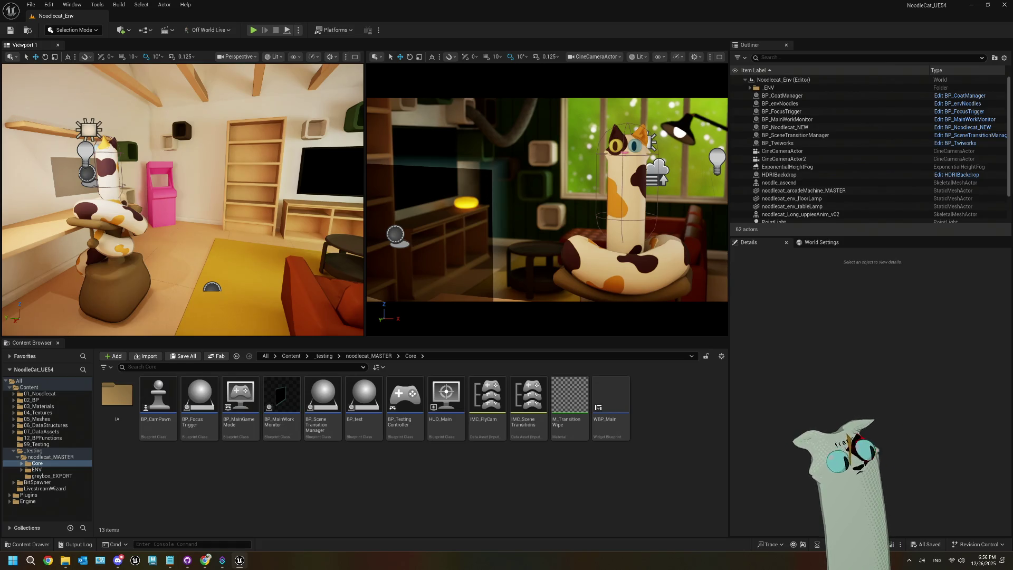
drag(158, 185, 166, 191)
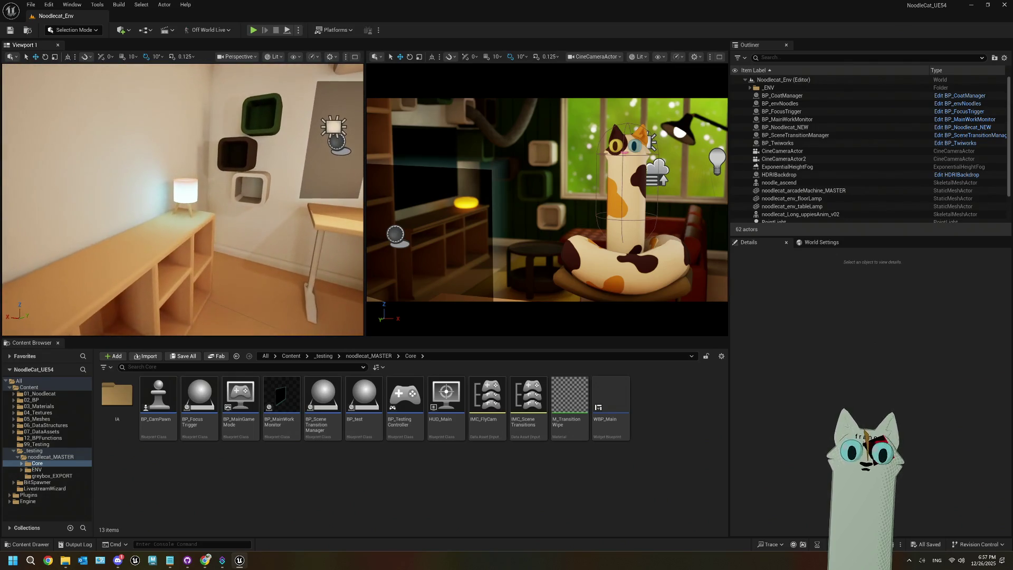
click(719, 56)
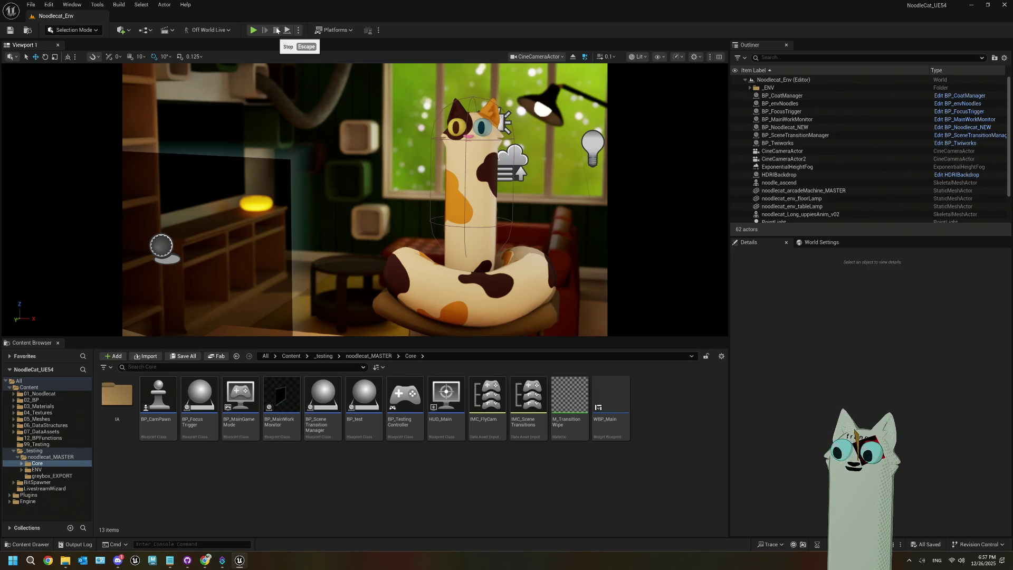
click(254, 30)
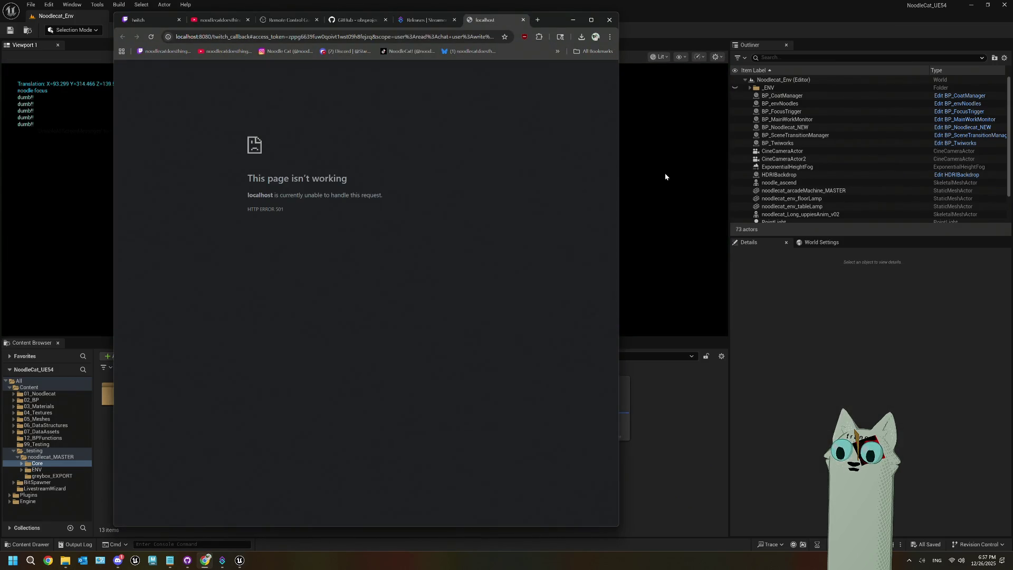
- Return focus to the running level, then stop the play session with Escape
click(665, 177)
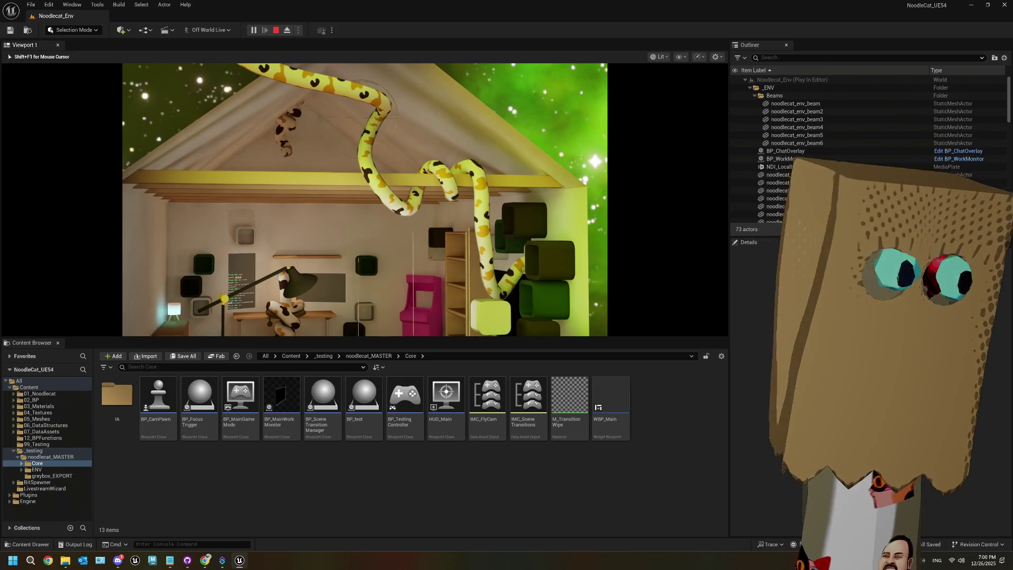
key(Escape)
- Switch the viewport to Perspective and delete the noodlecat_Long_uppiesAnim_v02 actor
click(535, 56)
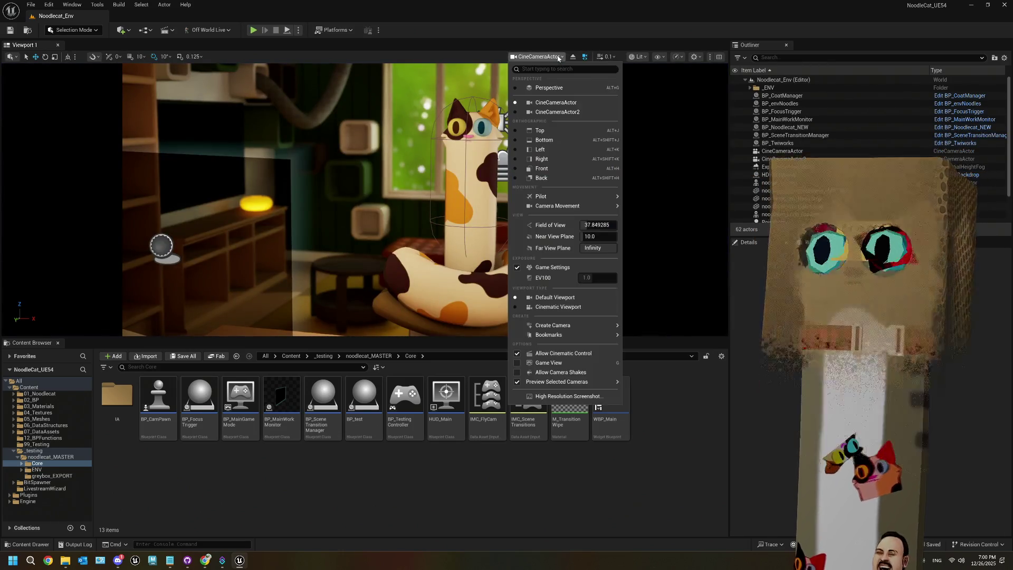
click(540, 84)
double_click(949, 214)
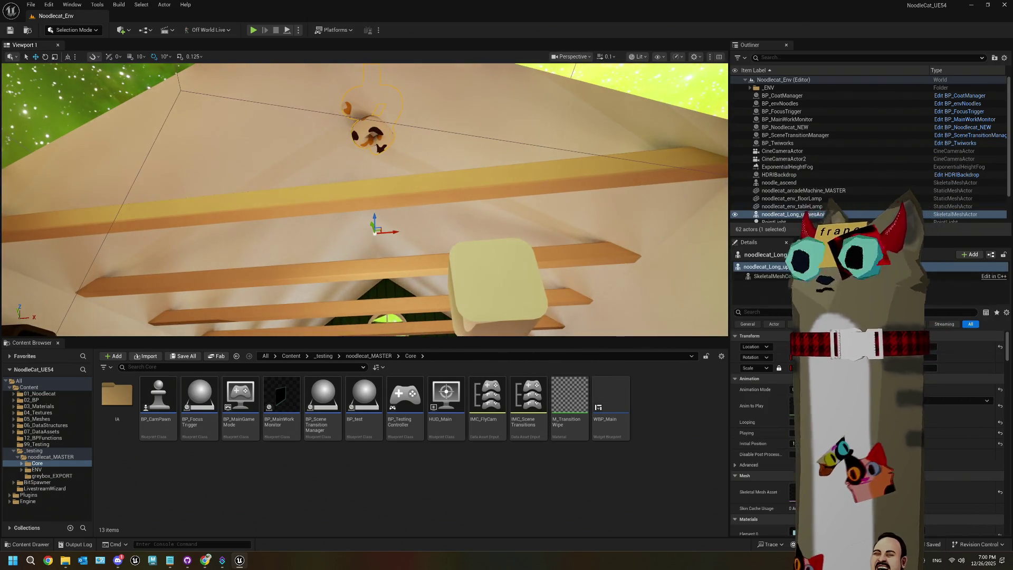
click(759, 312)
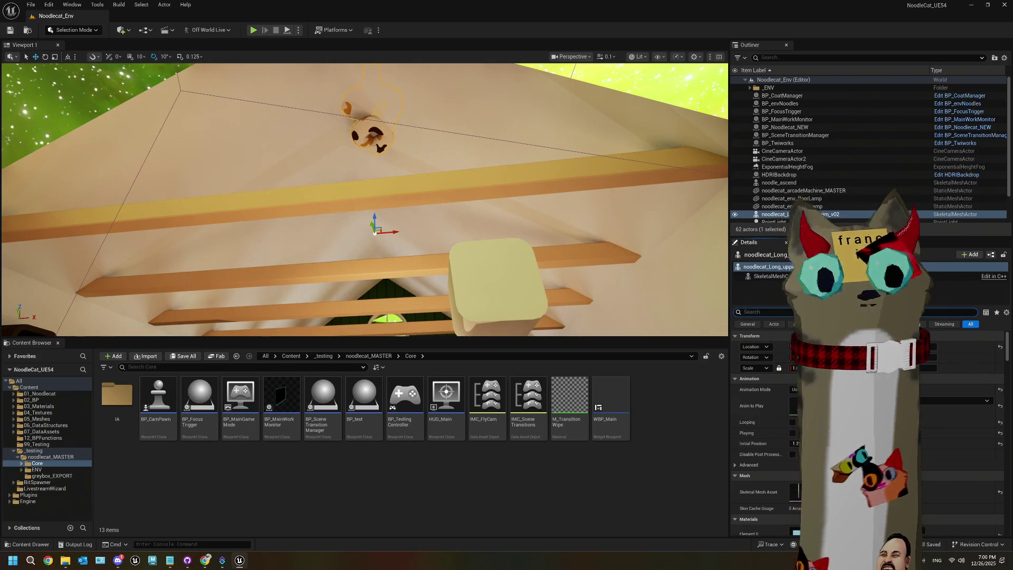
text(edt)
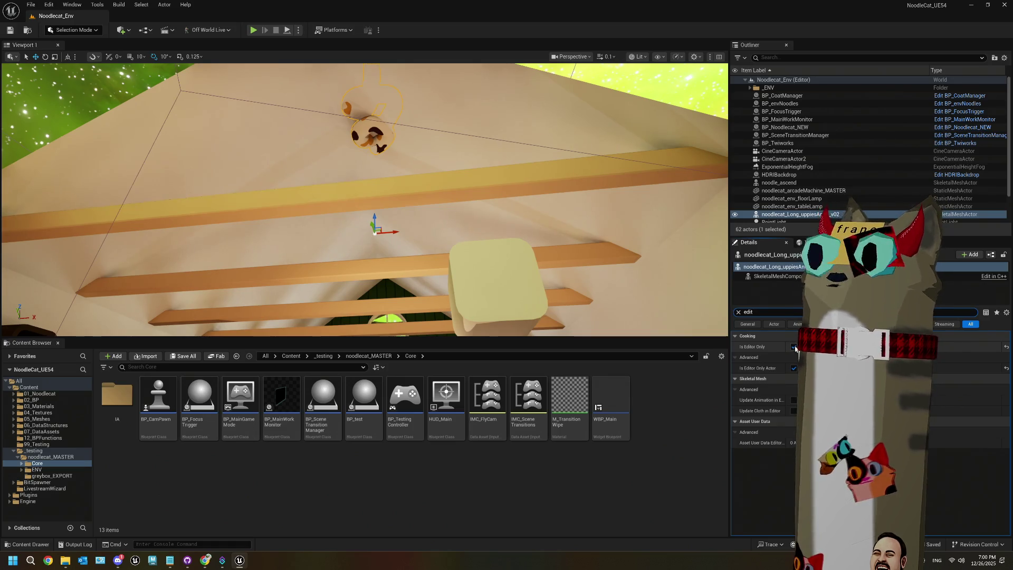
key(Delete)
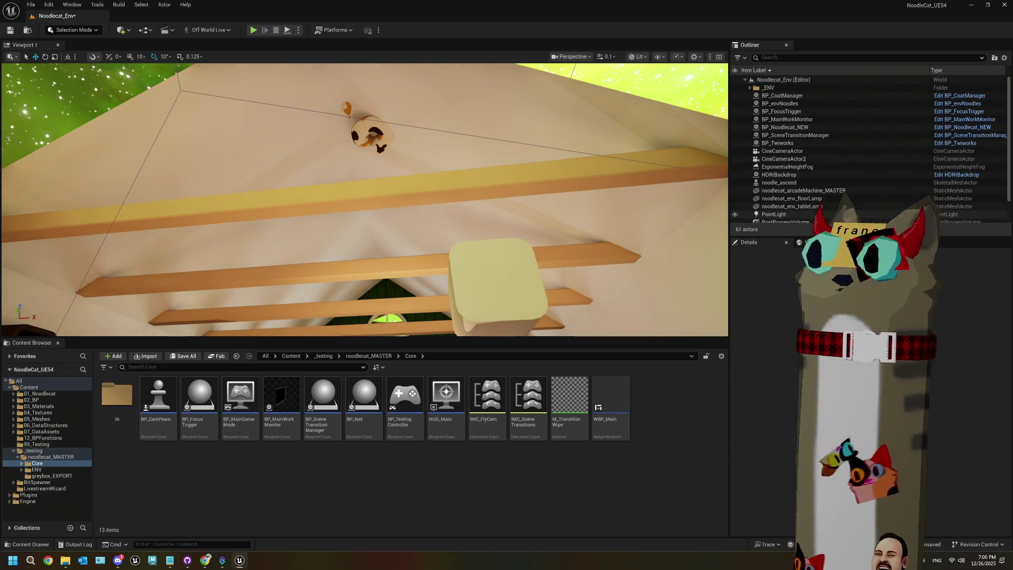
- Mark noodle_ascend as Is Editor Only and save the level
click(780, 183)
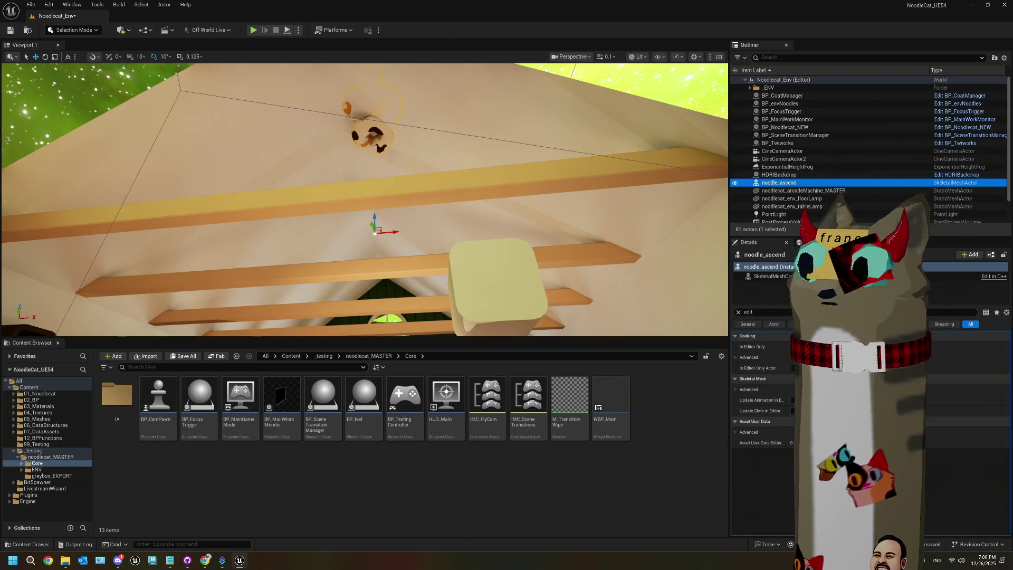
click(793, 346)
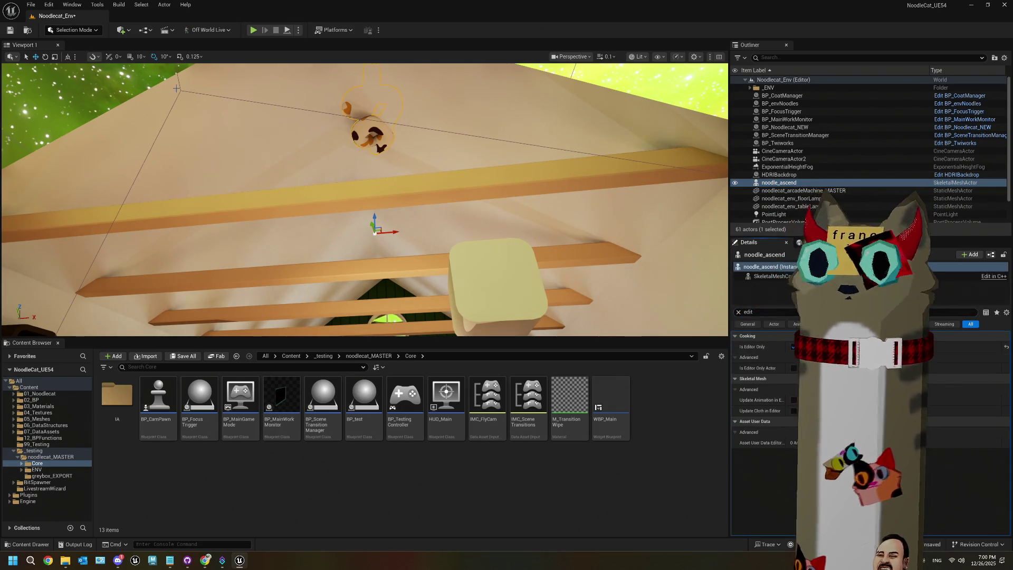
click(97, 89)
key(ctrl+s)
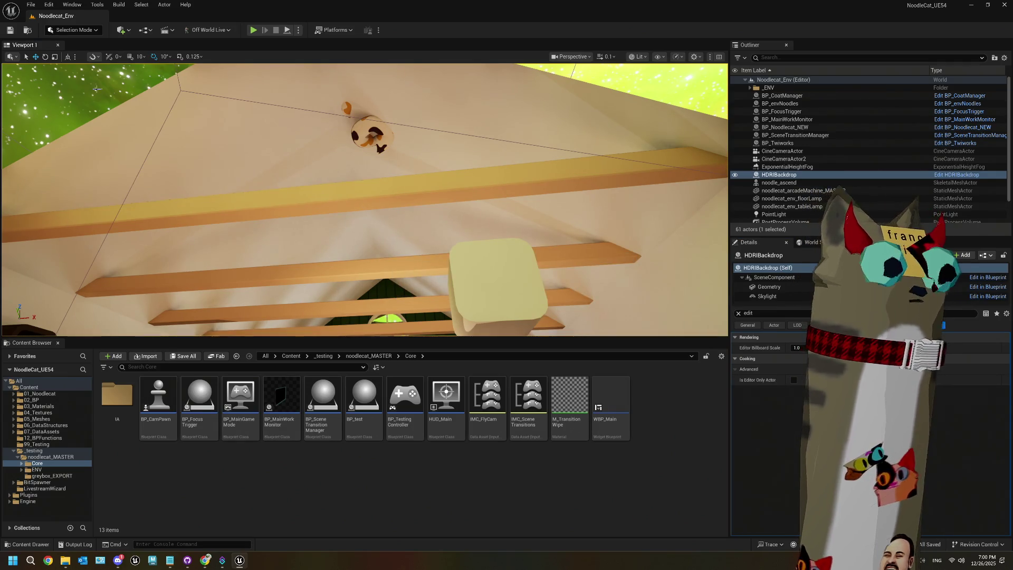
key(f)
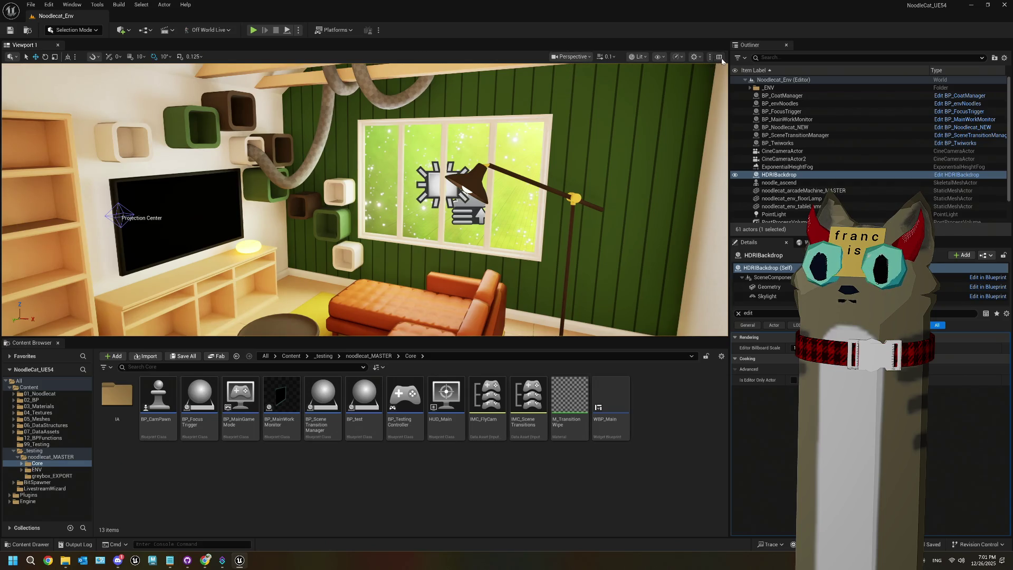
- Split the view again: CineCameraActor on the right, left pane pulled back to show the room
click(719, 56)
click(600, 57)
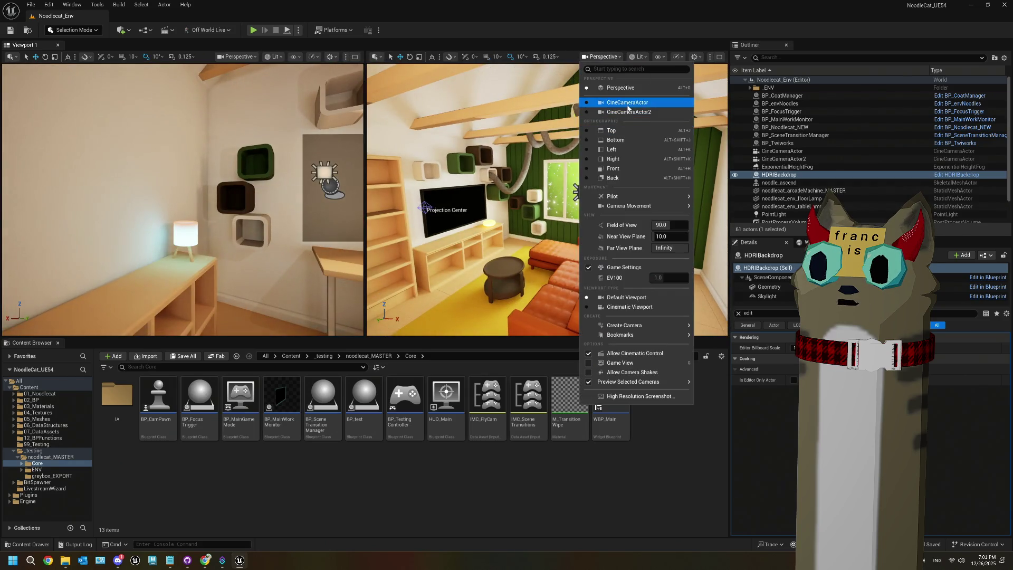
click(606, 111)
drag(361, 202, 195, 176)
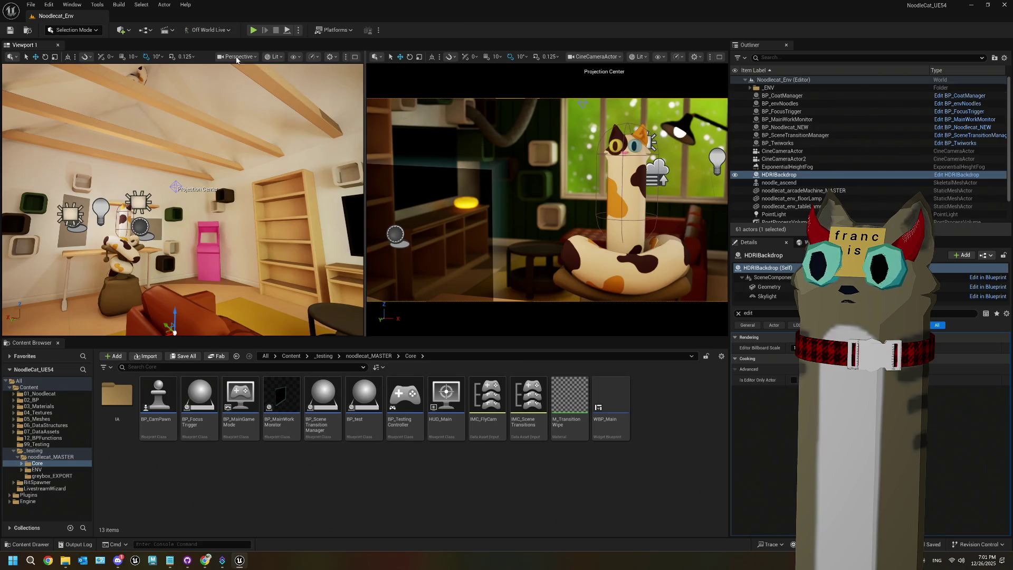
- Place a Point Light from the Quick Add Lights list into the Noodlecat_Env room
click(125, 32)
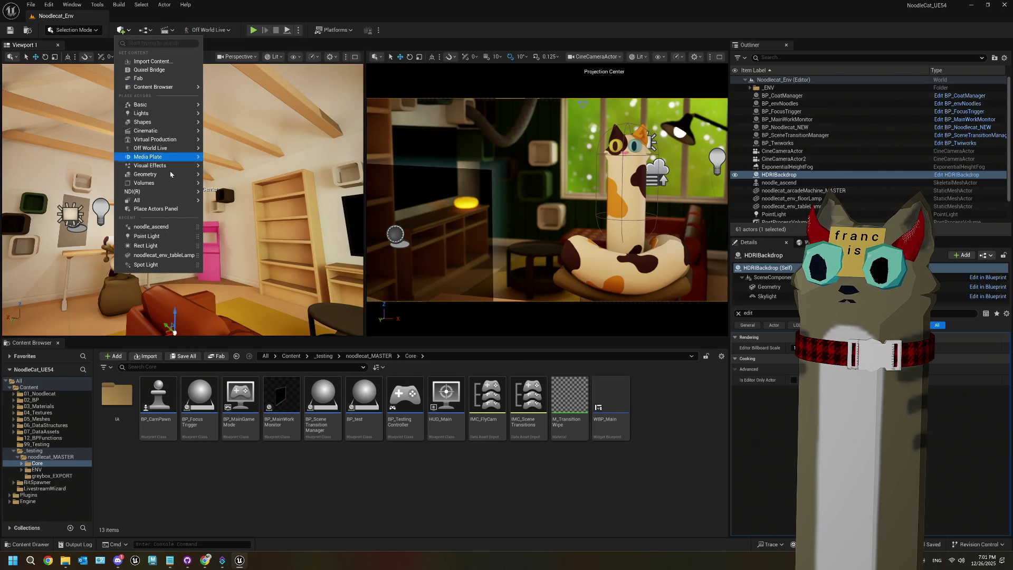
mouse_move(175, 151)
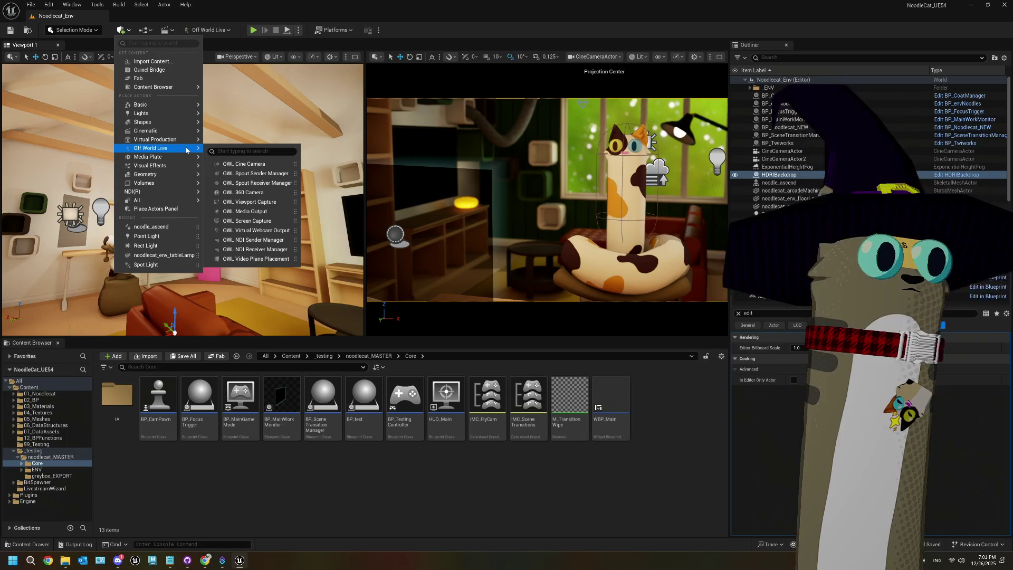
mouse_move(178, 130)
mouse_move(174, 113)
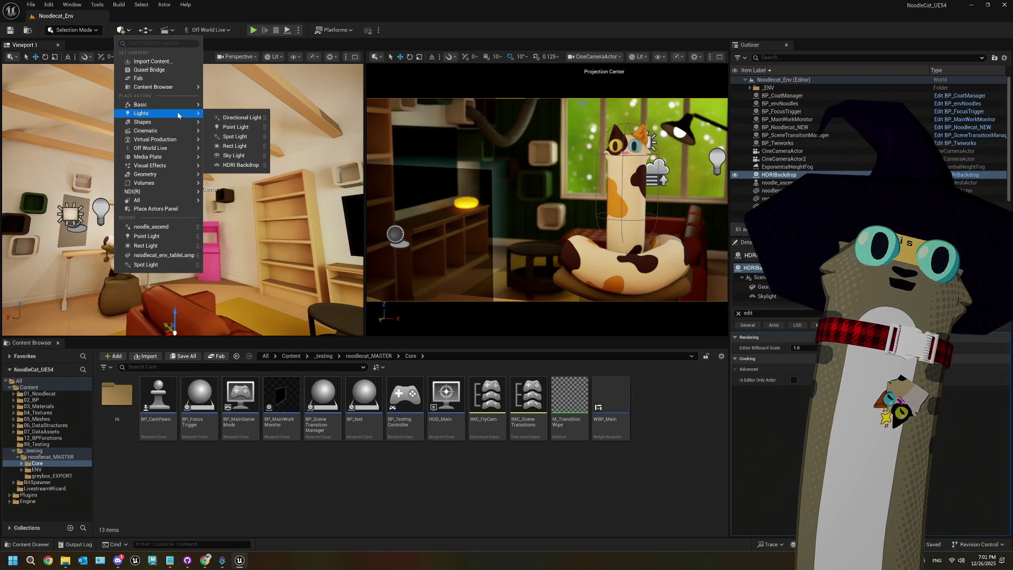
click(232, 128)
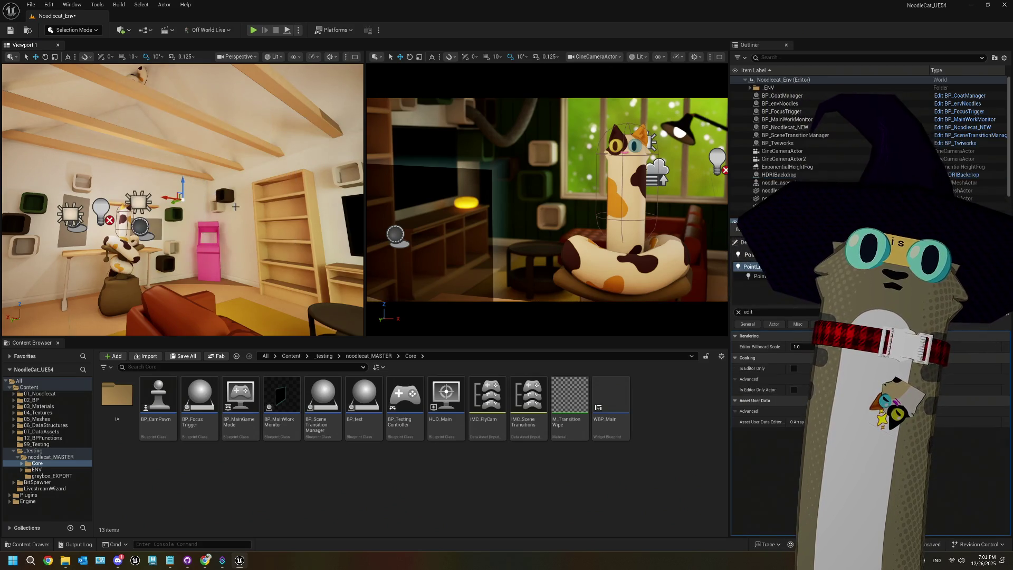
- Clear the Details property filter, then place a trial point light and undo it
click(101, 210)
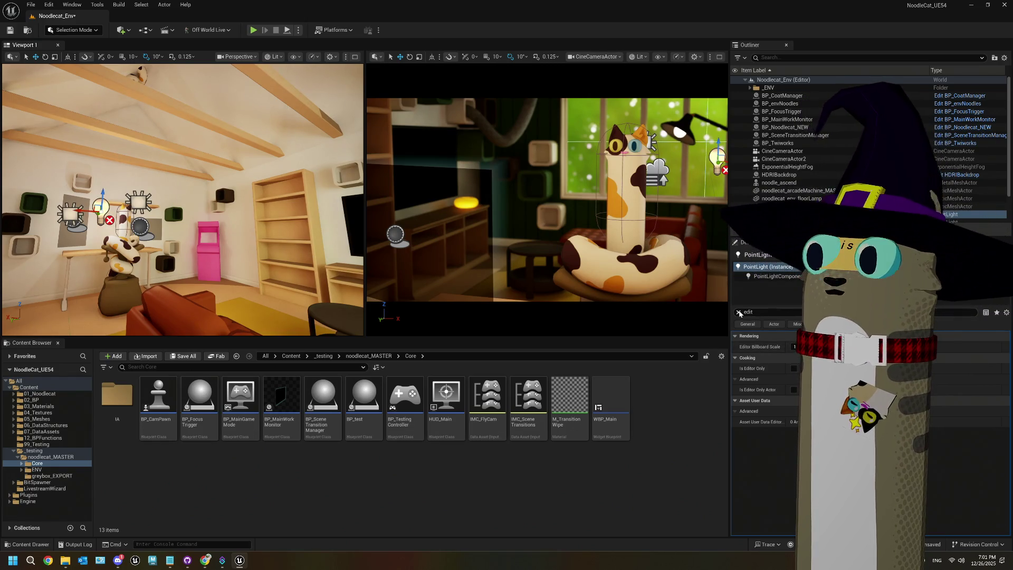
click(738, 312)
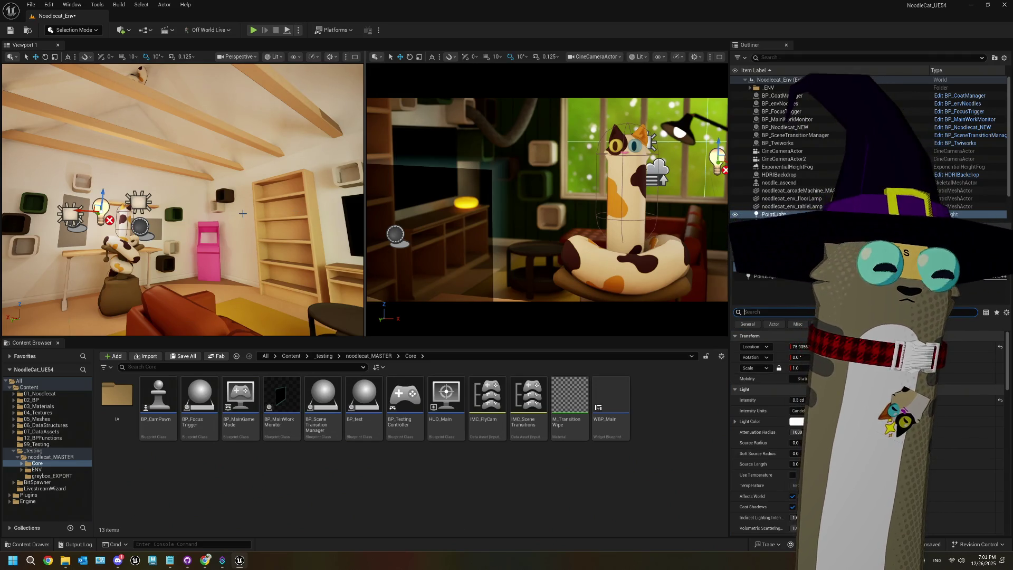
click(238, 199)
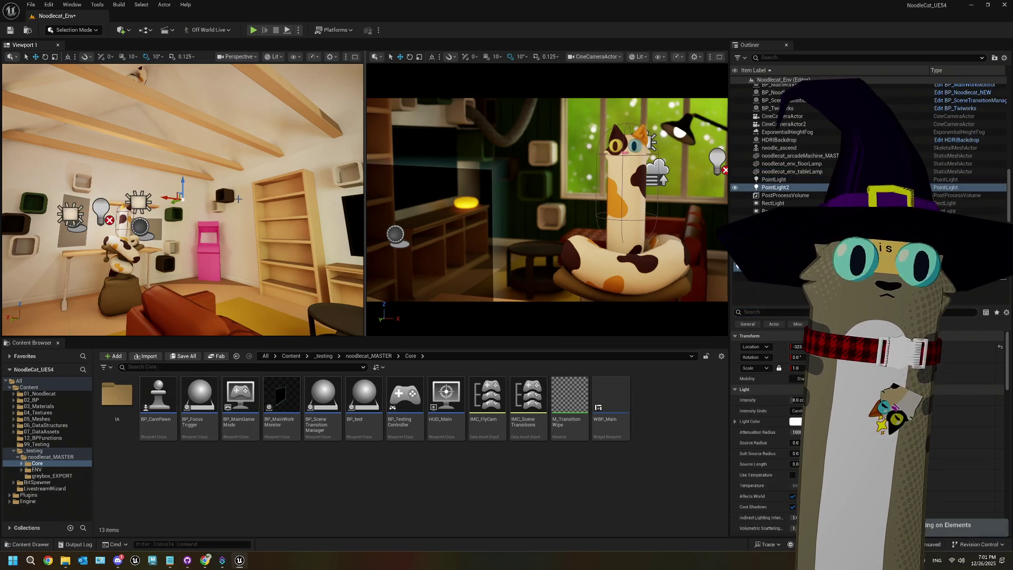
key(ctrl+z)
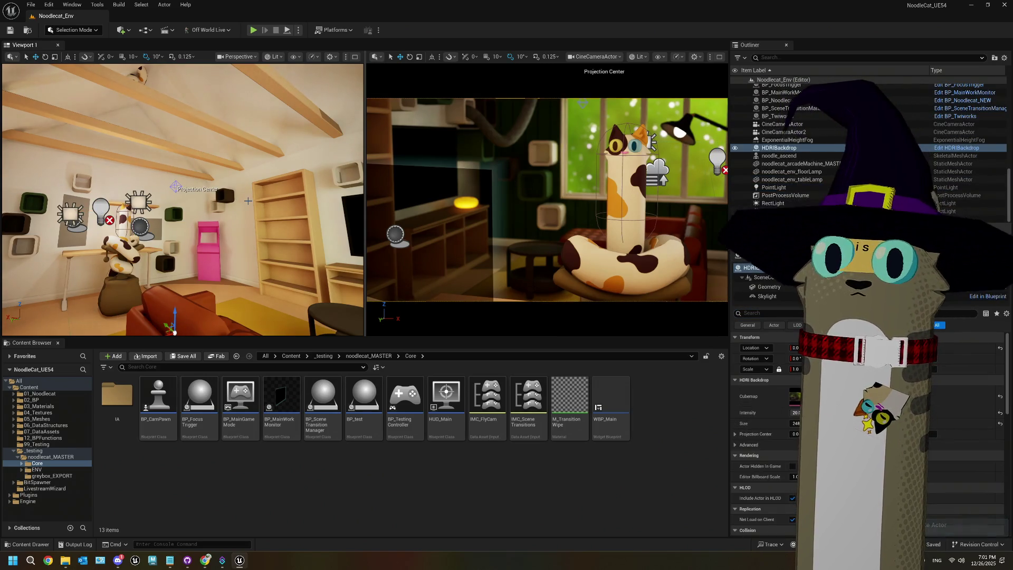
- Reselect the existing PointLight in the Outliner
click(98, 210)
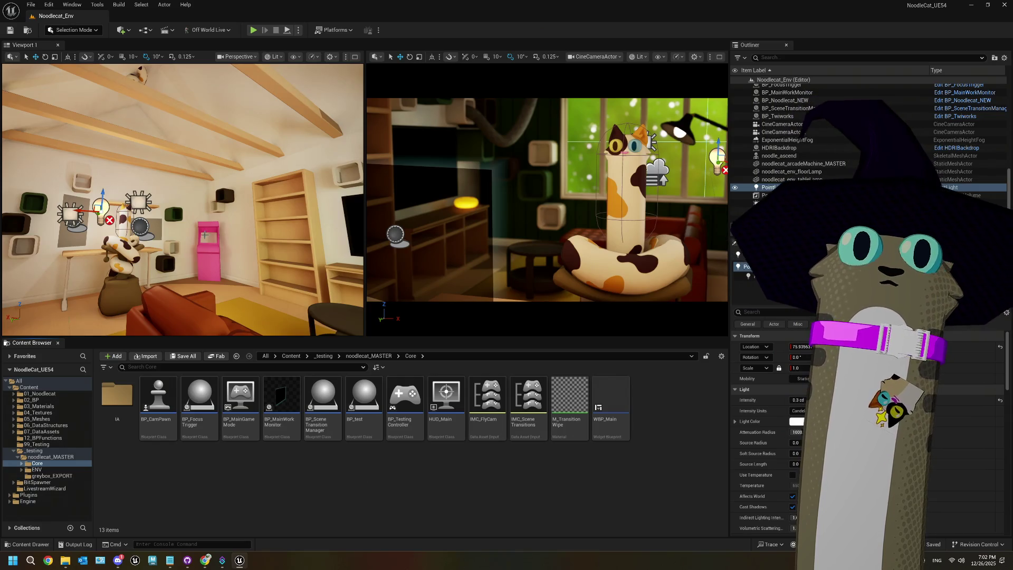
click(823, 100)
click(769, 188)
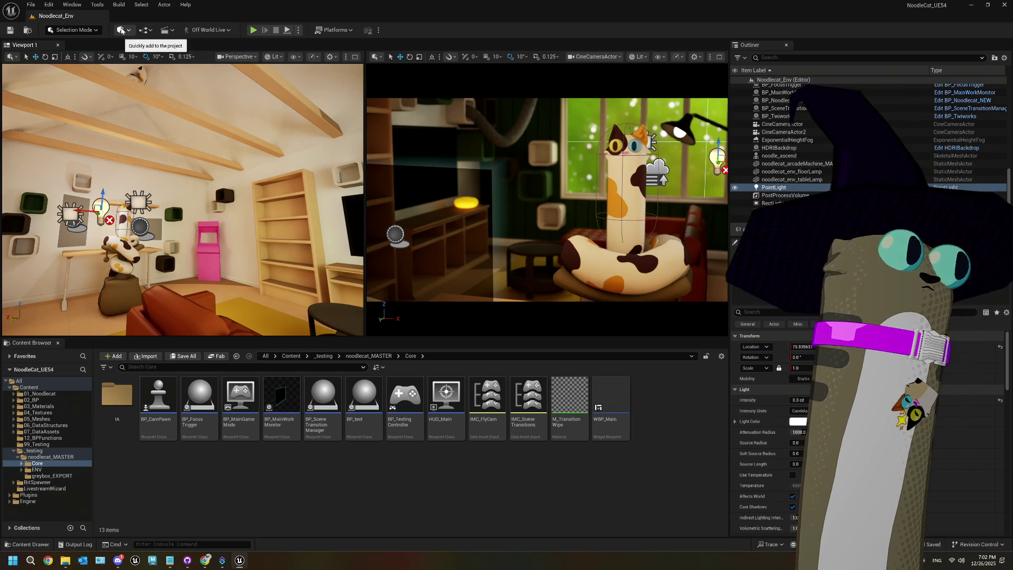
click(120, 30)
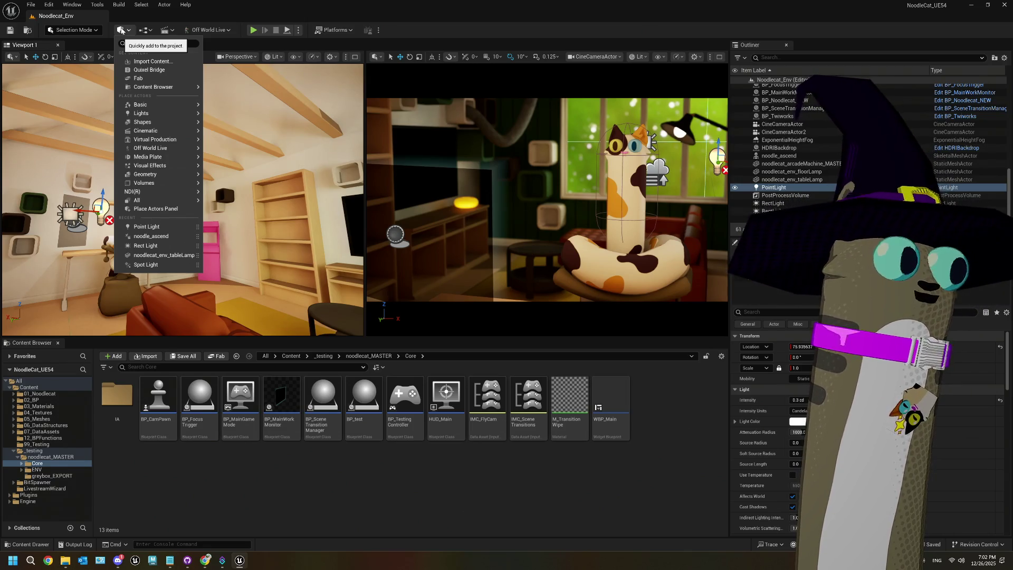
- Add a second point light and move it into the room beside the green wall shelf
mouse_move(185, 168)
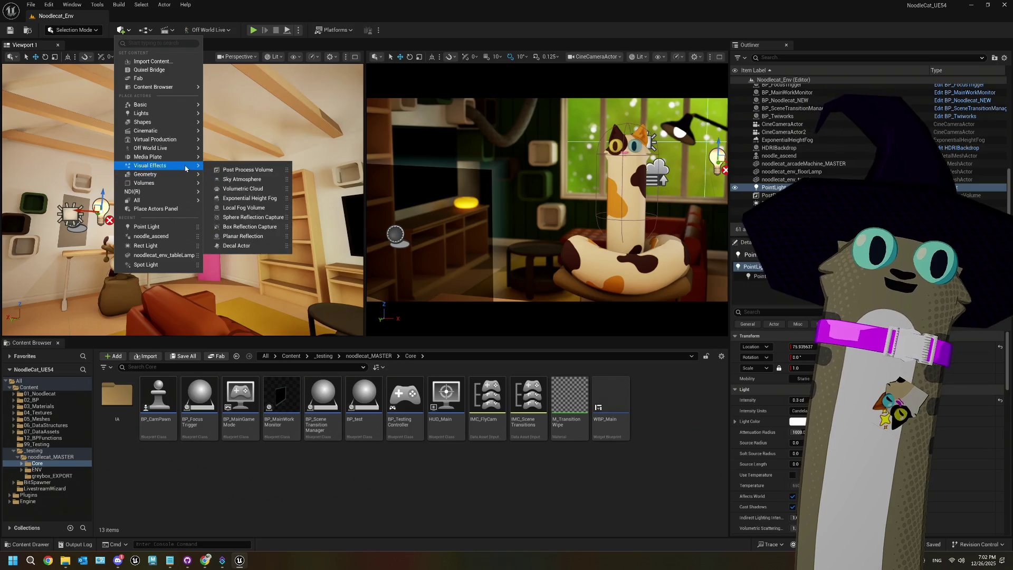
mouse_move(170, 116)
click(231, 127)
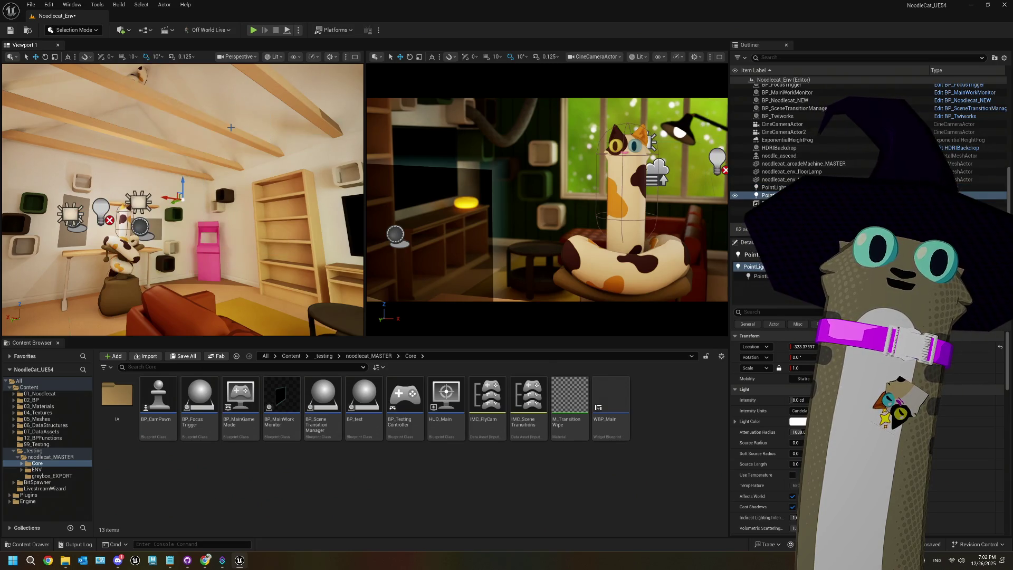
drag(214, 203, 213, 222)
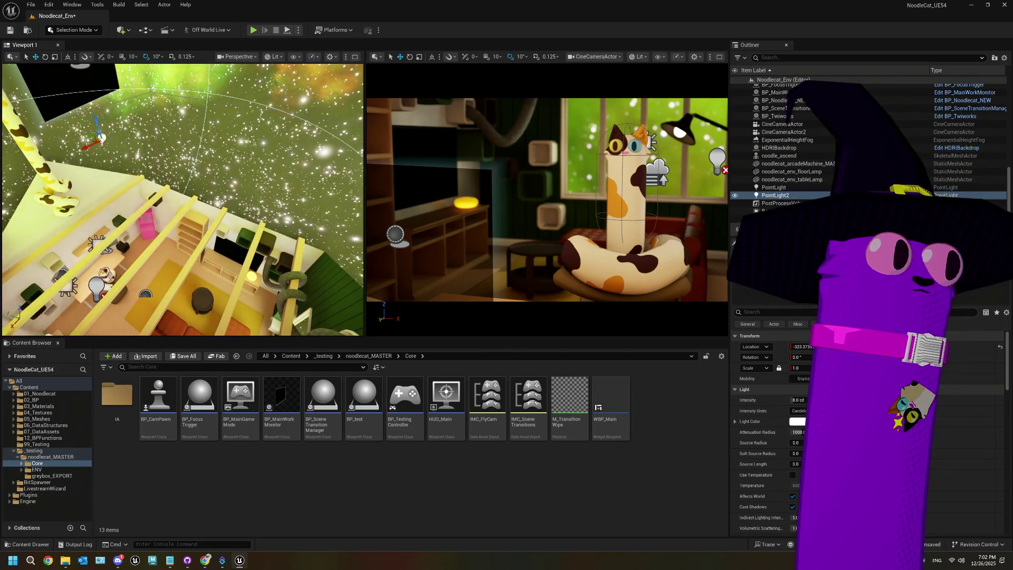
drag(92, 140, 248, 156)
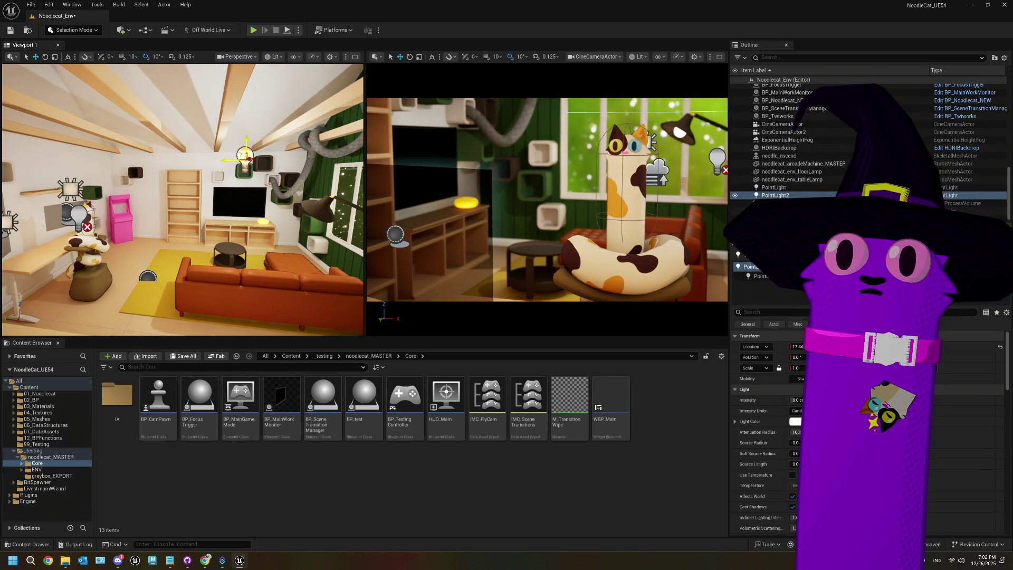
drag(245, 155, 275, 167)
- Fine-tune PointLight2's position near the ceiling above the shelf cubes
drag(97, 170, 97, 170)
drag(184, 186, 174, 183)
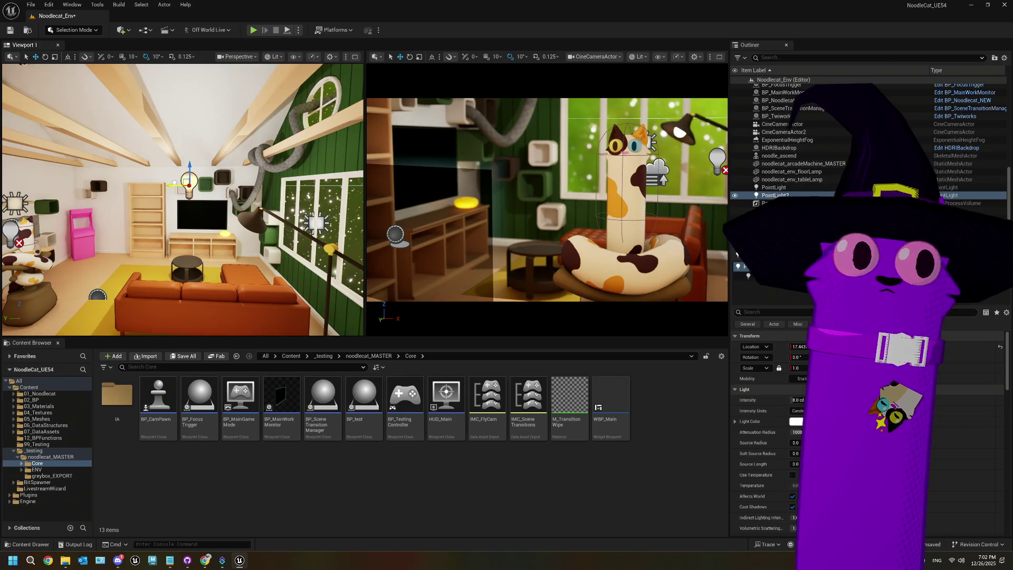
drag(174, 183, 100, 210)
drag(164, 186, 140, 185)
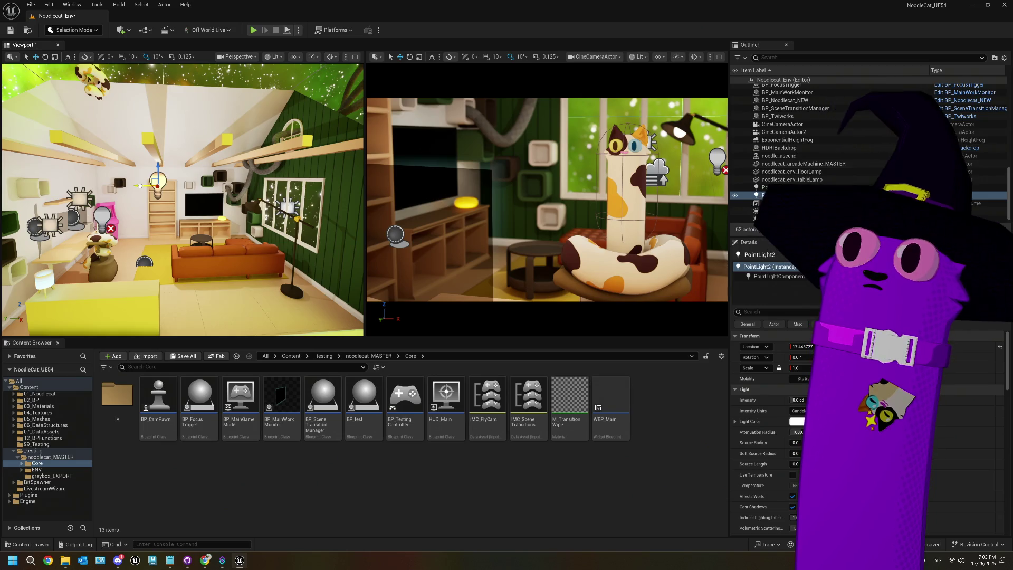
drag(140, 186, 98, 193)
drag(195, 222, 191, 208)
drag(223, 166, 213, 166)
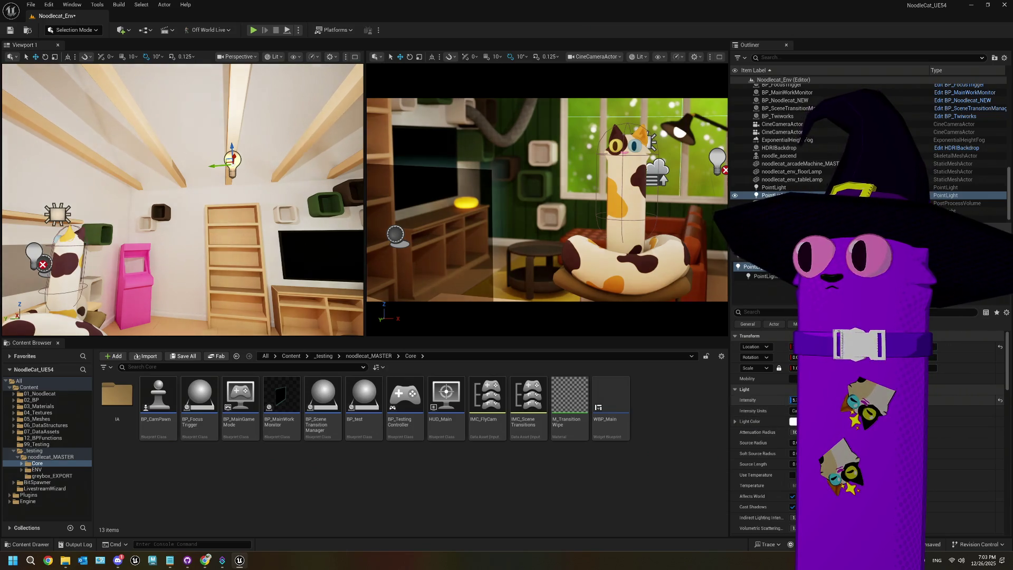
- Set PointLight2's intensity to 2.2, then 4.4, and finally 4 cd
text(2.2)
key(Return)
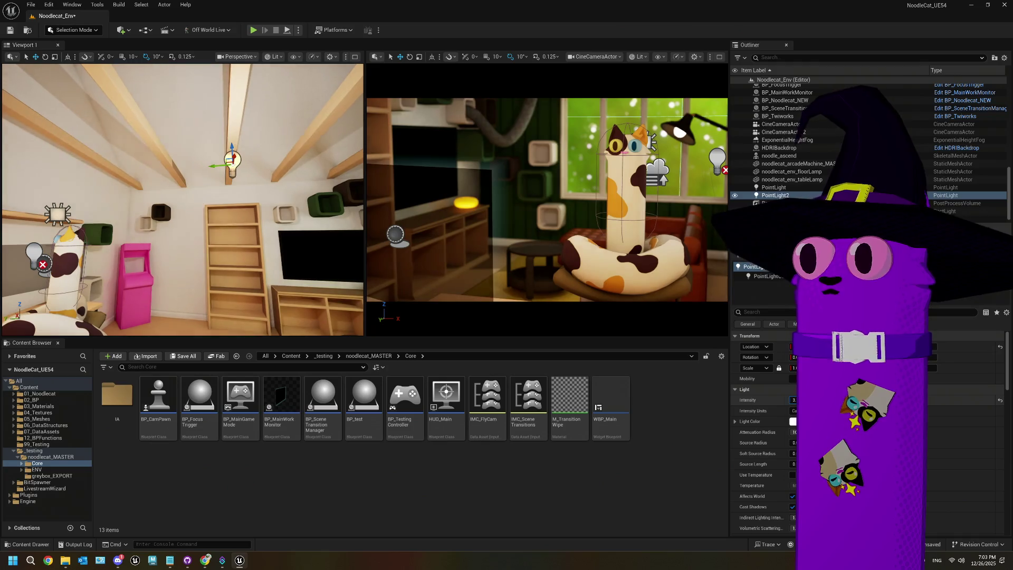
text(4.4)
key(Return)
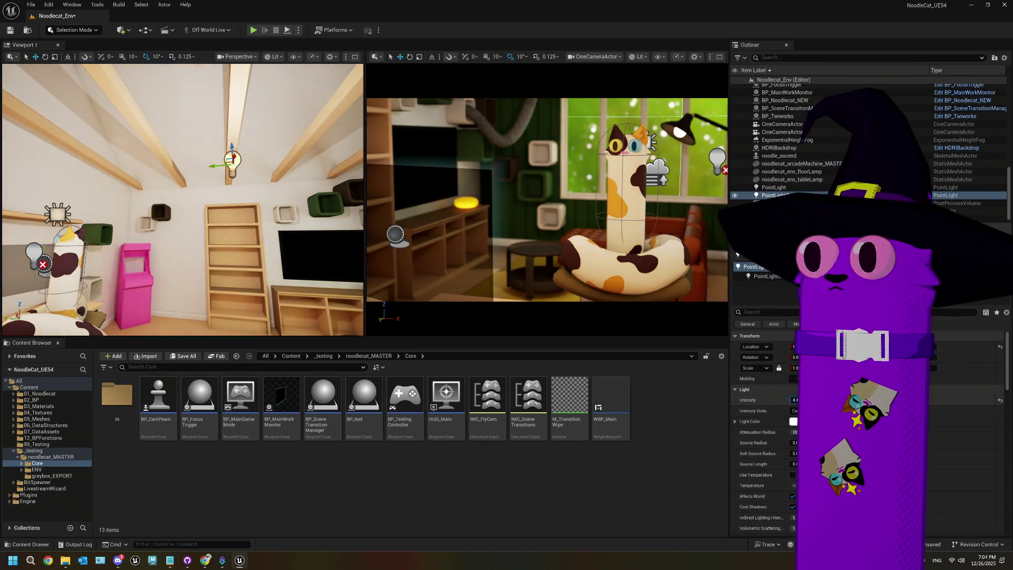
text(4)
key(Return)
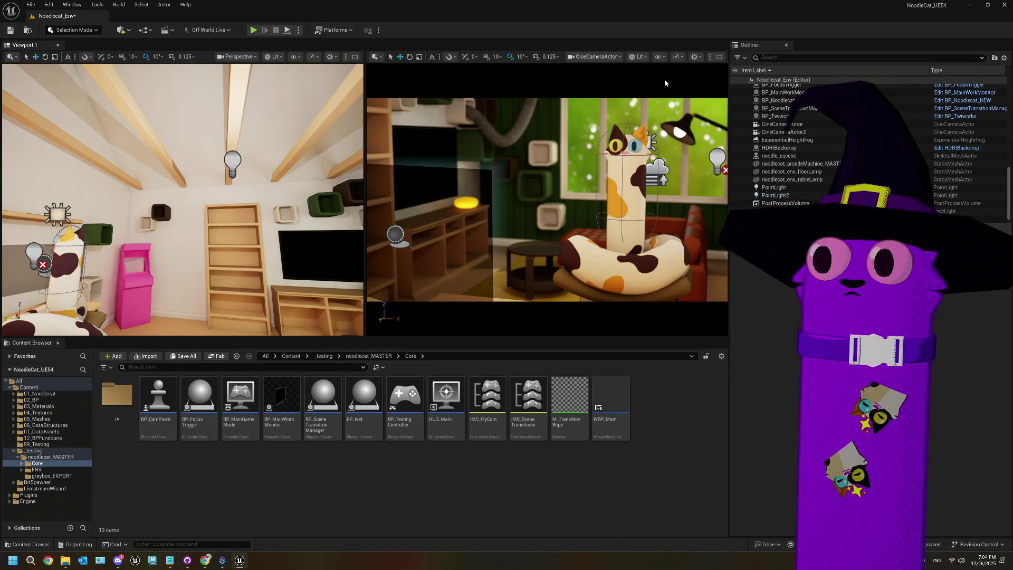
click(719, 56)
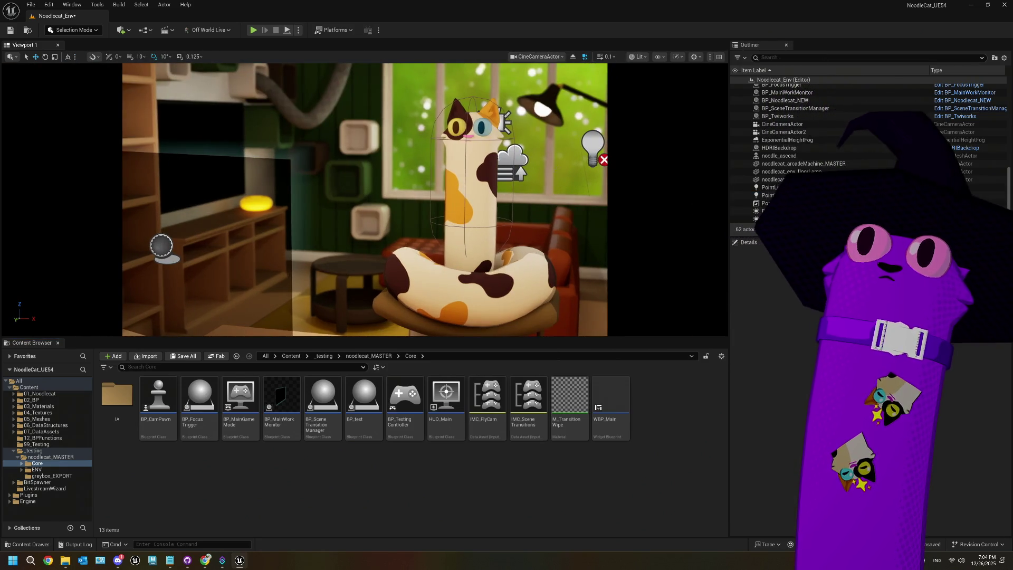
- Select the HDRIBackdrop and switch to game view (G) to hide editor icons
click(778, 147)
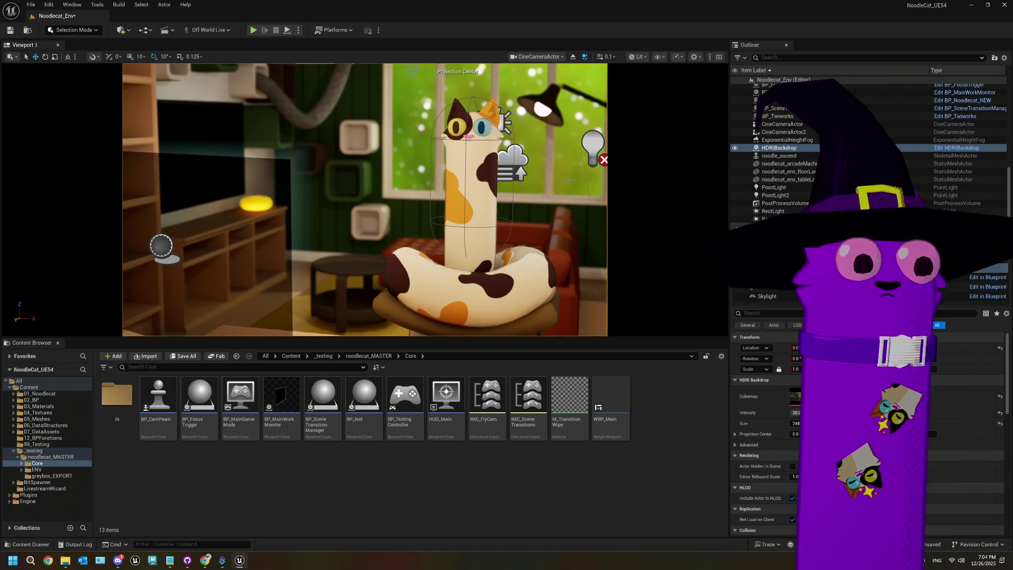
key(g)
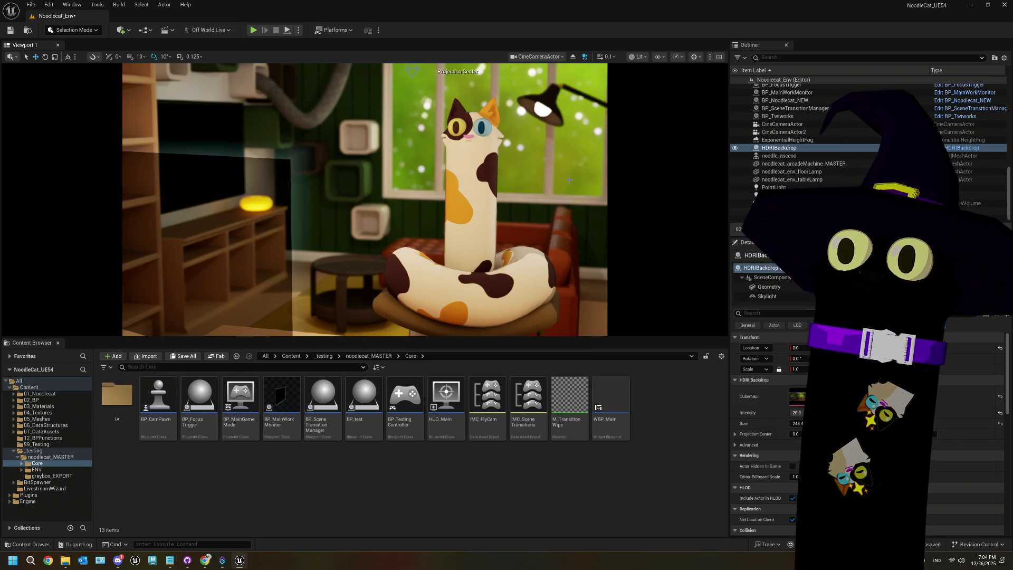
click(660, 446)
- Raise RectLight's intensity and set RectLight2's intensity to 2.0
click(776, 211)
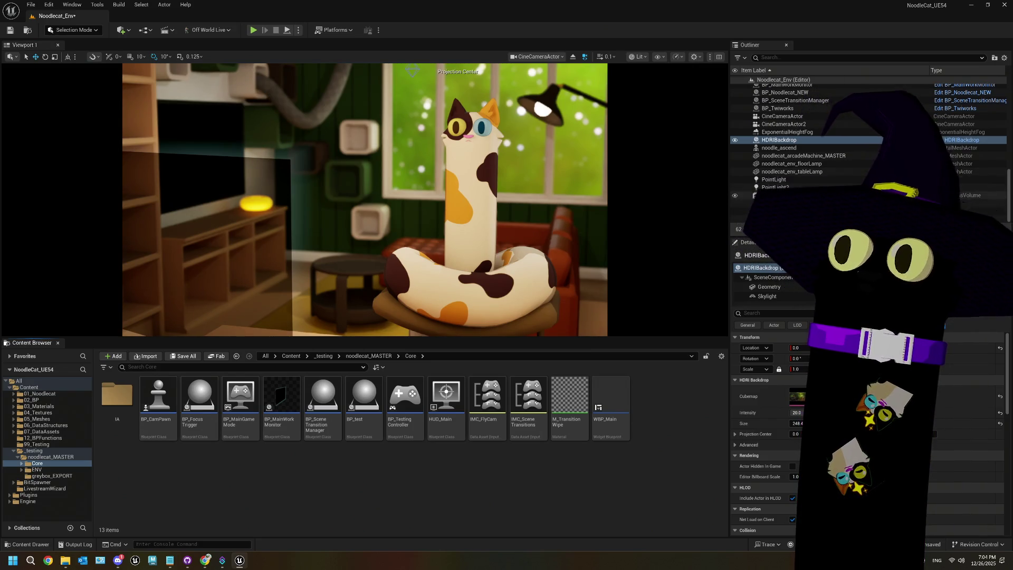
drag(797, 400, 823, 400)
click(776, 211)
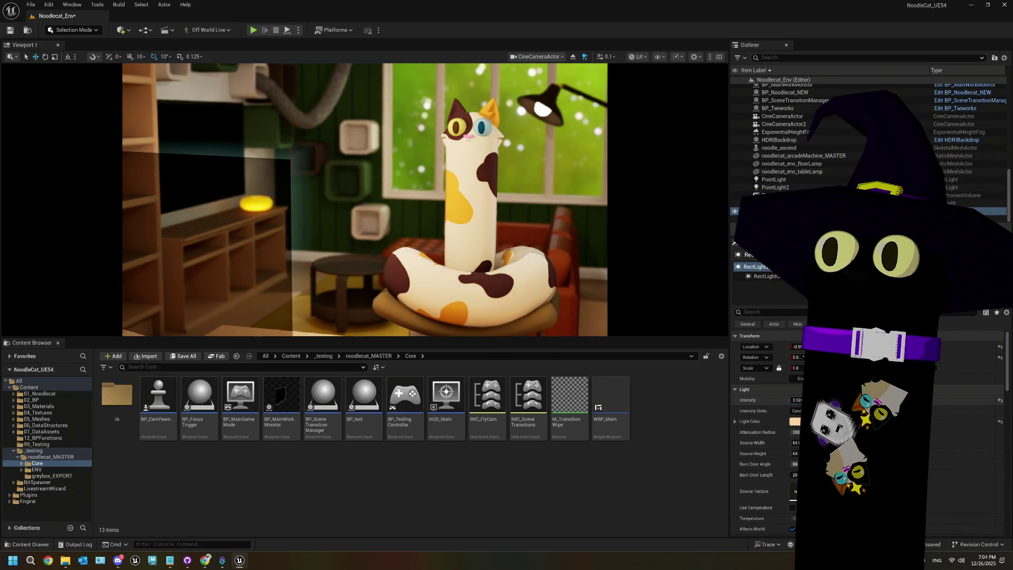
key(ctrl+z)
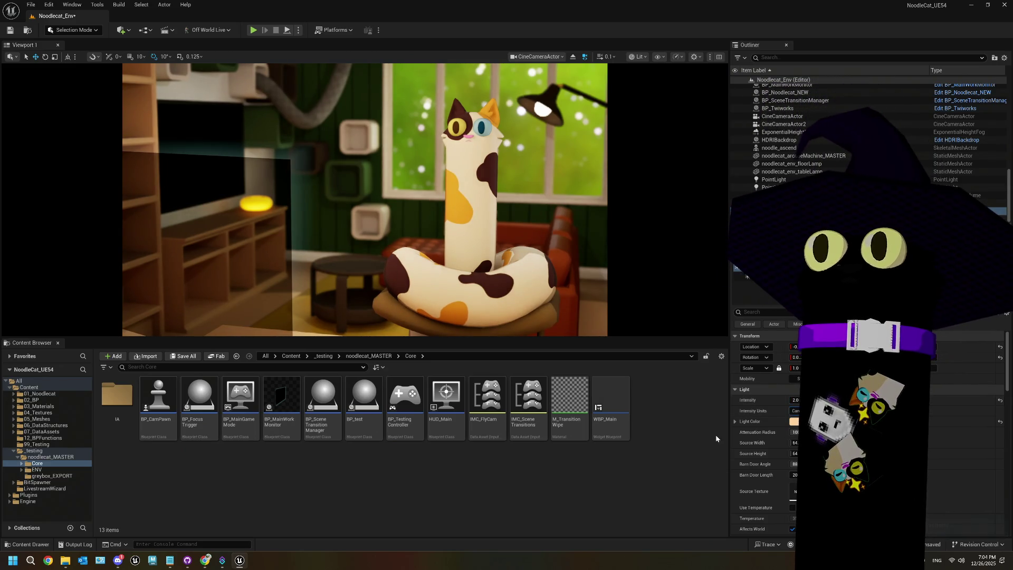
click(537, 56)
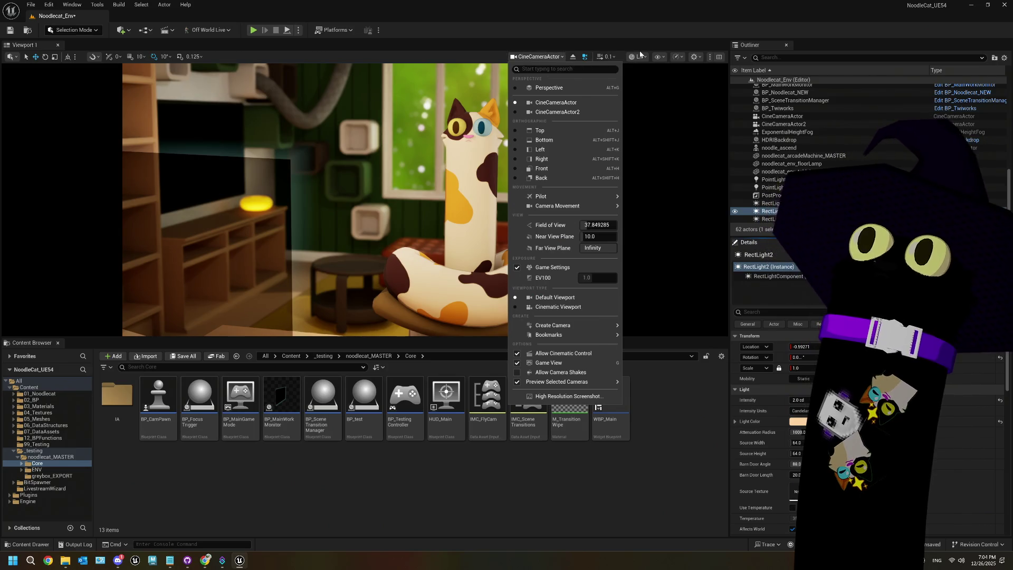
- Switch to Detail Lighting view, set PointLight's intensity to 0.7, and save the level
click(641, 57)
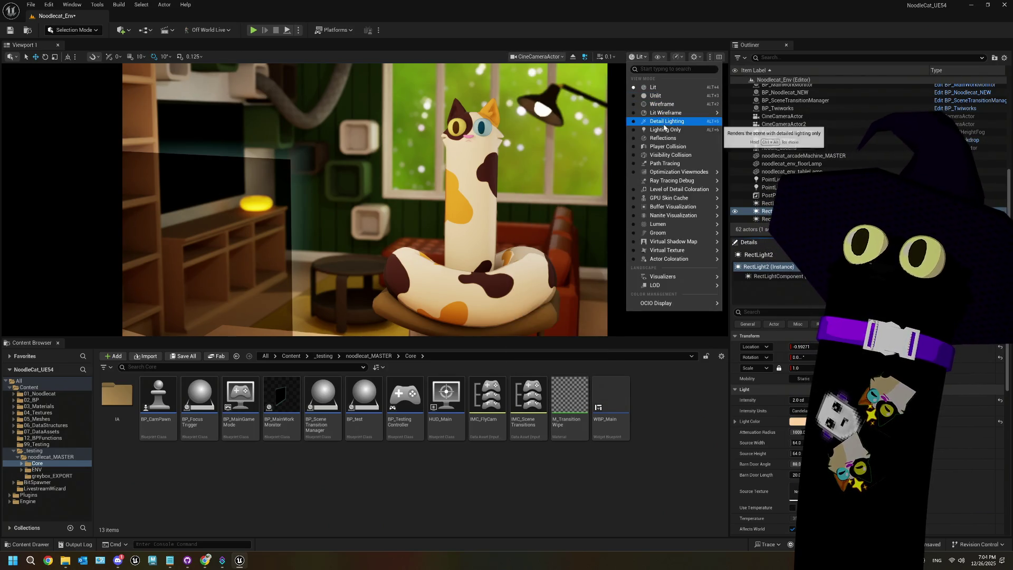
click(663, 121)
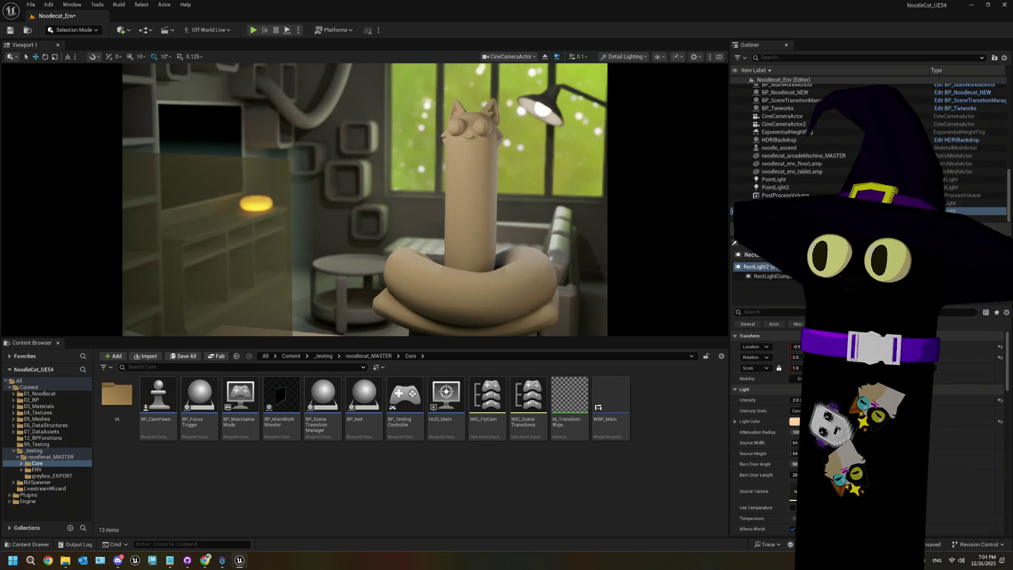
click(771, 218)
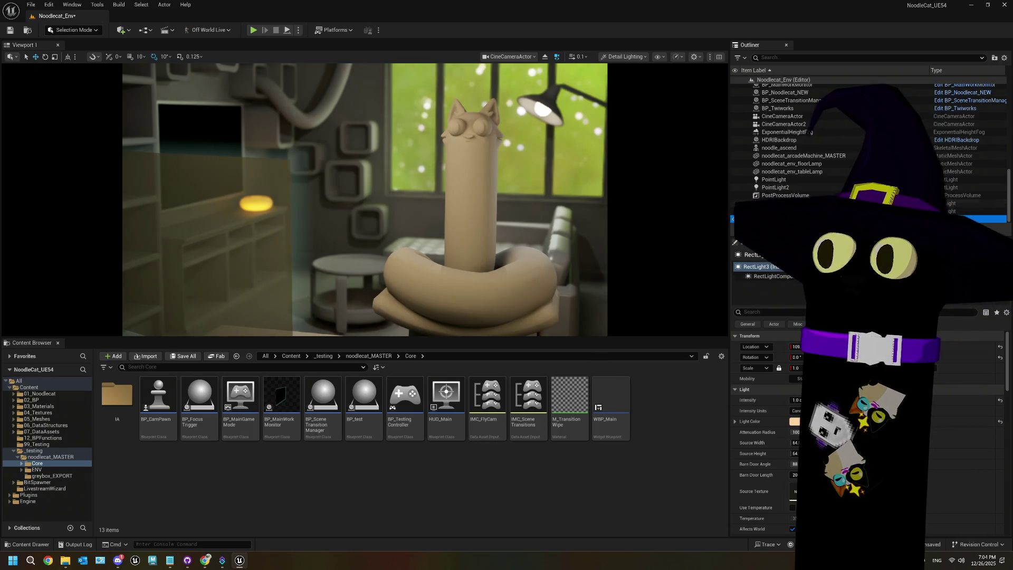
click(838, 180)
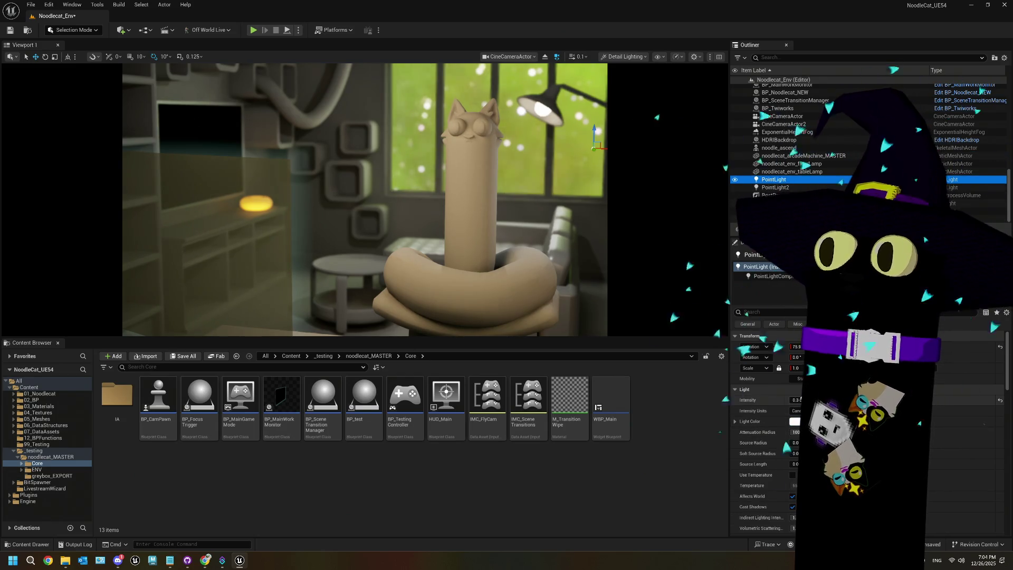
drag(796, 399, 798, 400)
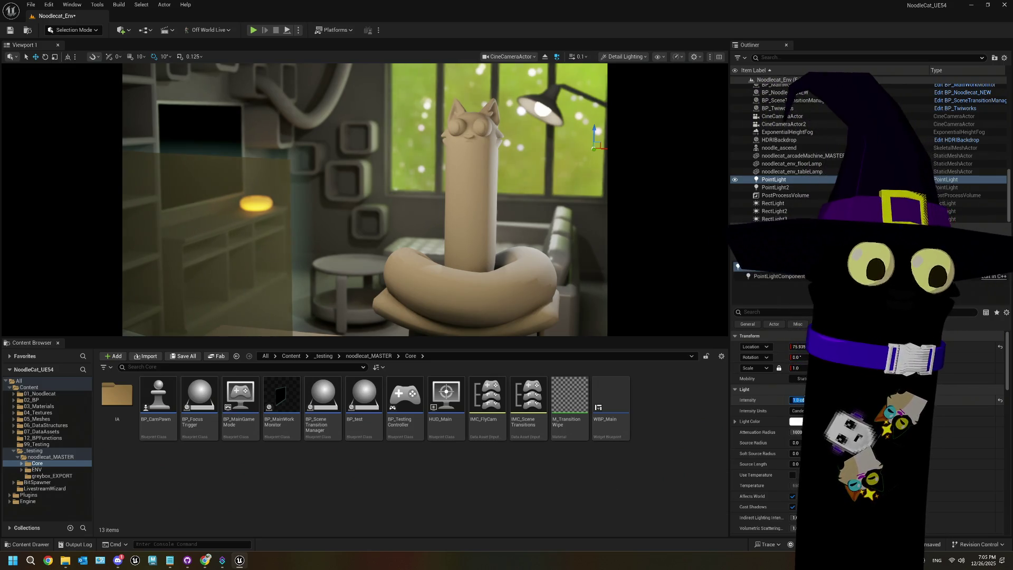
key(Return)
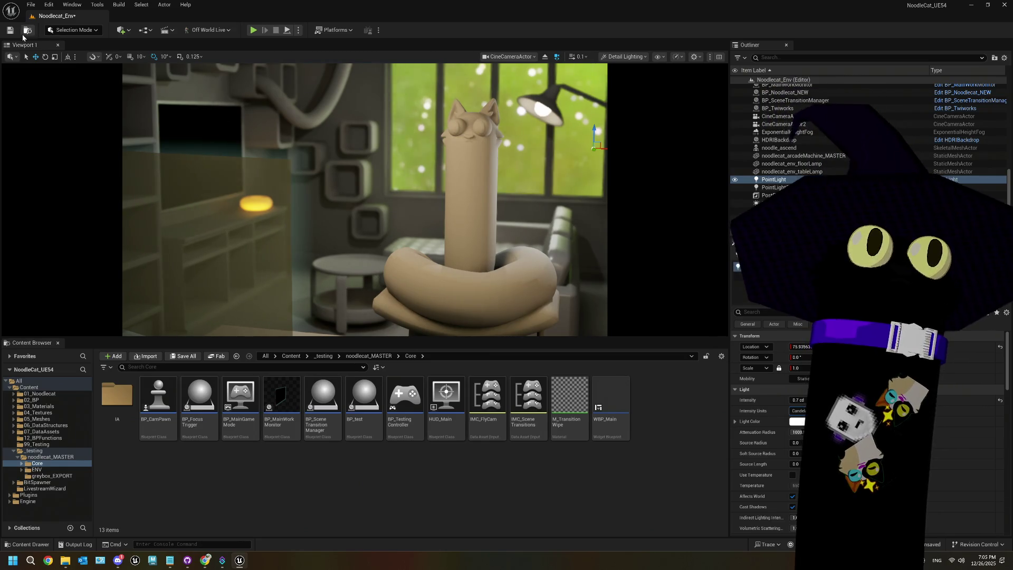
click(10, 31)
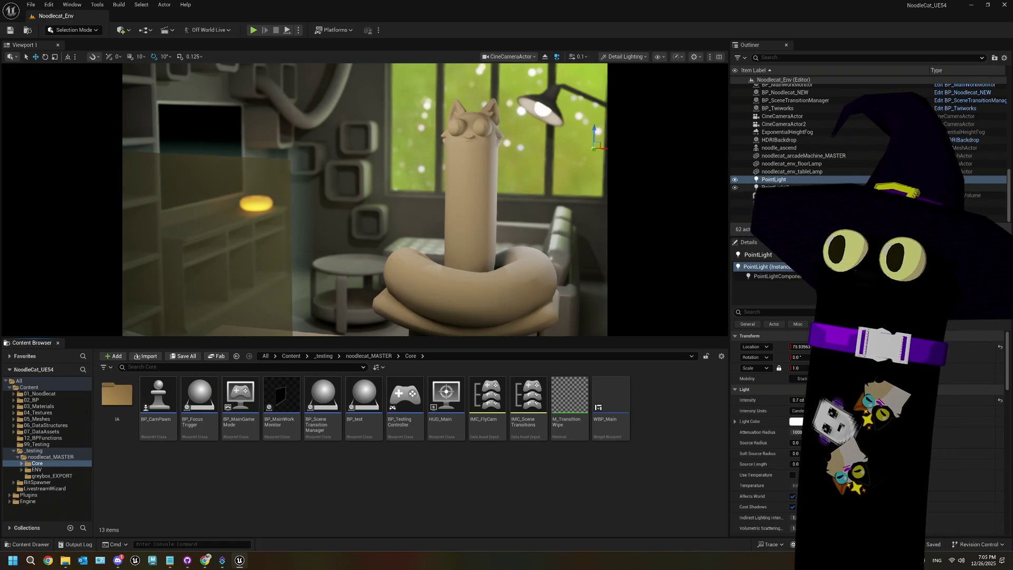
- Set the second point light's intensity to 3.796, save, and return to Lit view
key(Down)
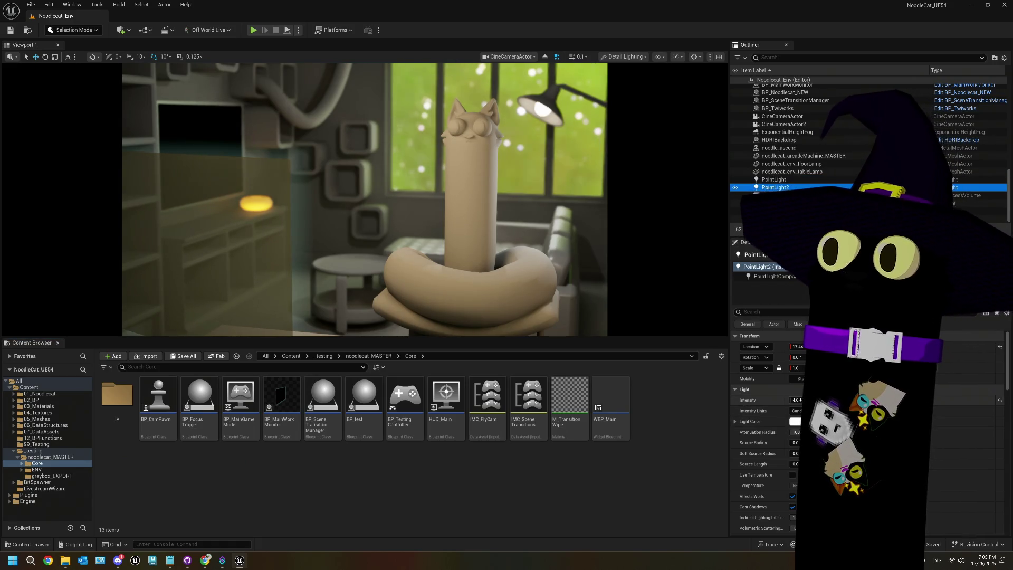
drag(795, 400, 823, 400)
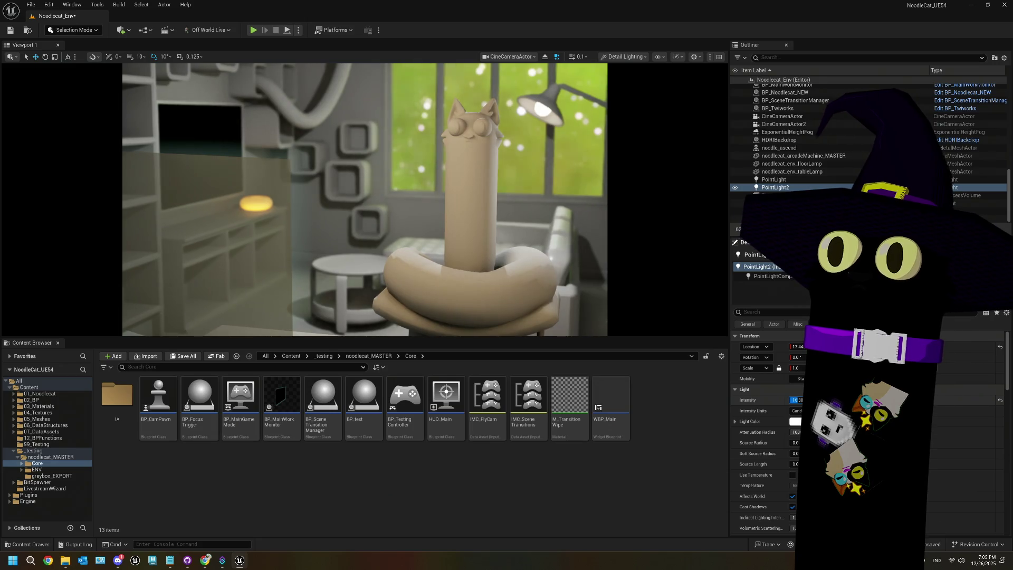
text(3.796)
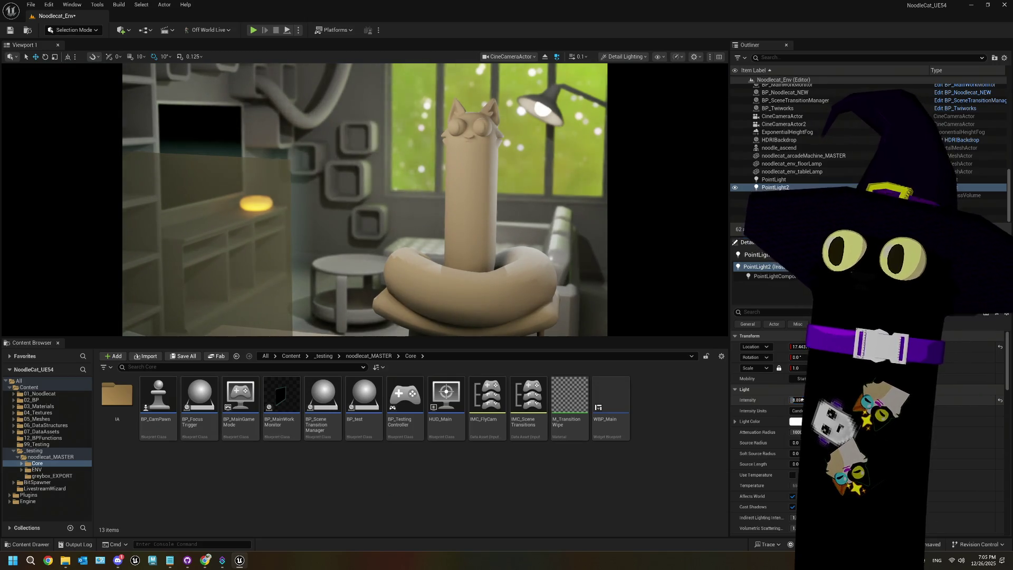
key(ctrl+s)
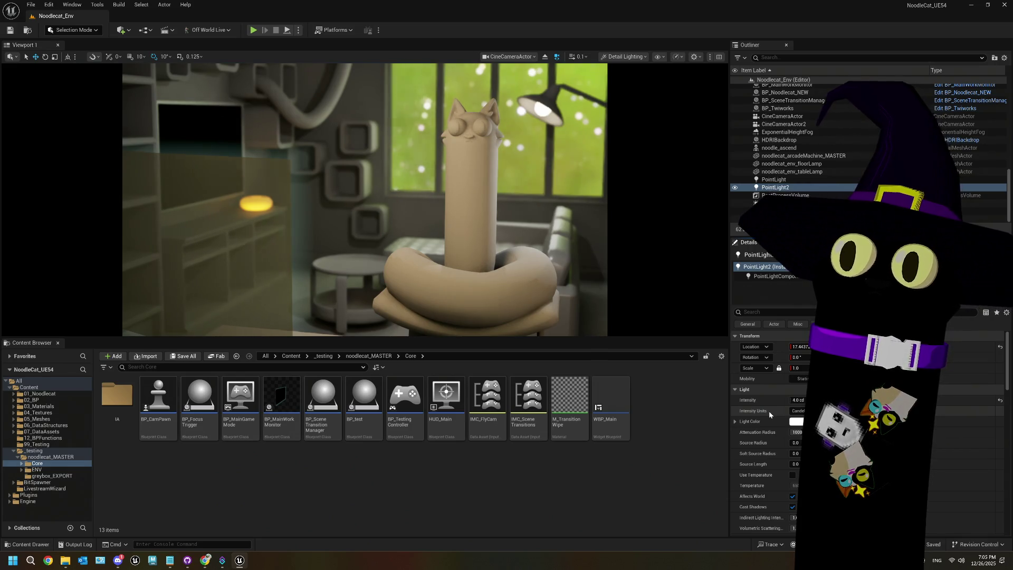
click(628, 61)
click(633, 85)
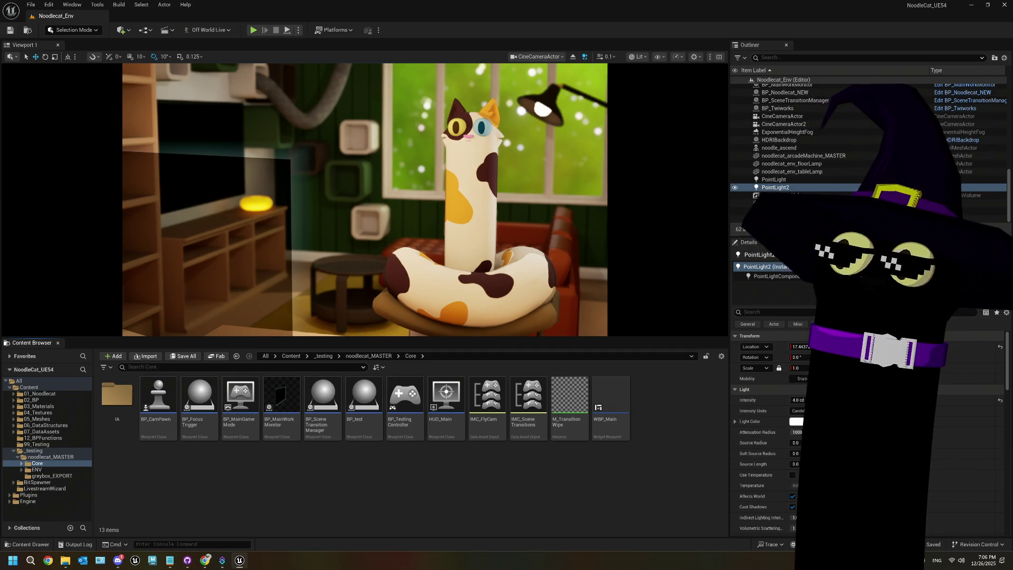
- Run a quick play test of the lit room, then stop it
scroll(up, 3)
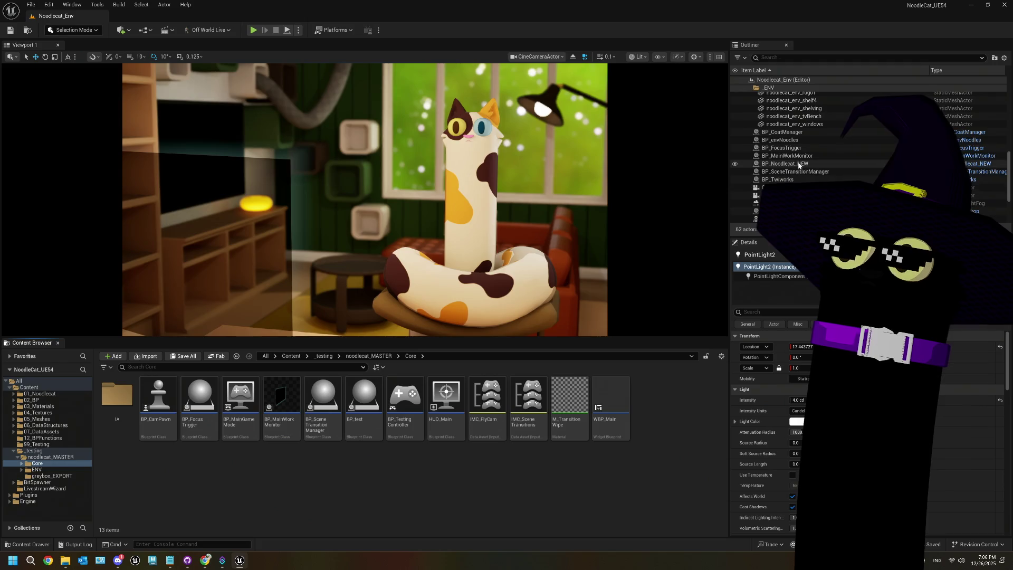
click(250, 31)
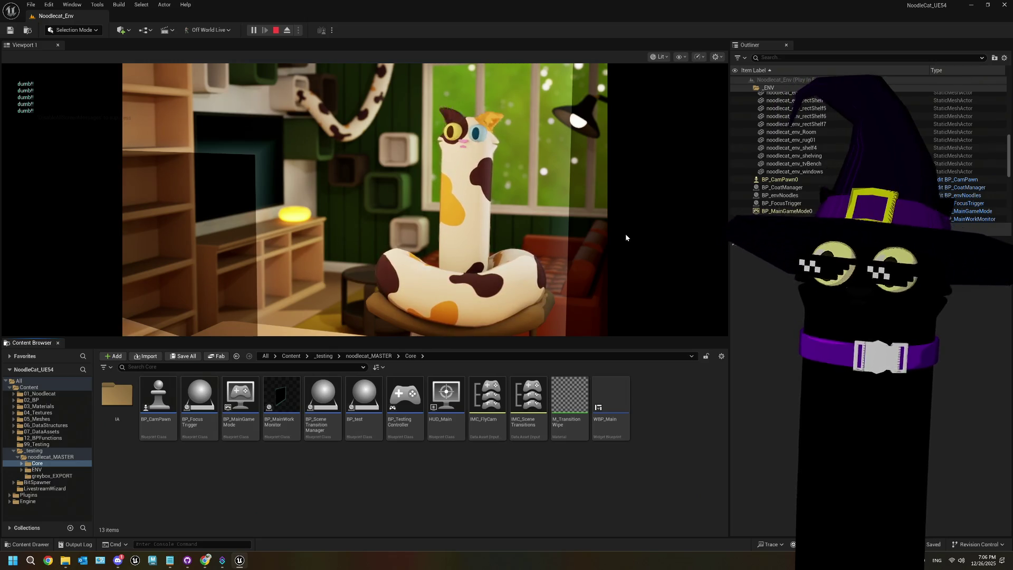
key(Escape)
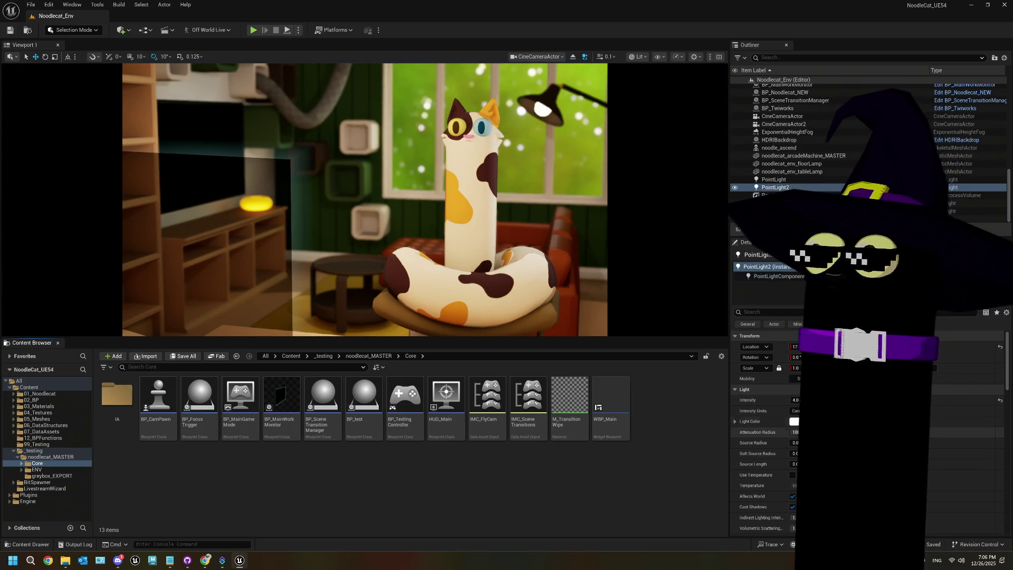
- Select the CineCameraActor and filter its settings for 'expo'
scroll(up, 3)
click(784, 162)
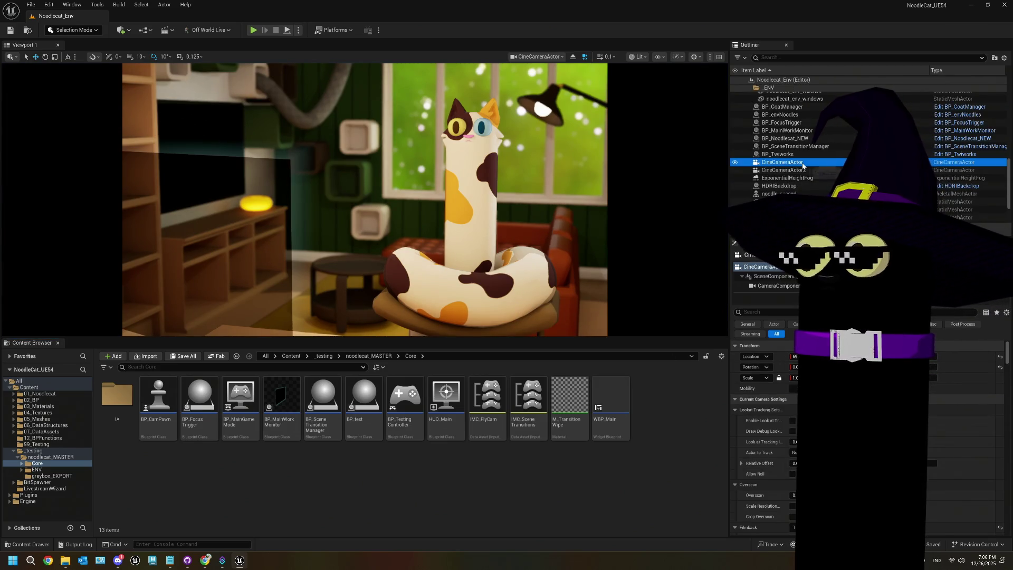
click(778, 311)
text(expo)
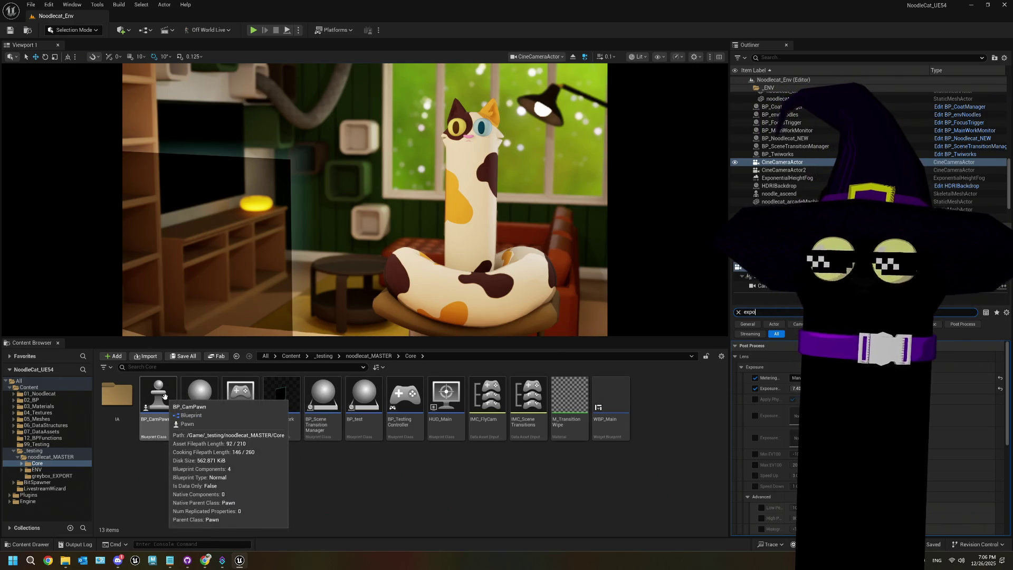
key(super+d)
key(super+d)
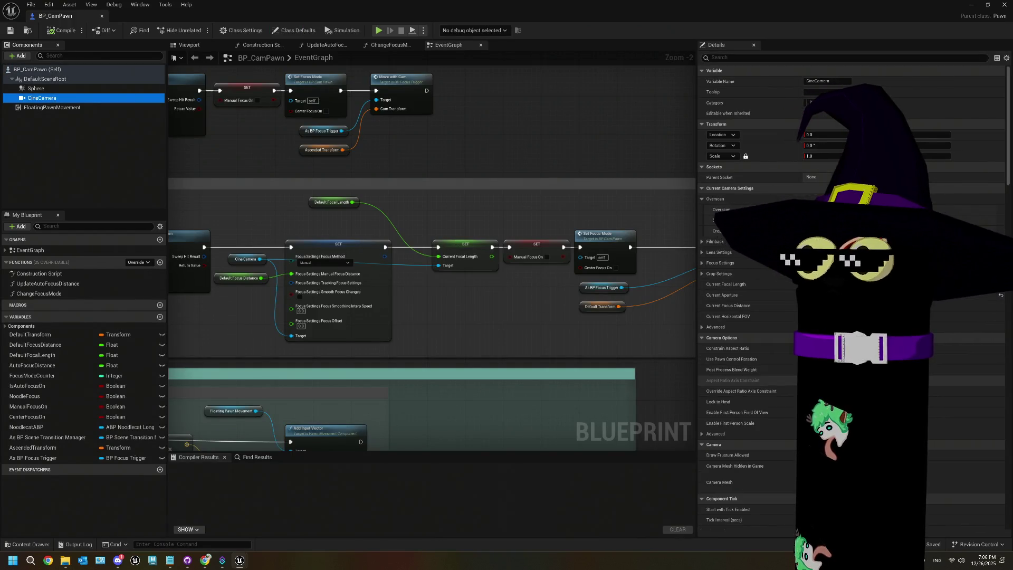
- Change BP_CamPawn's Exposure Compensation, compile it, and close the Blueprint window
click(732, 57)
text(exp)
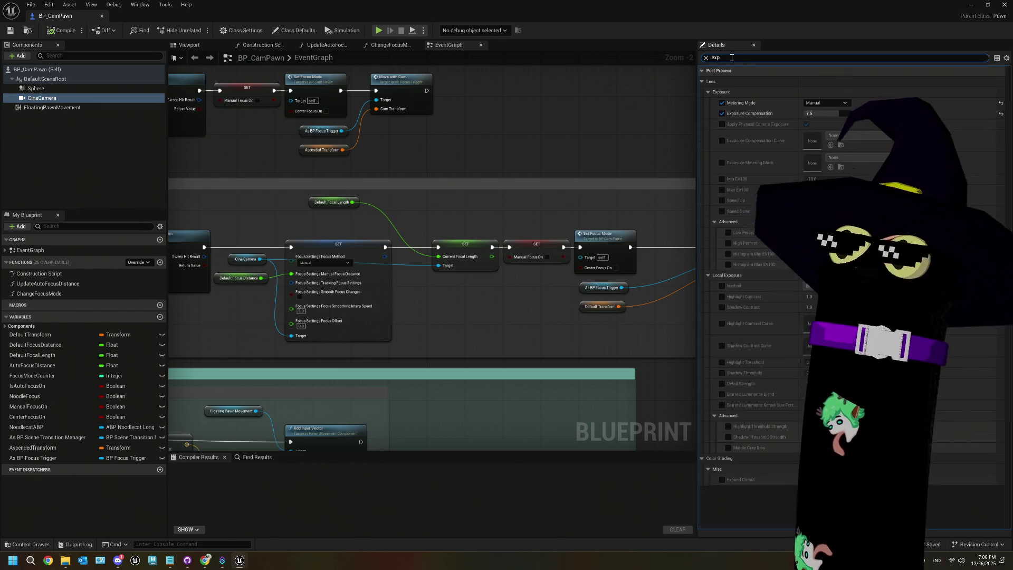
click(838, 113)
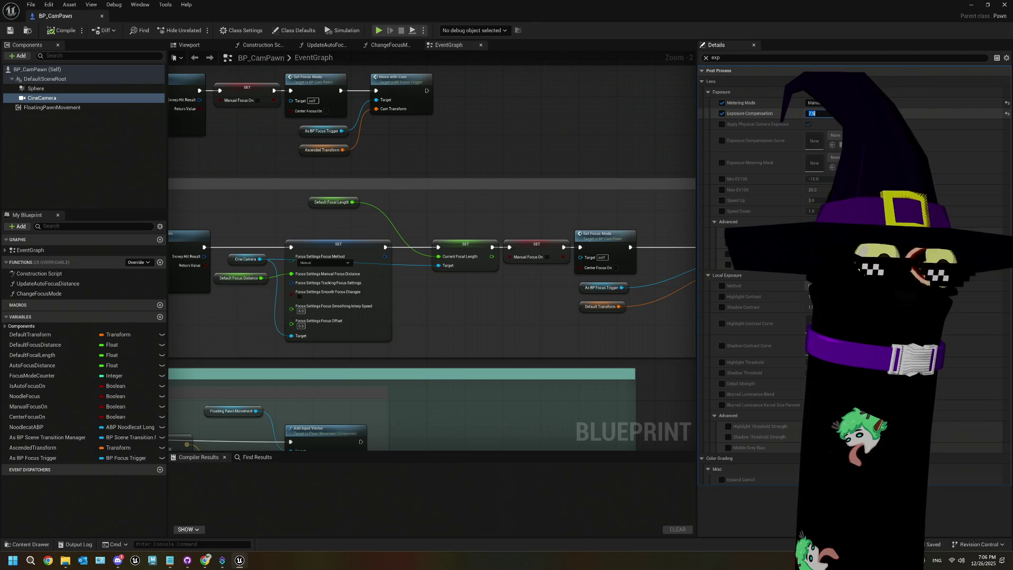
key(Return)
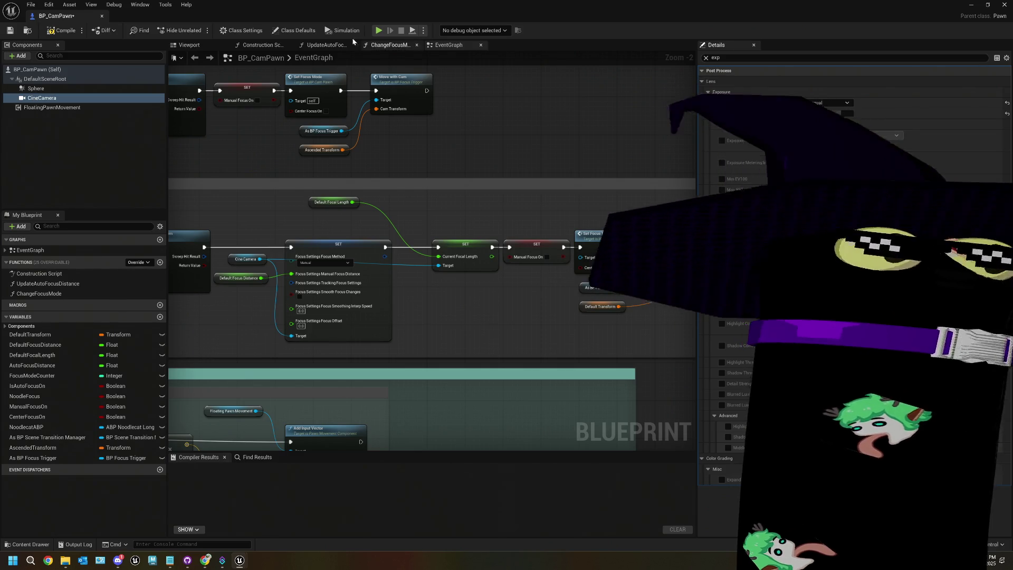
click(62, 30)
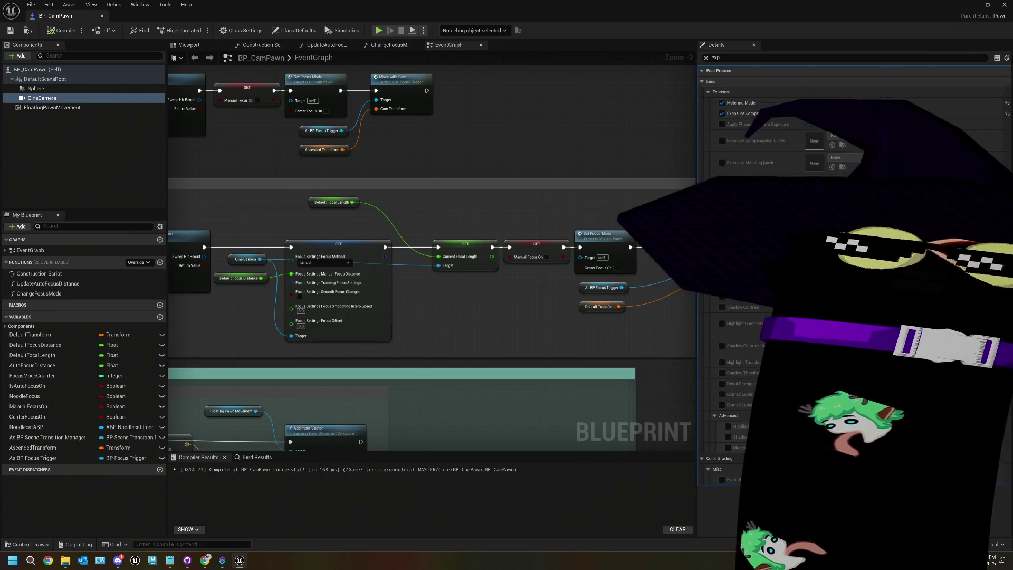
click(971, 5)
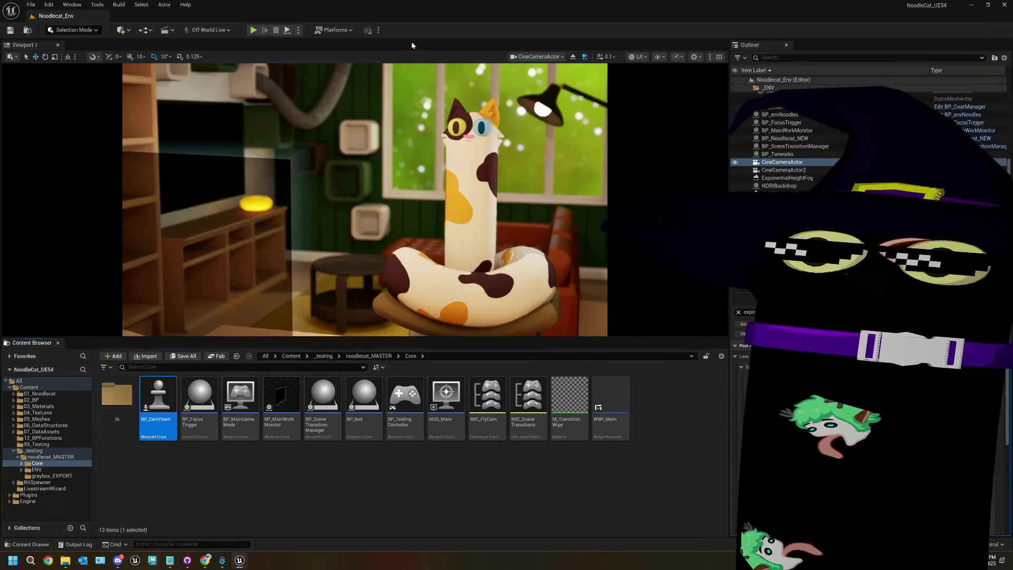
- Reopen BP_CamPawn from the Content Browser, recompile it and return to the level editor
click(689, 451)
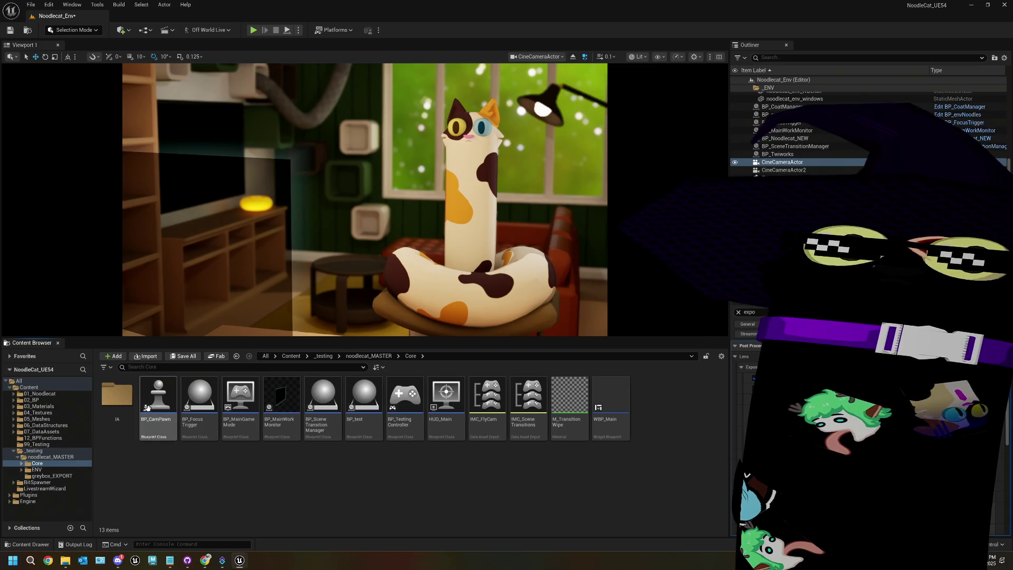
double_click(158, 401)
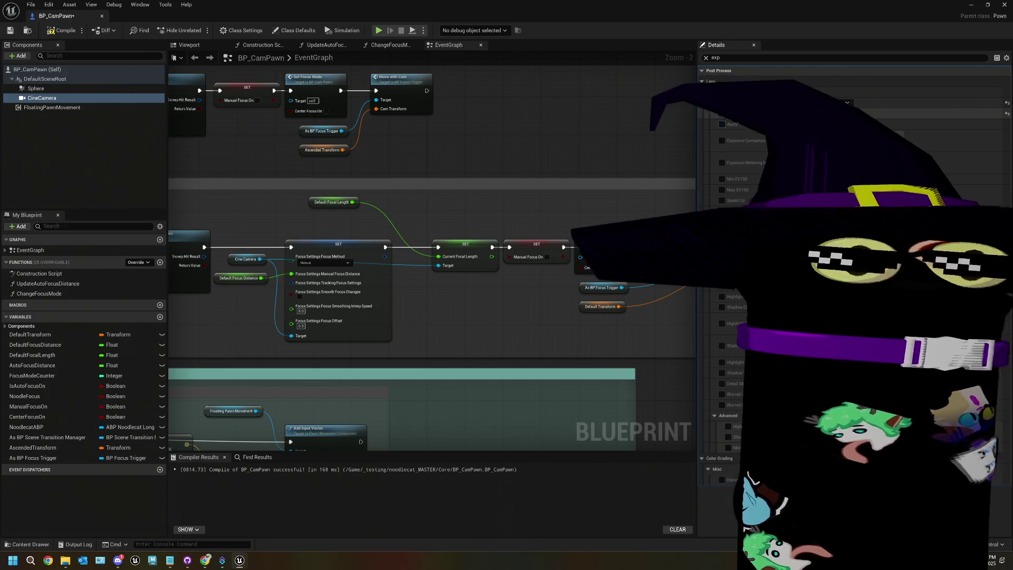
click(51, 31)
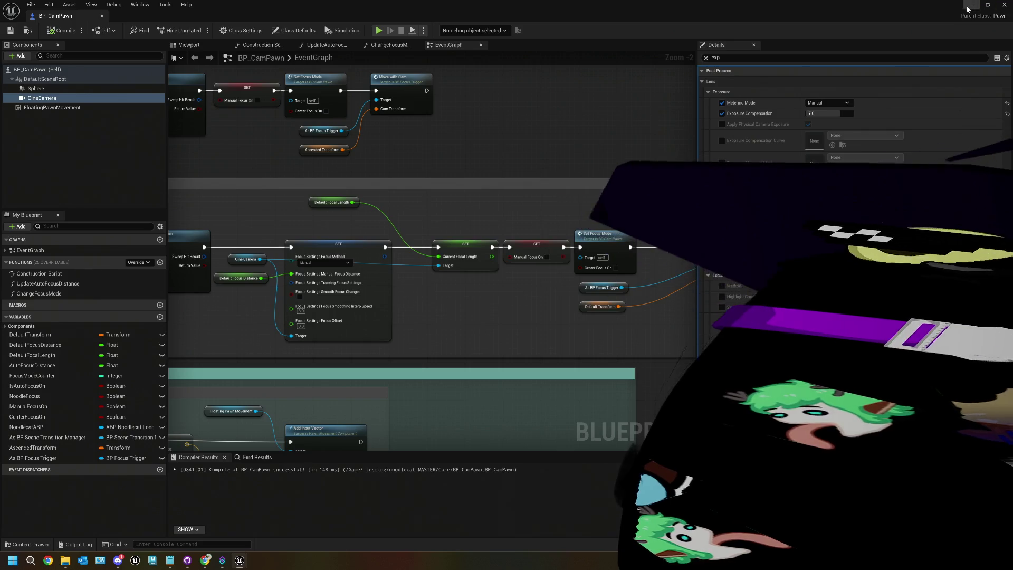
key(alt+Tab)
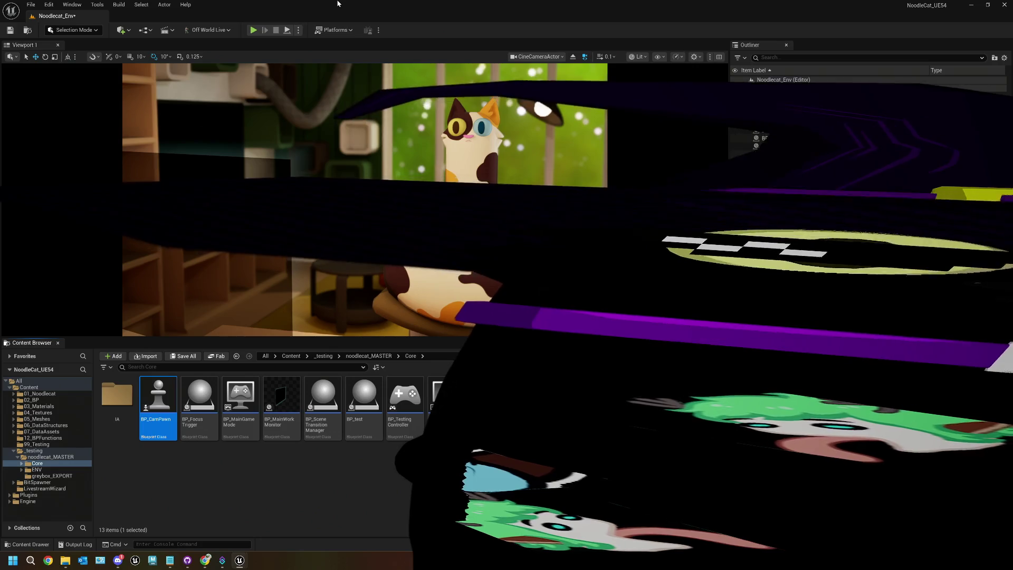
- Switch the viewport to the Perspective camera, save the level, and start a play test
click(537, 57)
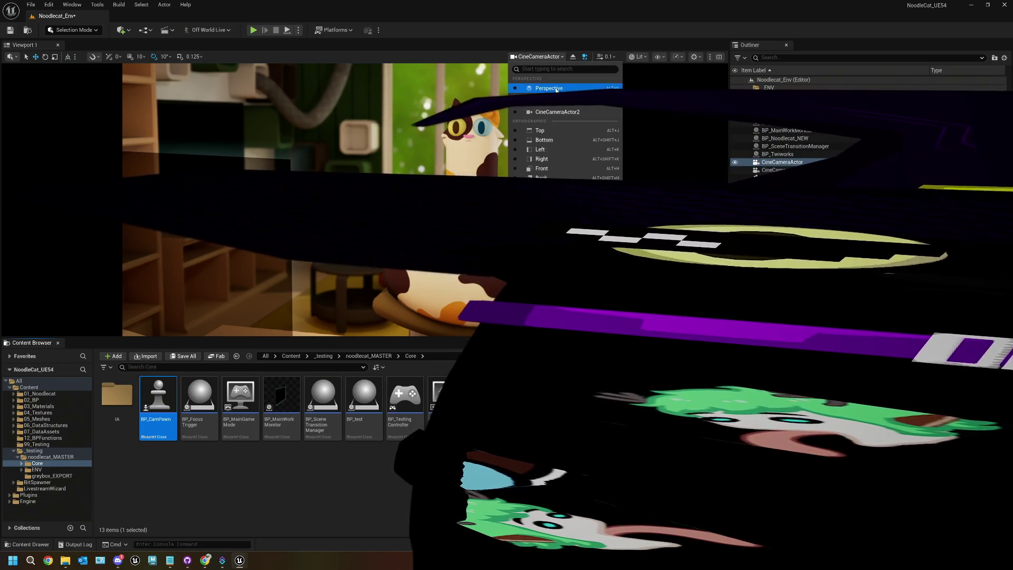
click(549, 88)
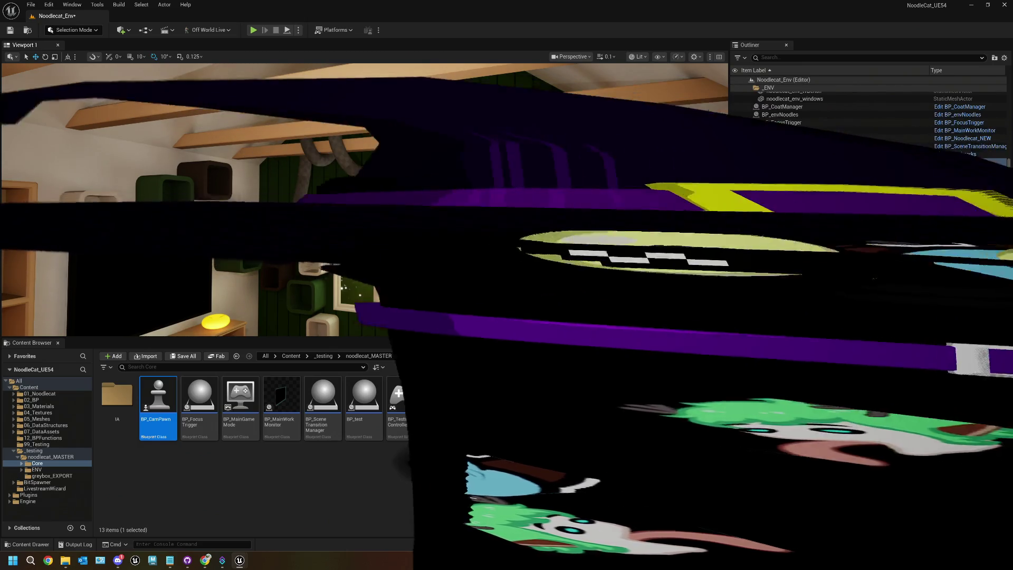
click(387, 480)
key(ctrl+s)
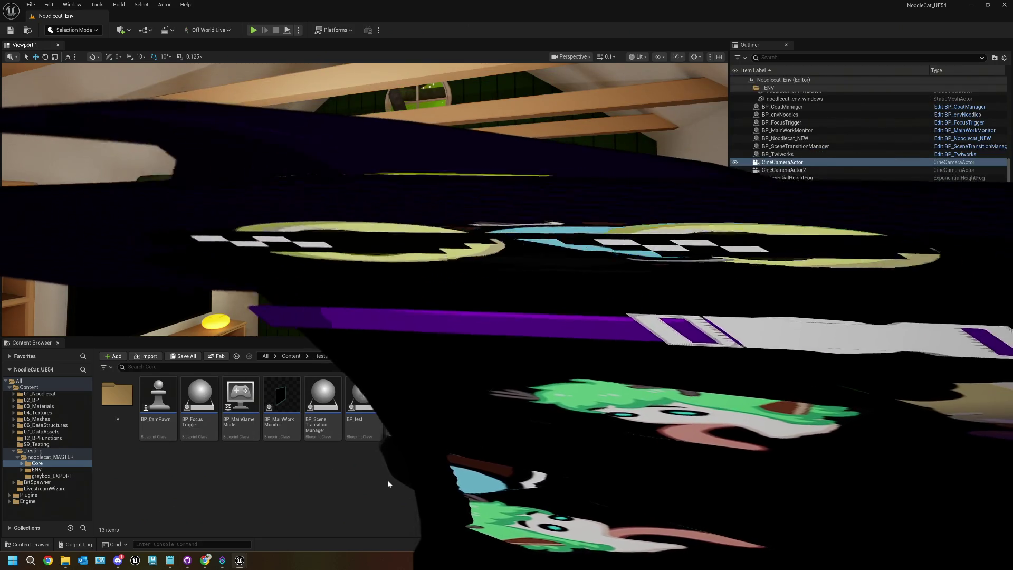
click(253, 30)
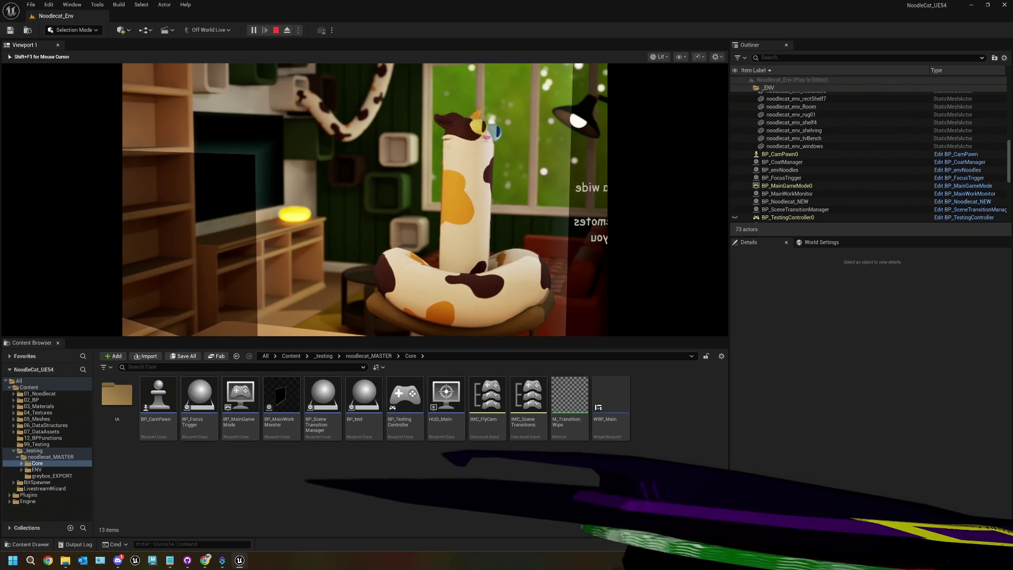
key(Escape)
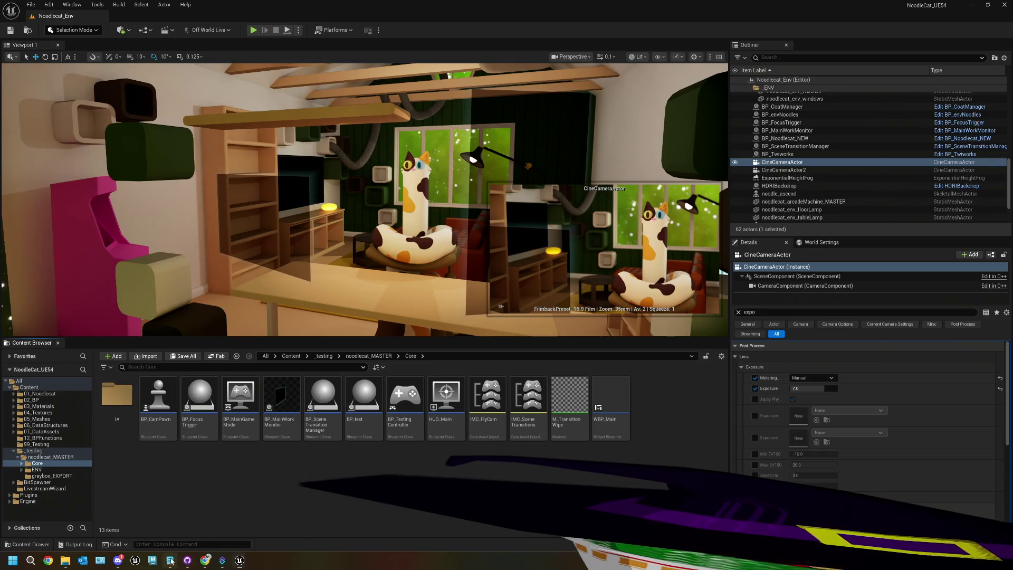
- In ThePlan.txt, add a line after the chimney item and insert 'env' before 'noodles'
click(170, 560)
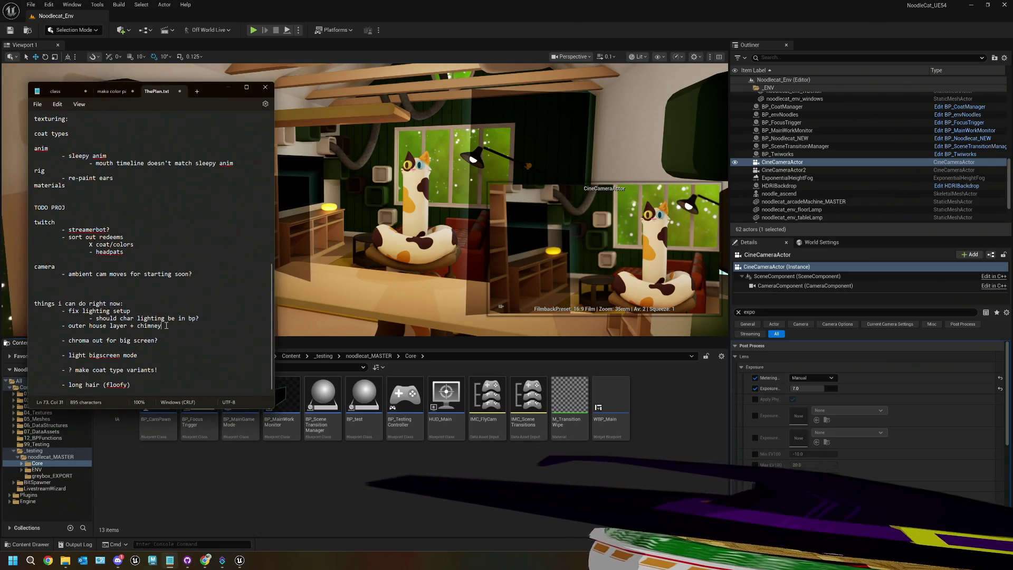
key(Return)
text(- more noodles!)
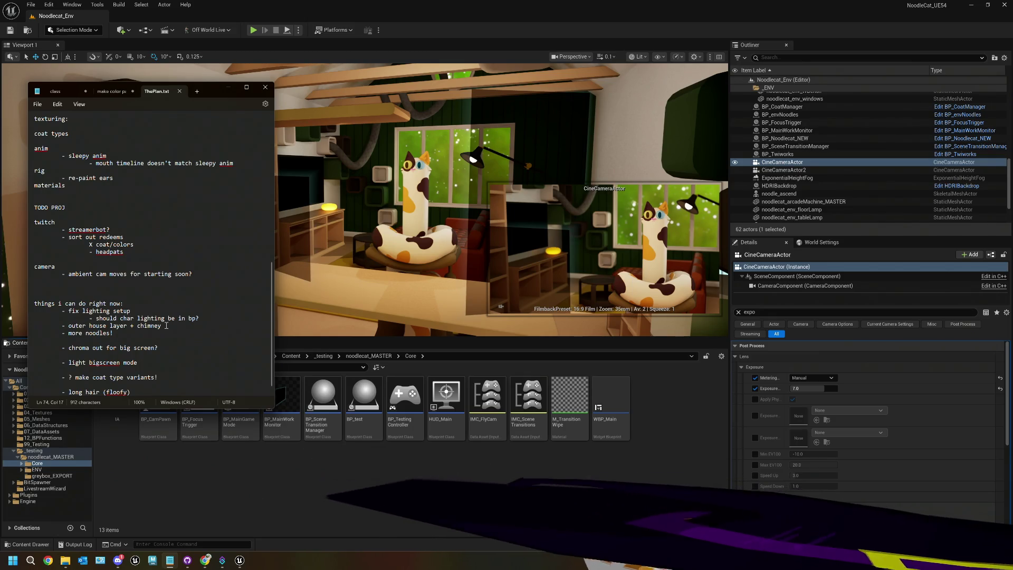
click(86, 333)
text(env)
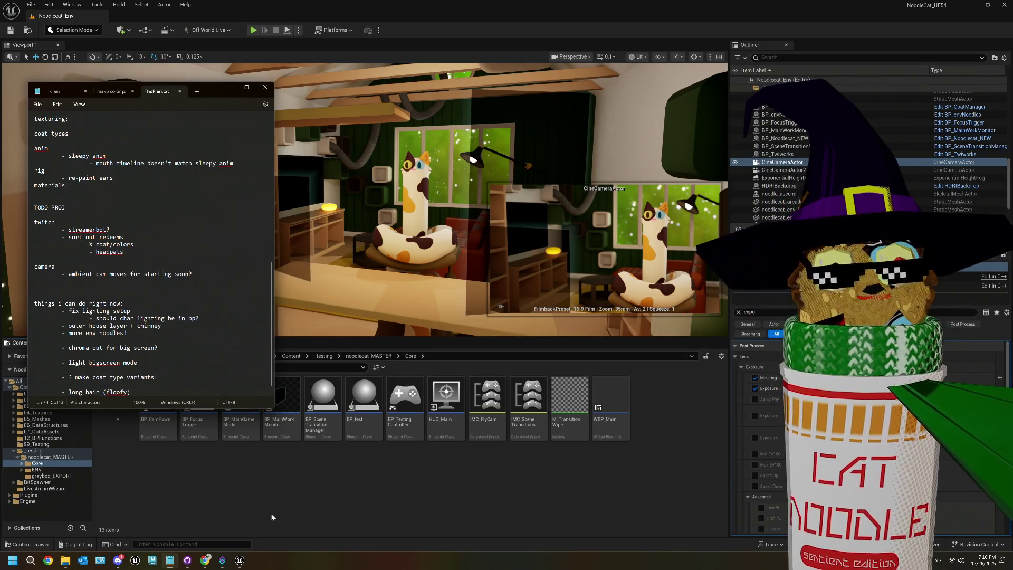
- Put the notes behind Unreal, then bring ThePlan.txt back up
click(373, 493)
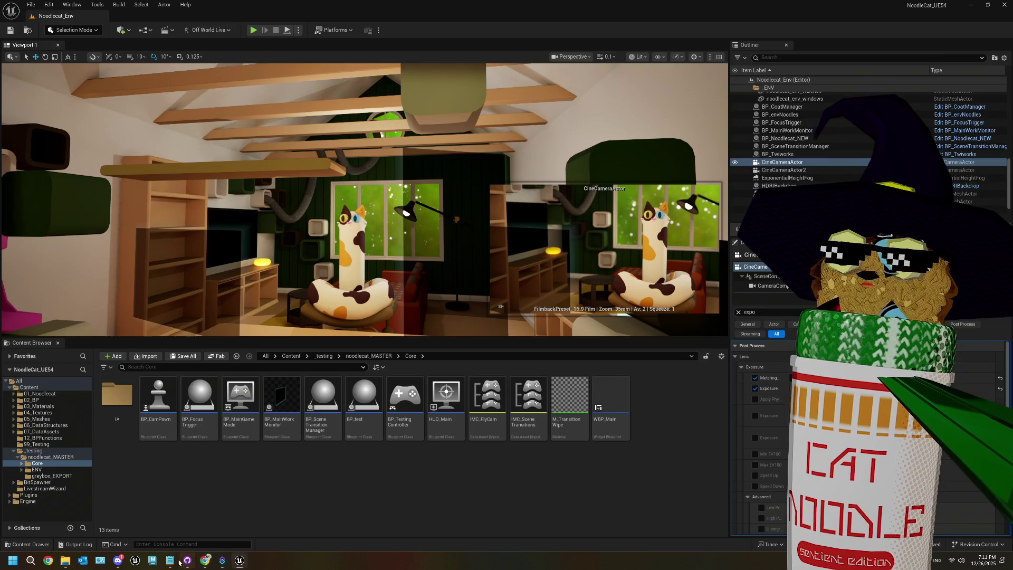
mouse_move(172, 563)
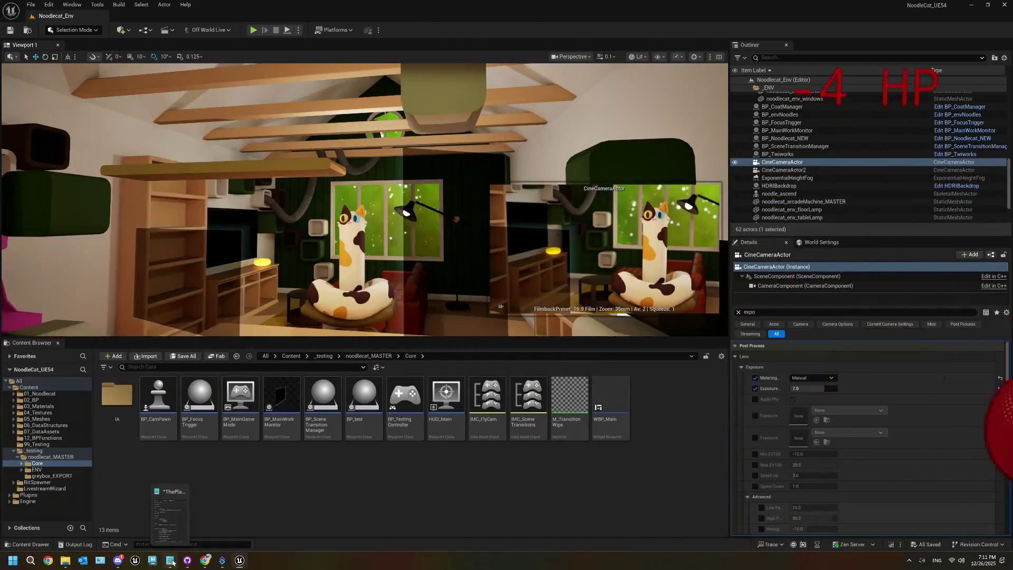
click(172, 562)
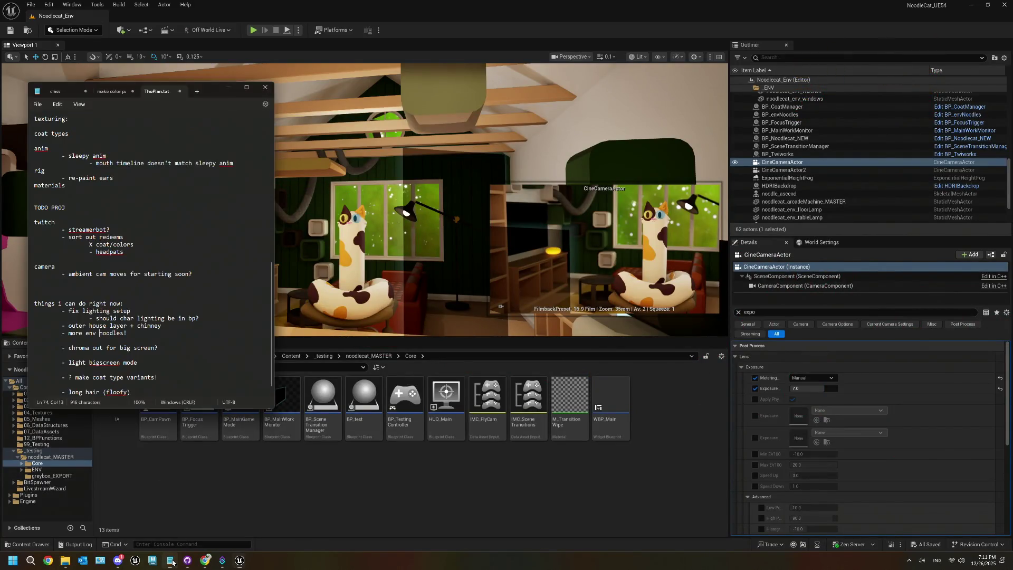
- Add an indented '- add ceiling light' line under the char lighting question, then hide Notepad
scroll(down, 3)
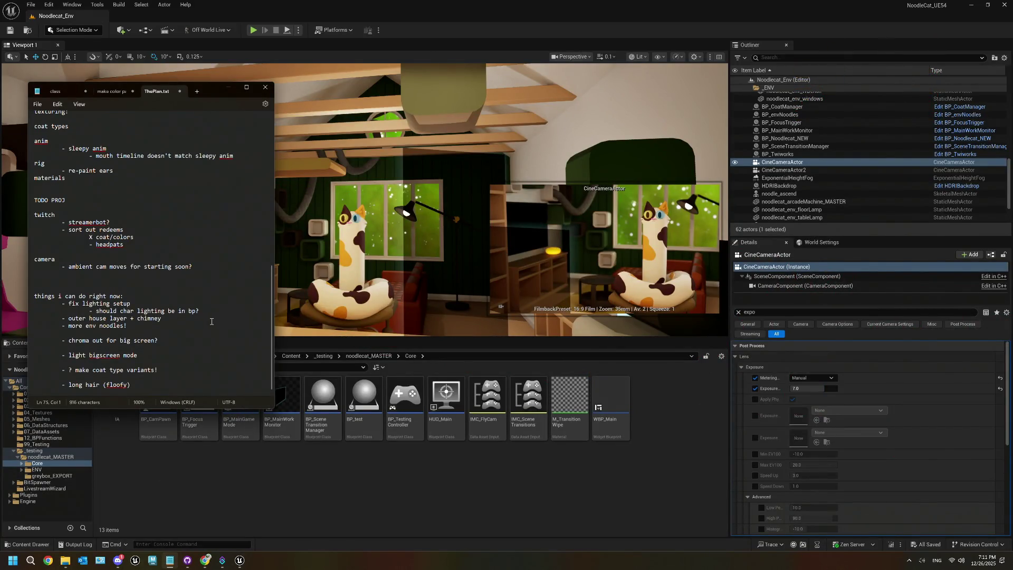
click(208, 308)
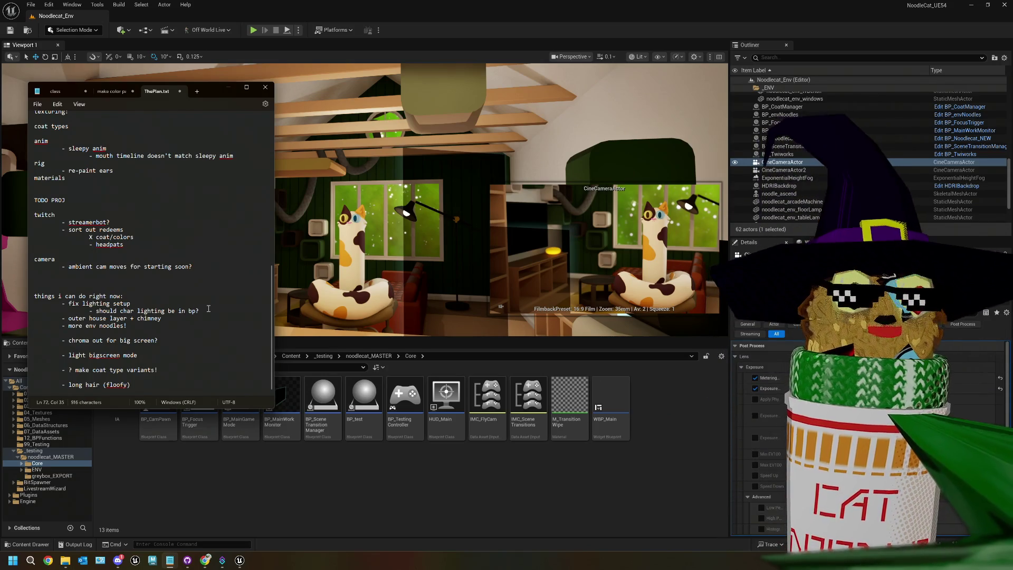
drag(209, 309, 112, 311)
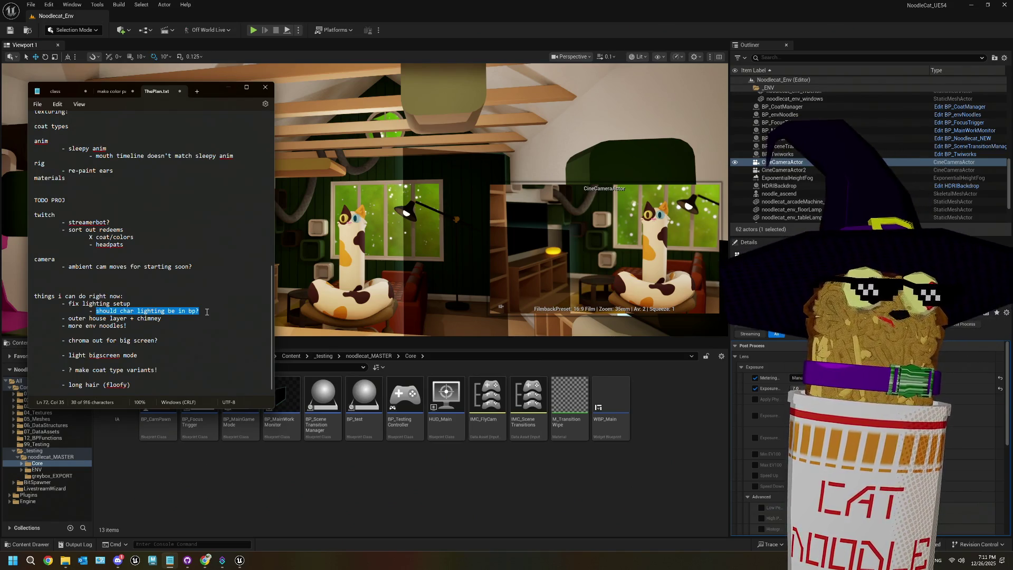
key(End)
key(Return)
key(Tab)
key(Tab)
text(- add ceiling light)
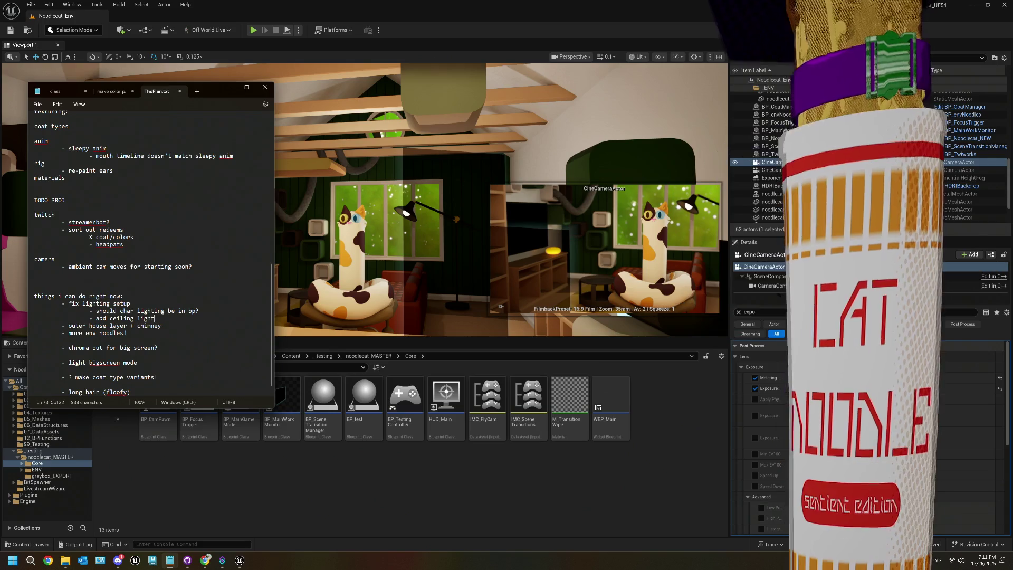
click(163, 302)
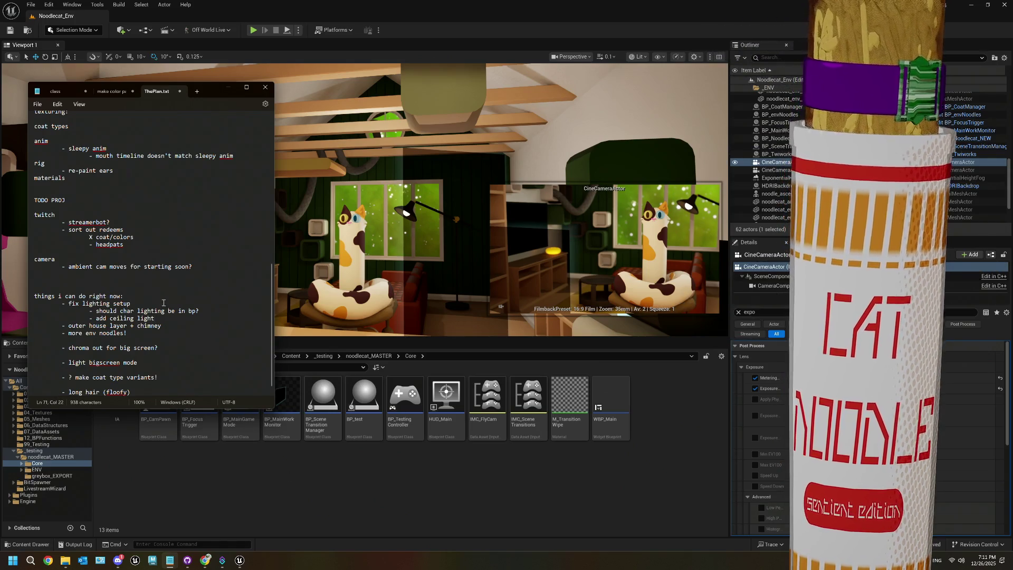
click(477, 465)
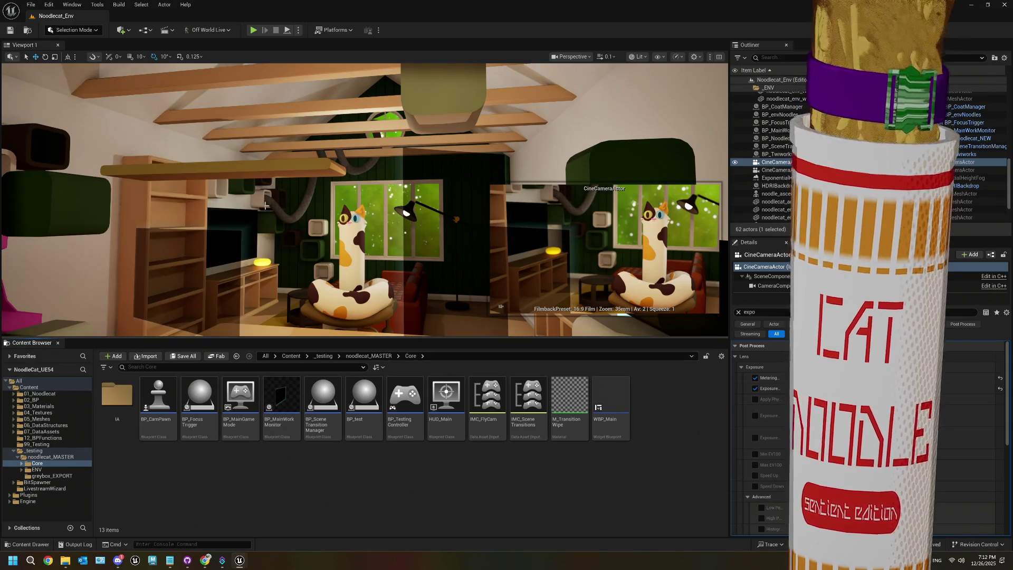
- Look over the TV wall, couch and ceiling beams, then reopen ThePlan.txt
drag(267, 172, 323, 195)
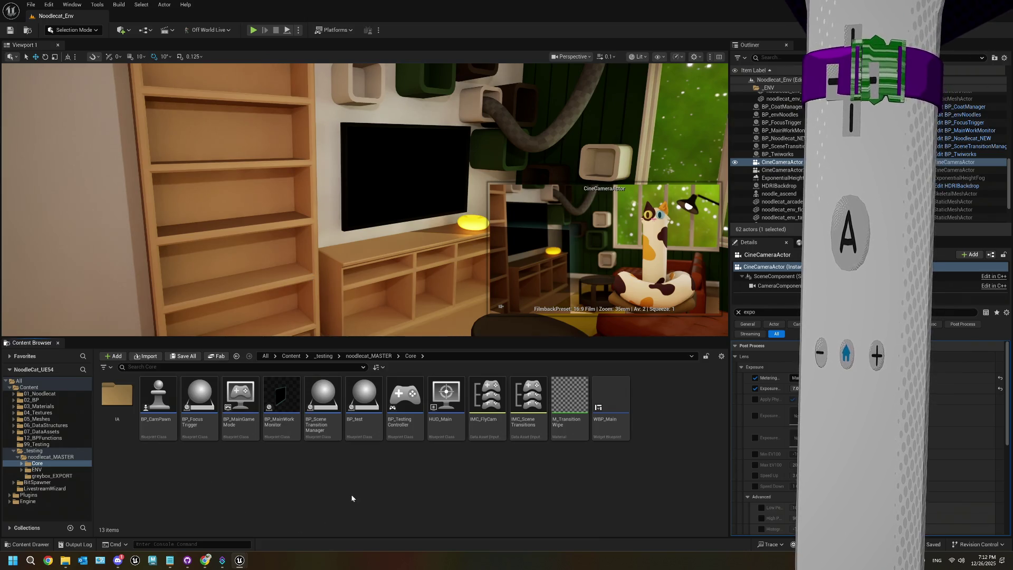
drag(354, 174, 351, 175)
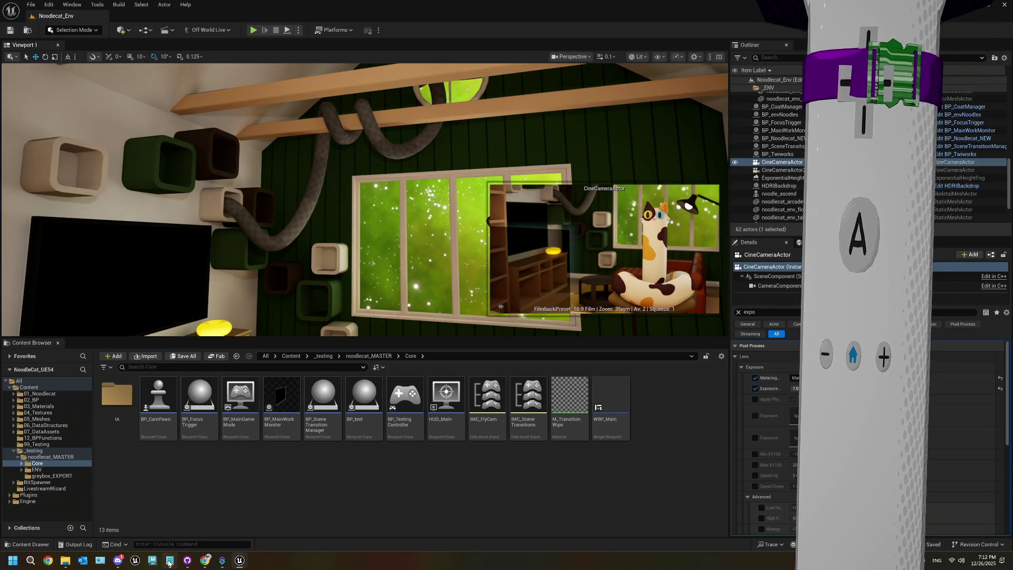
click(169, 563)
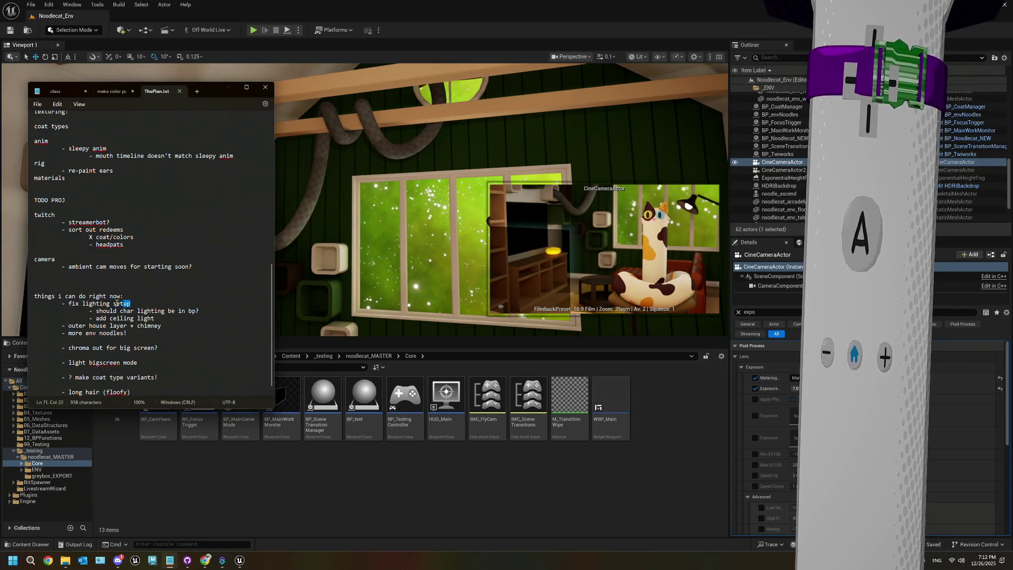
- Highlight the 'add ceiling light' and 'outer house layer + chimney' items, then send the notes behind Unreal
drag(154, 318, 95, 317)
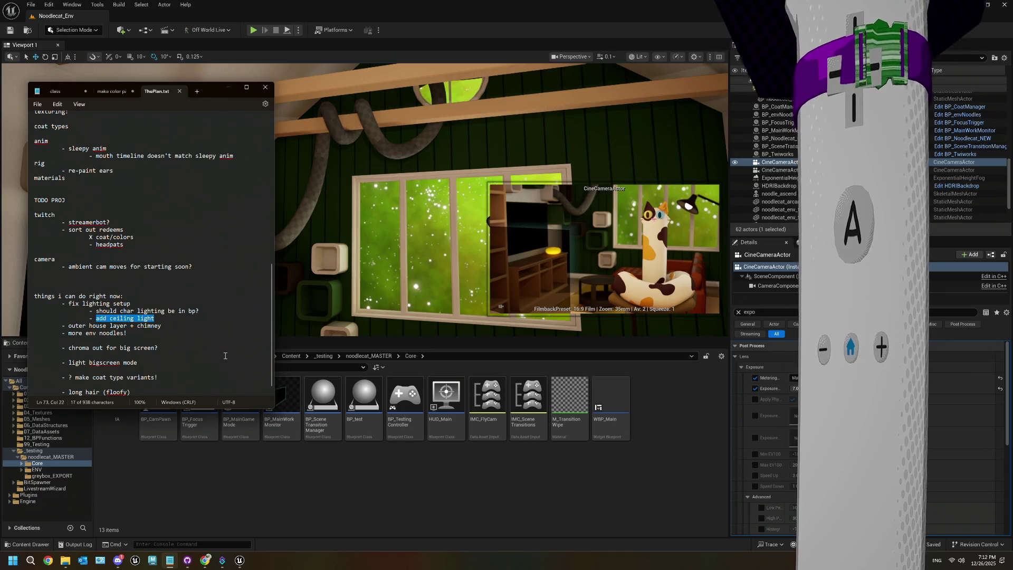
click(201, 310)
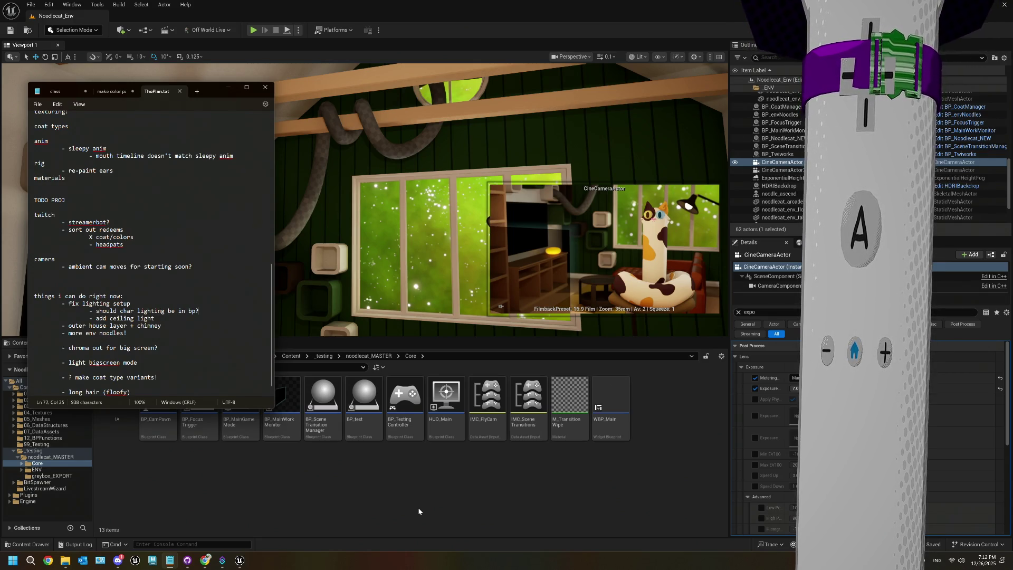
drag(162, 325, 72, 324)
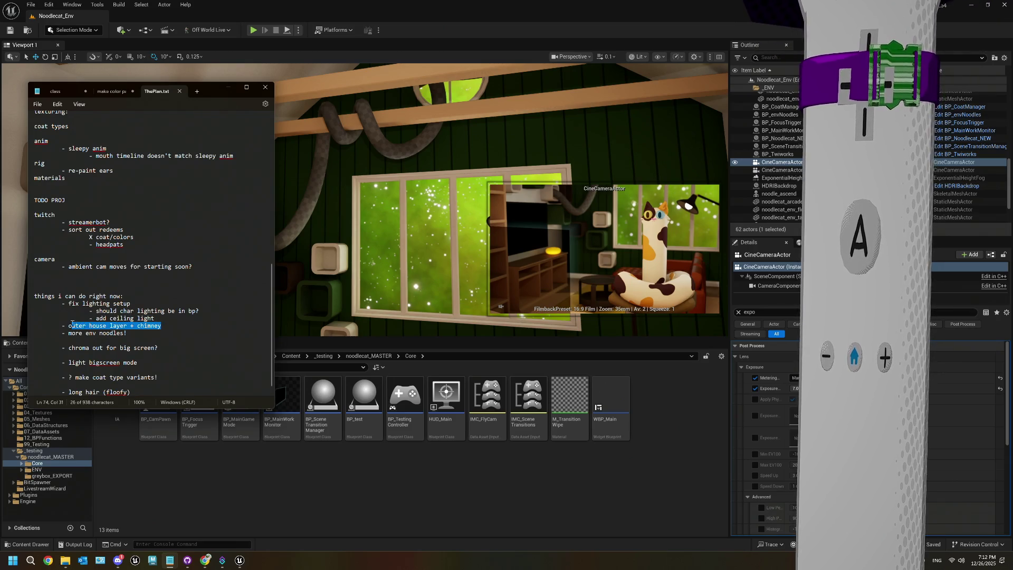
click(369, 486)
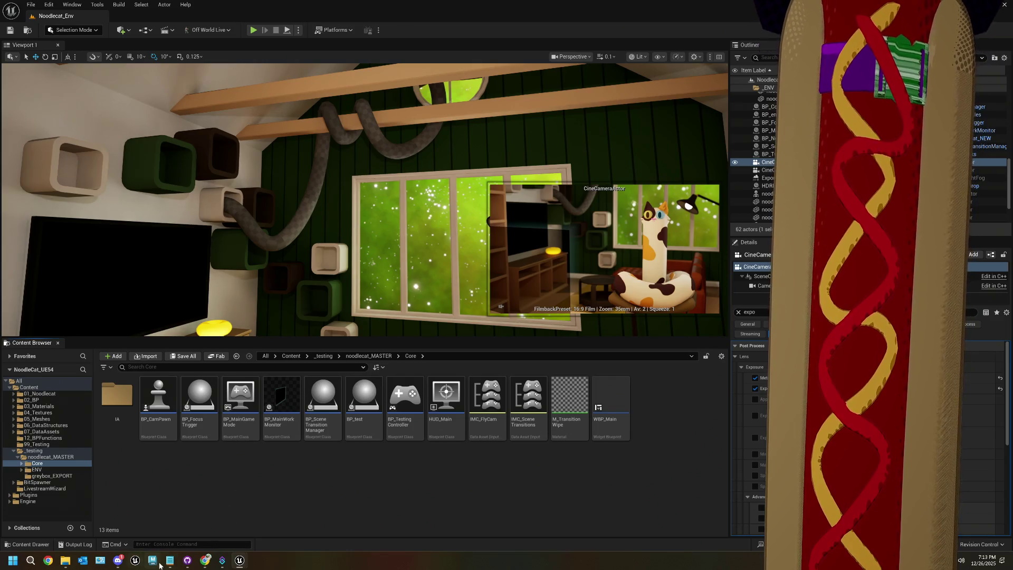
click(169, 560)
- Add '- proper help docs for redeems' on a new line after 'headpats'
scroll(down, 3)
click(156, 380)
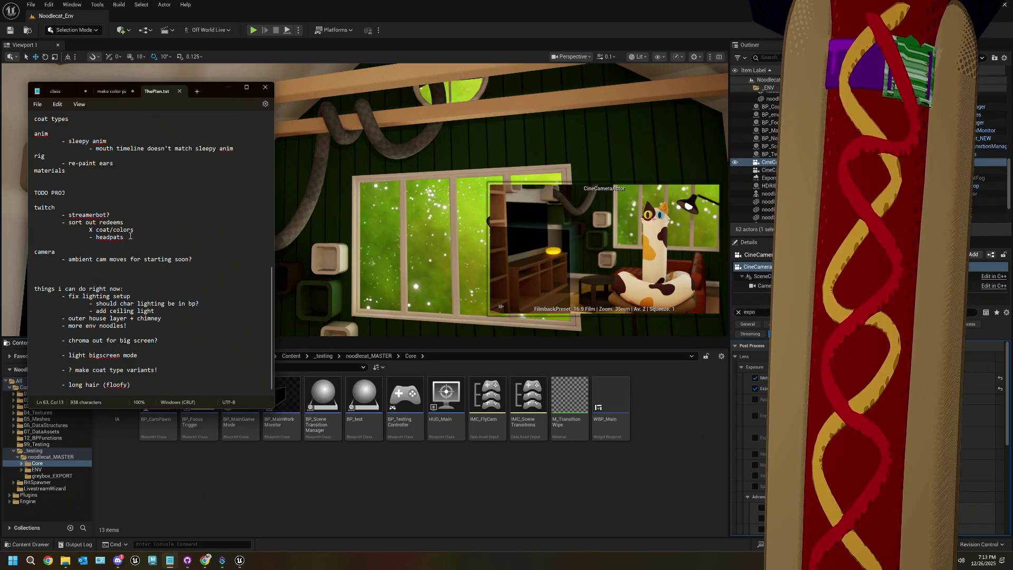
key(Return)
text(- proper help docs)
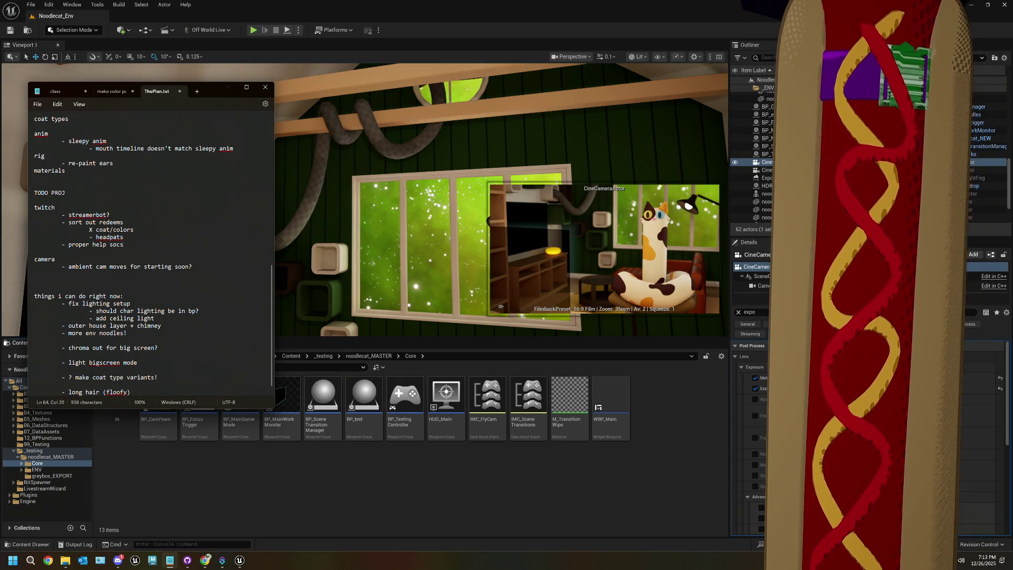
text(for redeems)
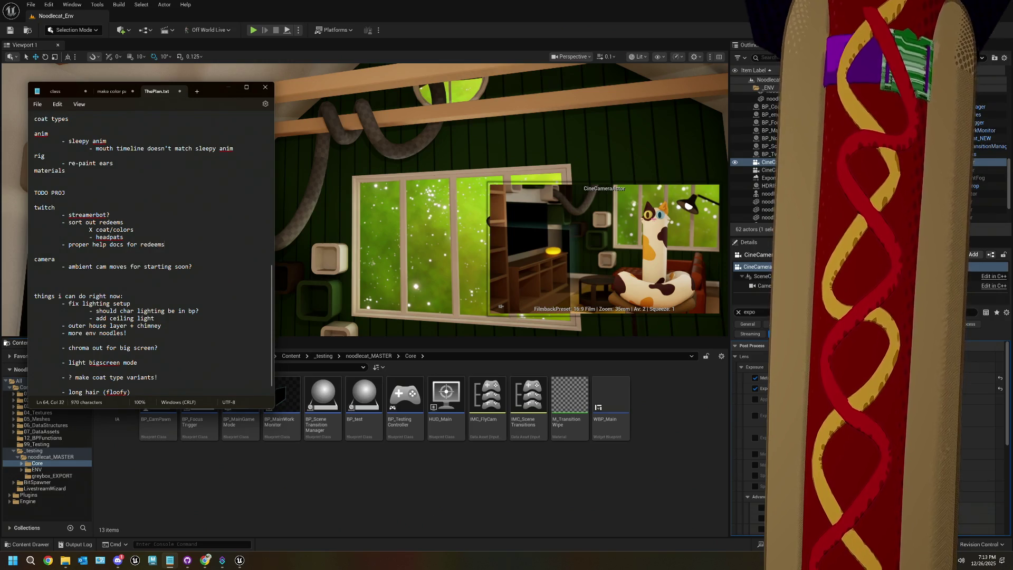
drag(164, 244, 69, 243)
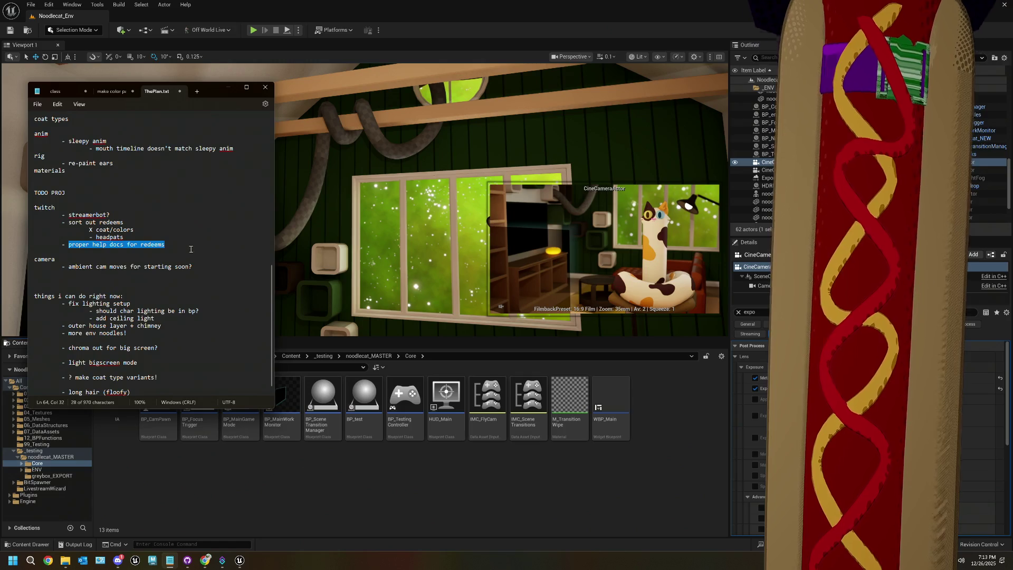
click(191, 249)
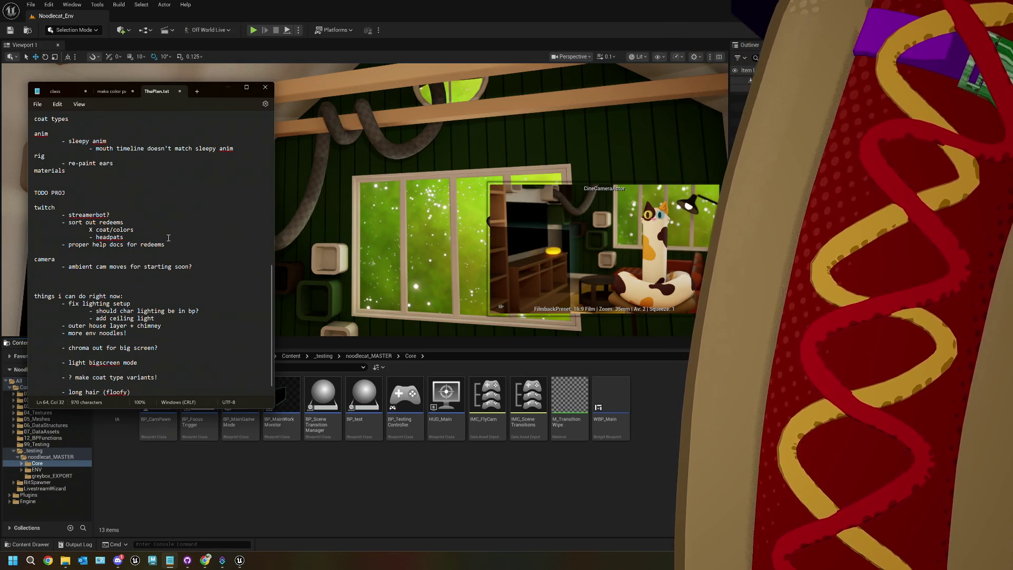
- Minimize ThePlan.txt so the Unreal editor is in front
click(295, 462)
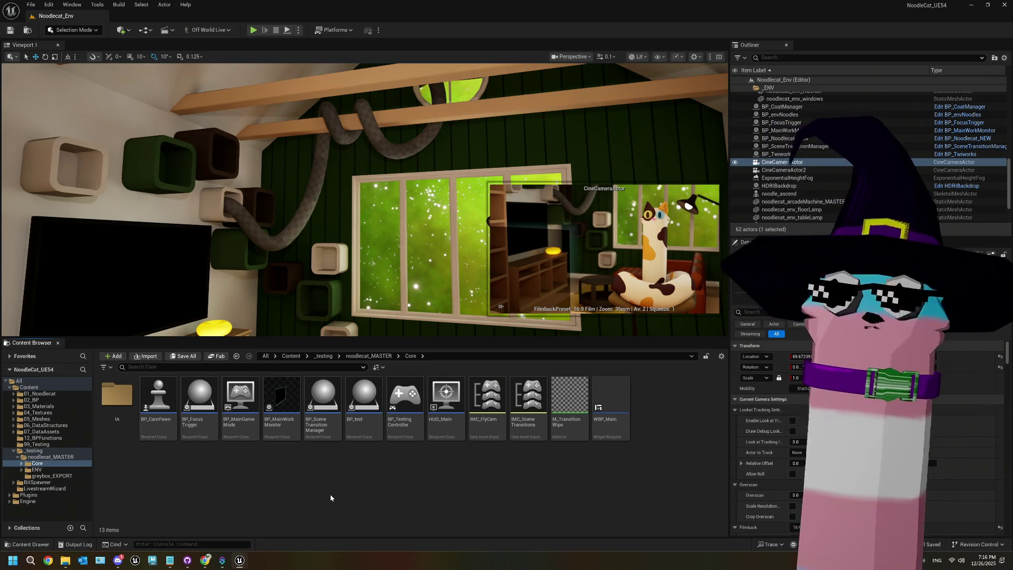
- Bring up ThePlan.txt and highlight the 'outer house layer + chimney' to-do item
drag(351, 175, 295, 179)
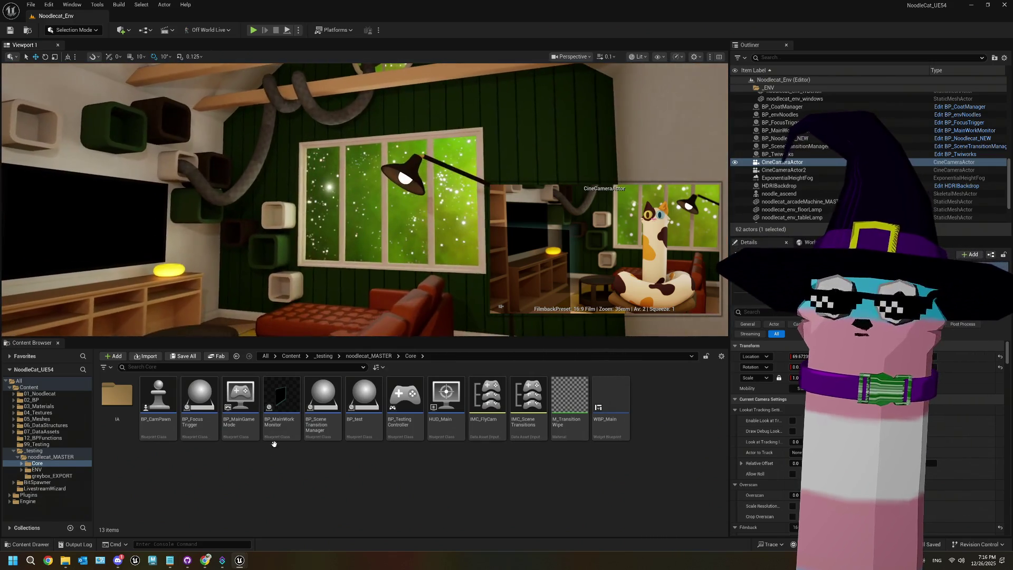
click(170, 561)
scroll(down, 3)
drag(164, 318, 69, 317)
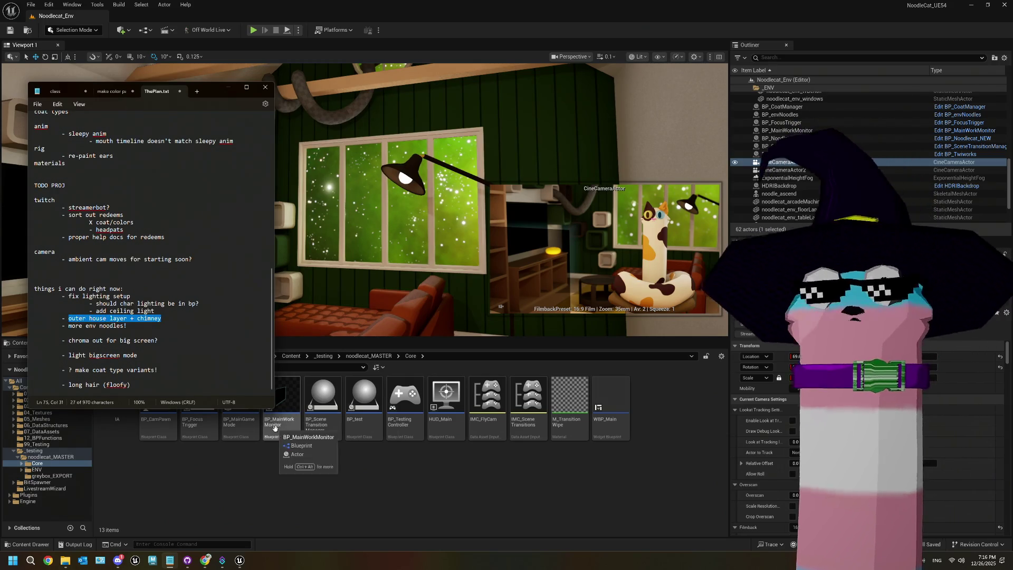
drag(164, 318, 184, 346)
click(60, 317)
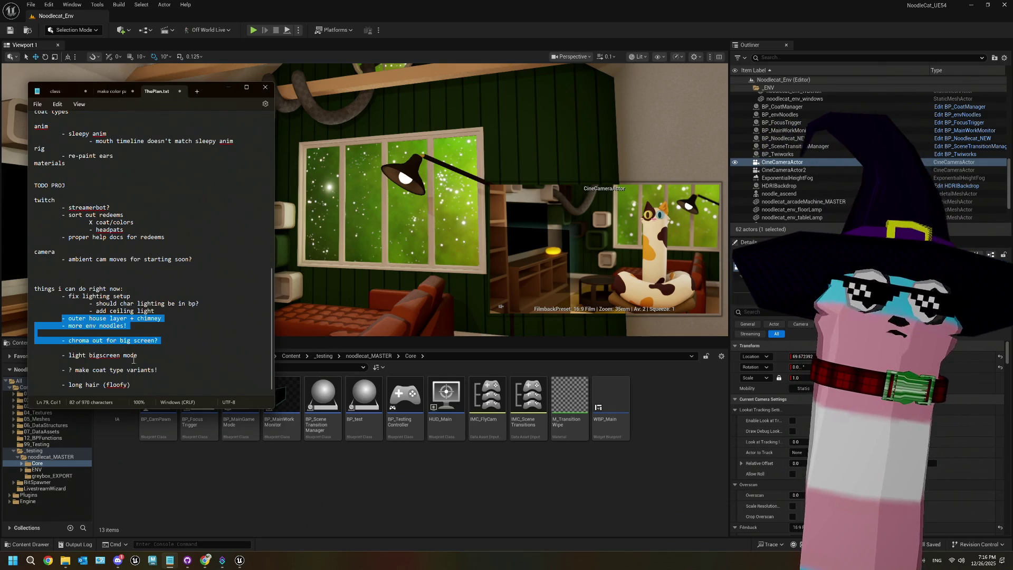
- Highlight the 'light bigscreen mode', 'make coat type variants' and 'long hair (floofy)' lines
click(63, 354)
key(shift+End)
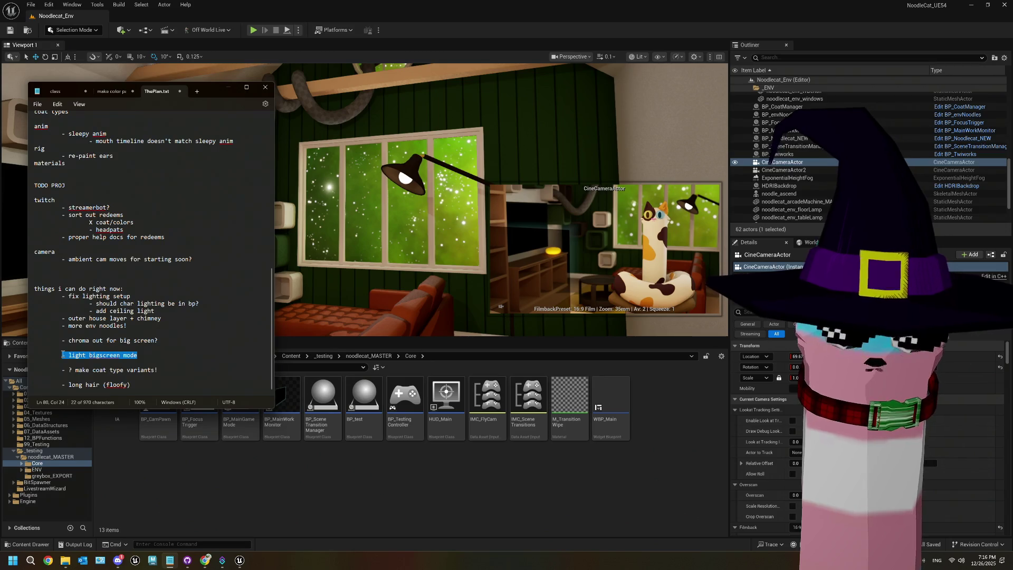
click(63, 369)
key(shift+End)
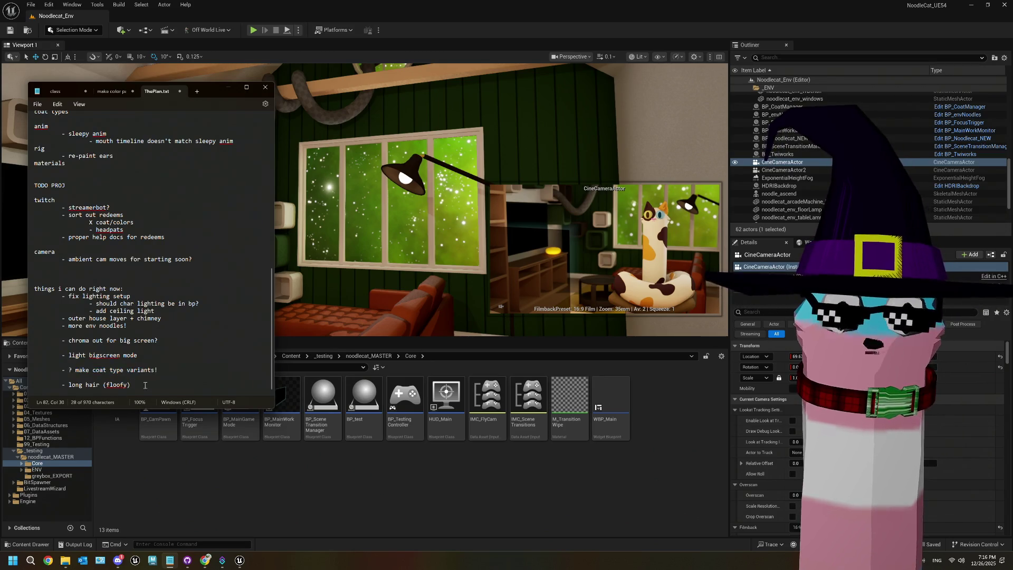
drag(154, 388, 53, 363)
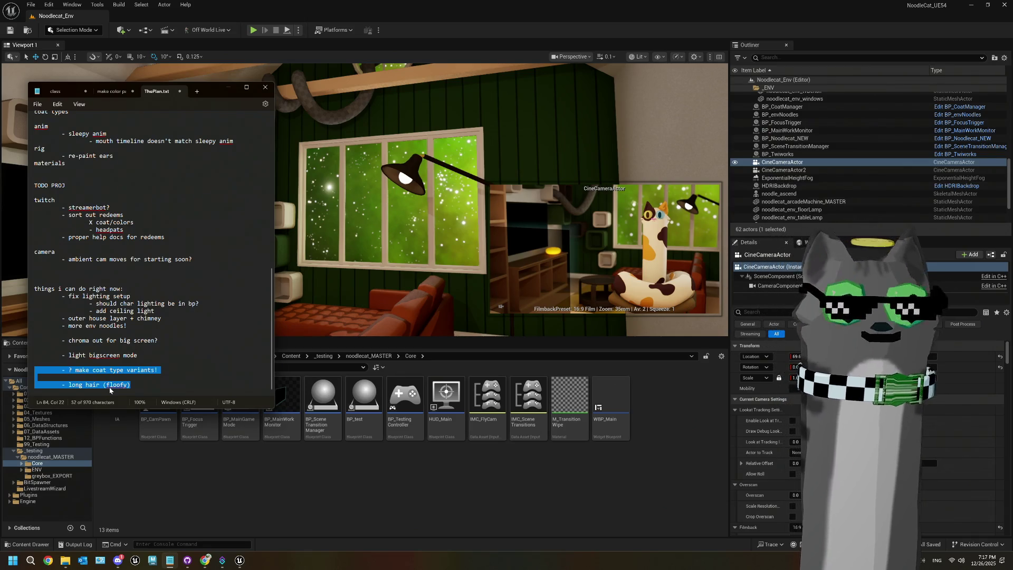
- Reselect the 'outer house layer + chimney' item and return to the Unreal editor
drag(156, 311, 60, 296)
click(165, 317)
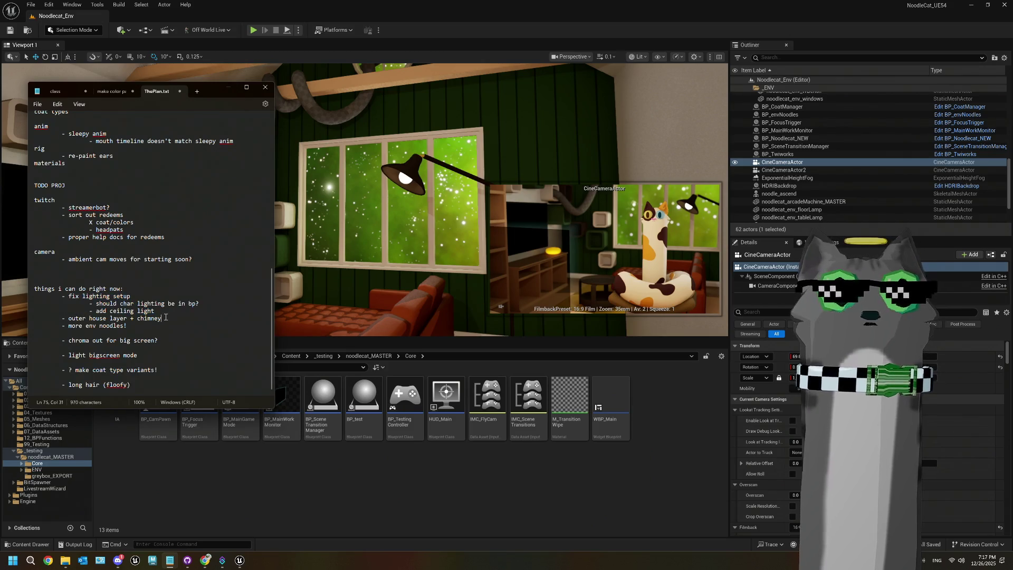
click(61, 321)
click(169, 454)
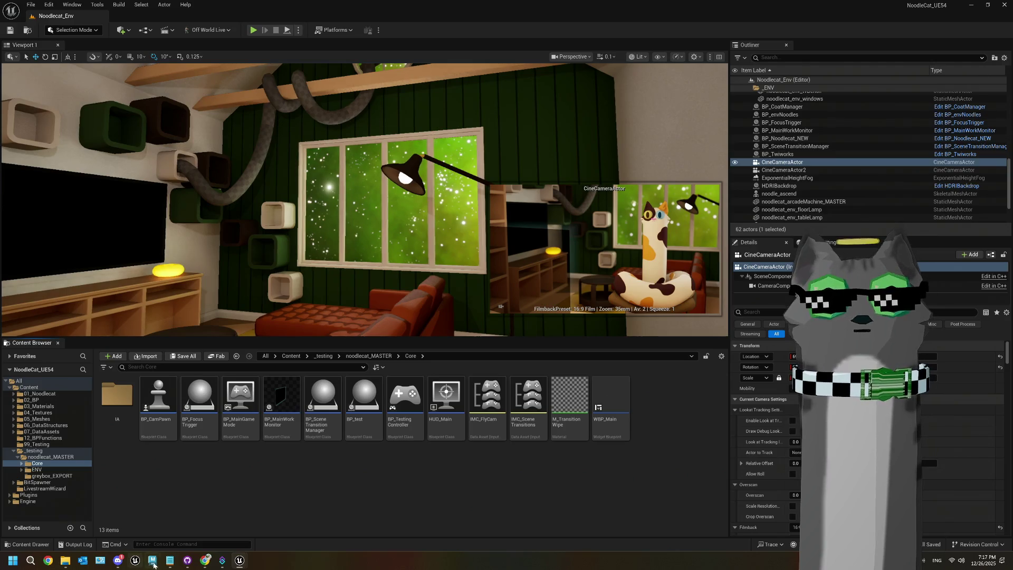
- Show the 18 items of the _testing/noodlecat_MASTER folder in the content browser
mouse_move(423, 381)
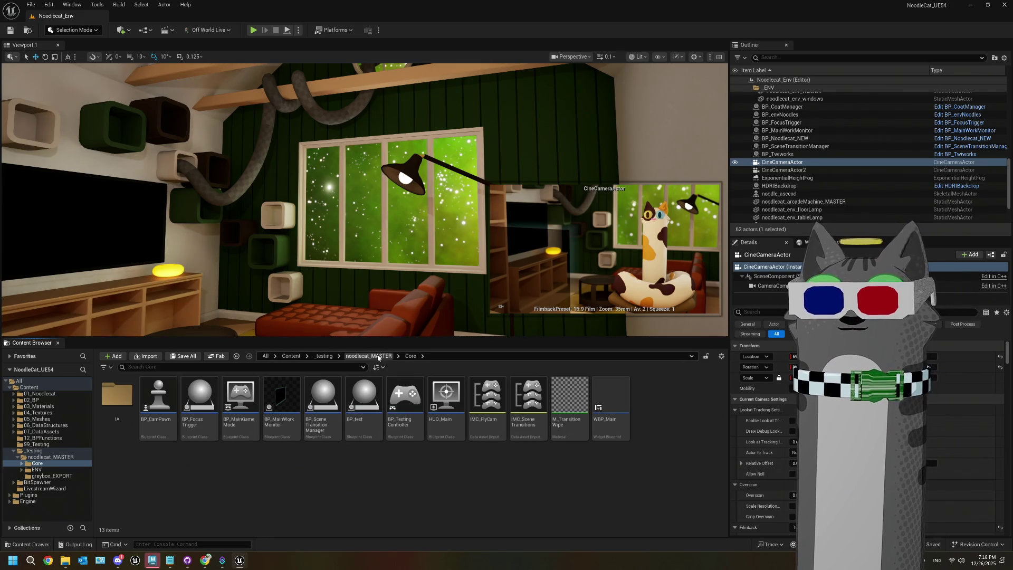
click(369, 356)
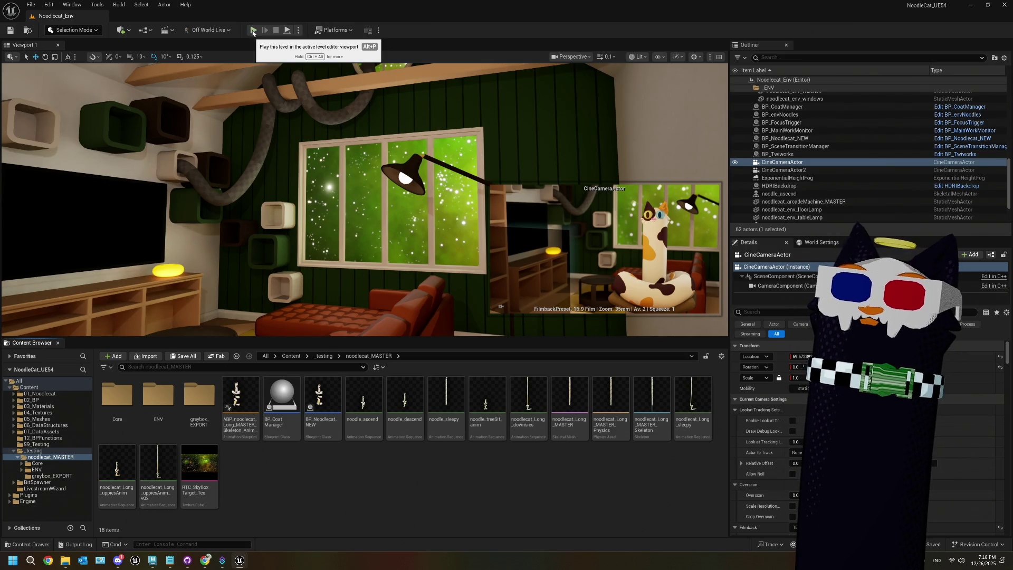
mouse_move(320, 396)
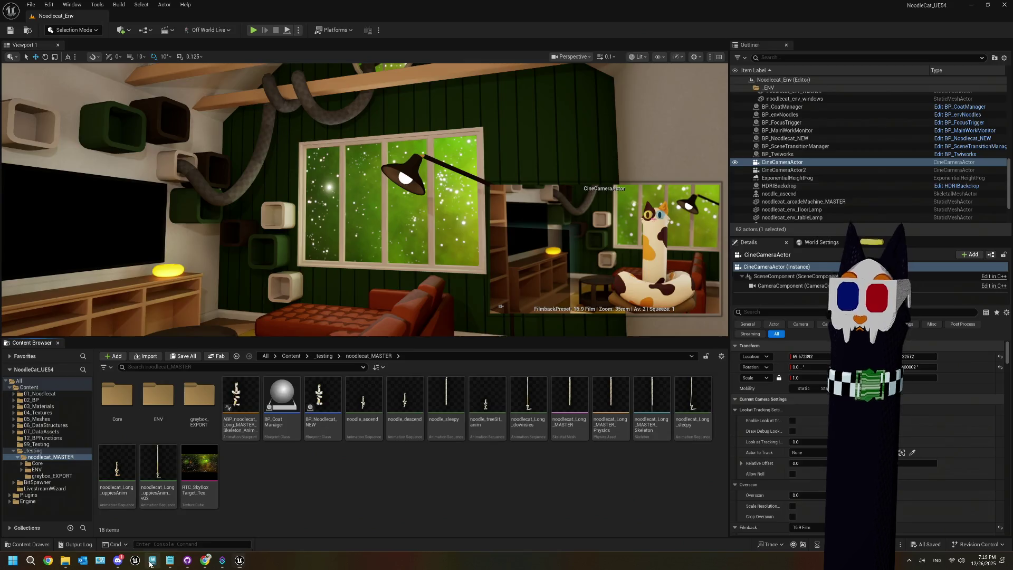
- Open the noodlecat_longBoi_v54.ma room scene in Maya and delete the small table lamp
click(153, 560)
click(318, 162)
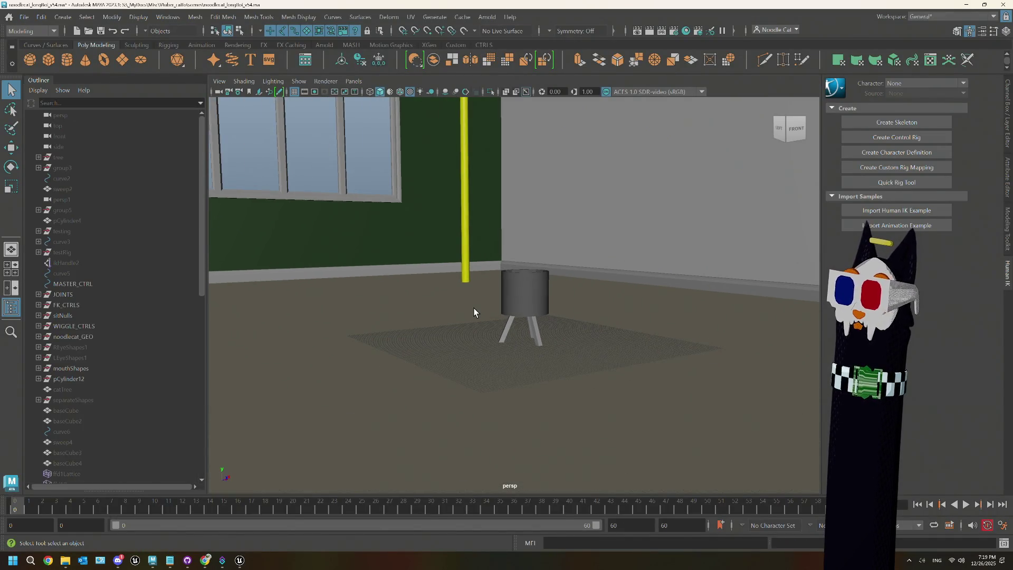
click(535, 300)
key(Delete)
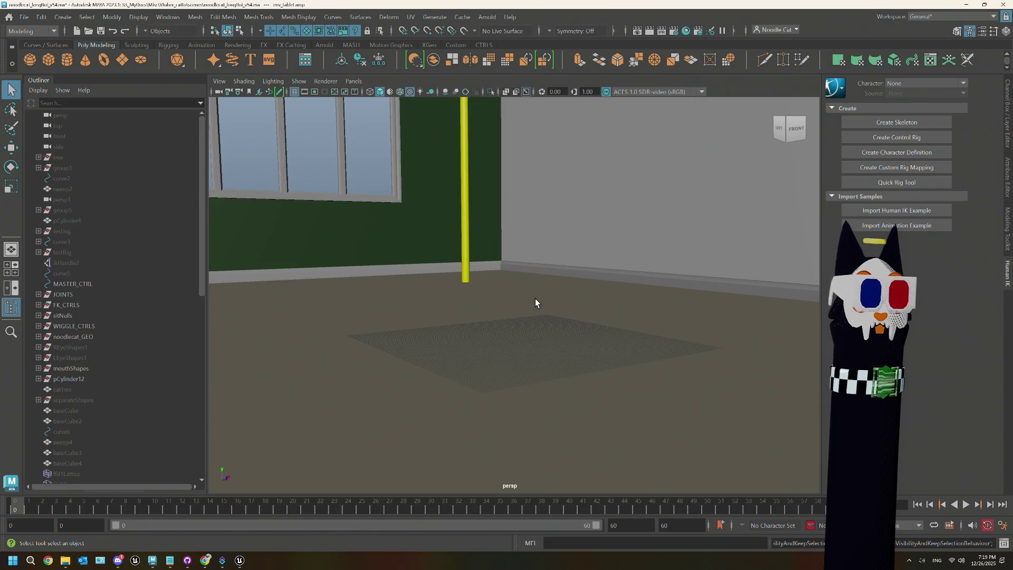
drag(508, 293, 504, 290)
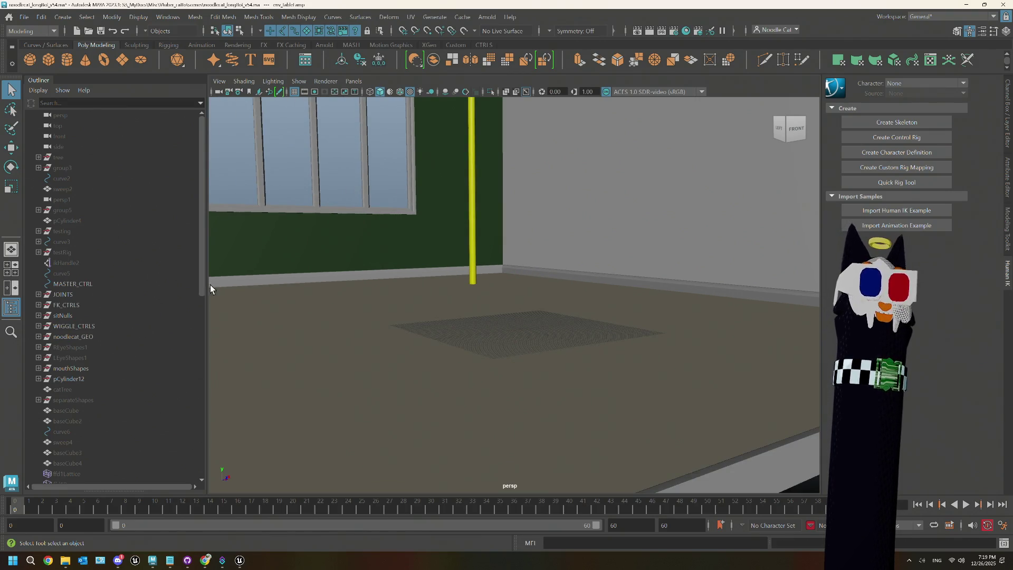
drag(208, 252, 180, 251)
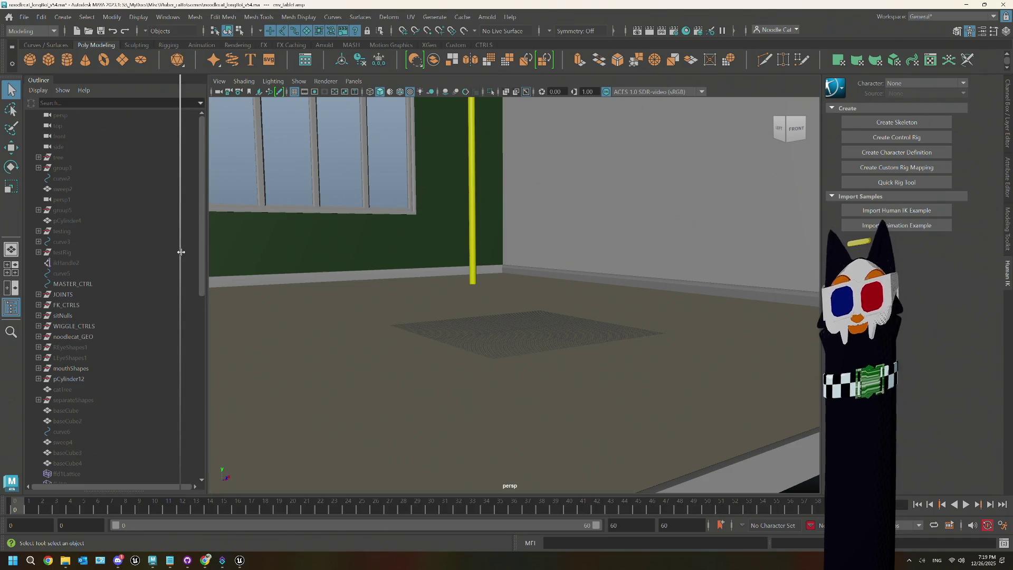
- Zoom out to a side view of the whole room box and select the env_Room mesh
scroll(down, 3)
scroll(down, 3)
drag(421, 339, 535, 302)
click(542, 282)
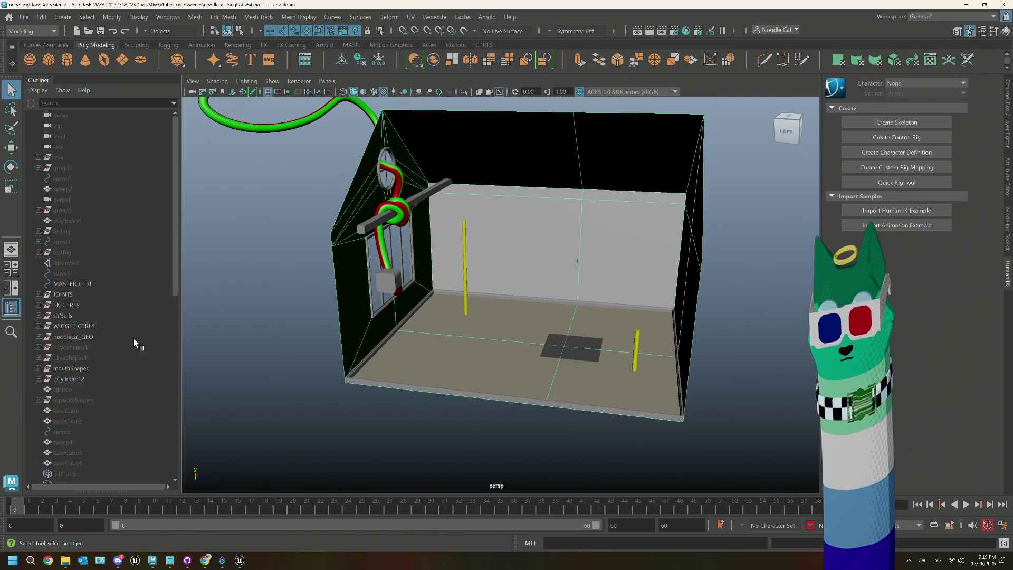
- Duplicate env_Room with Ctrl+D and expand the _ENV group in the Outliner
scroll(down, 3)
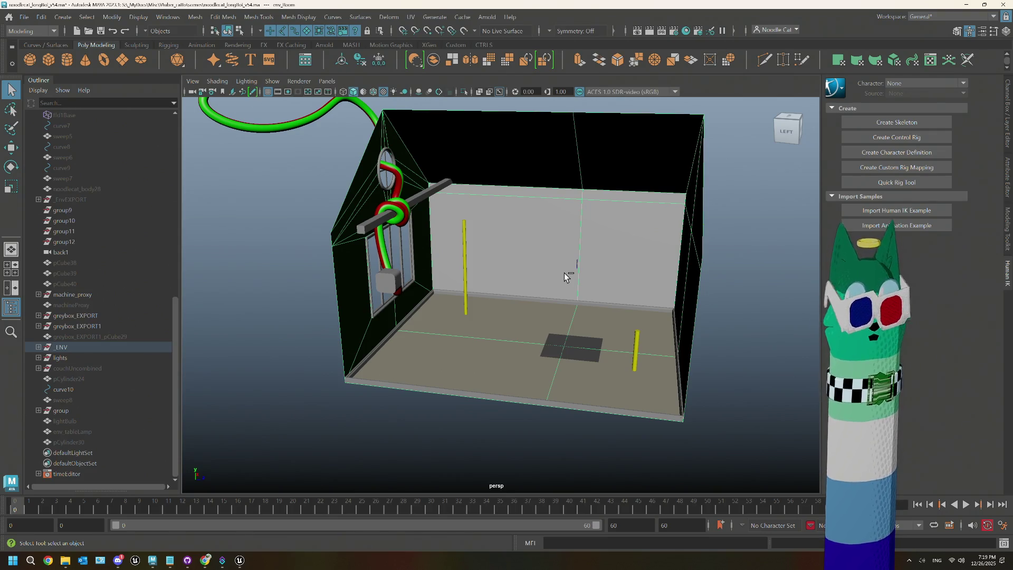
key(ctrl+d)
scroll(down, 3)
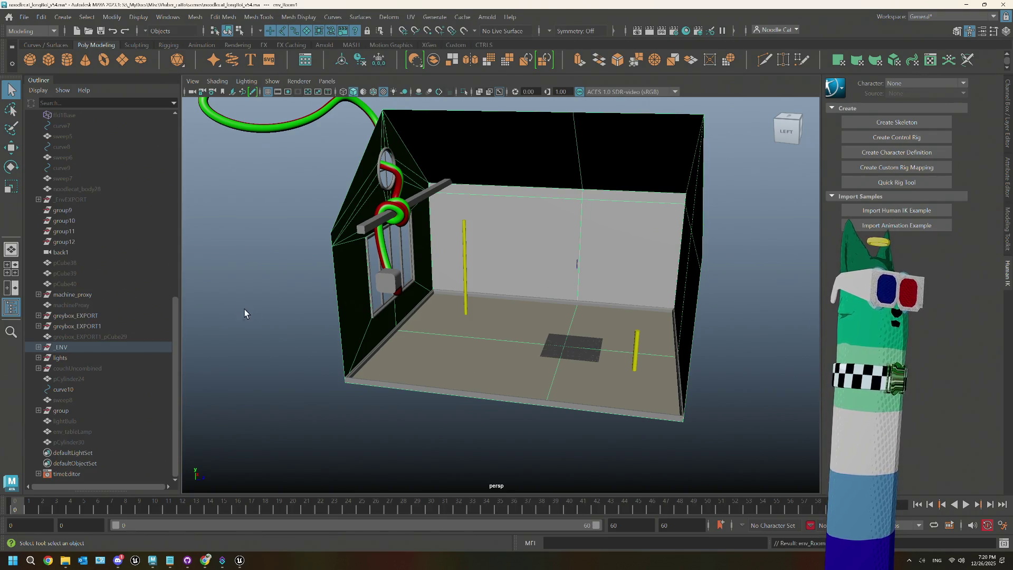
click(38, 347)
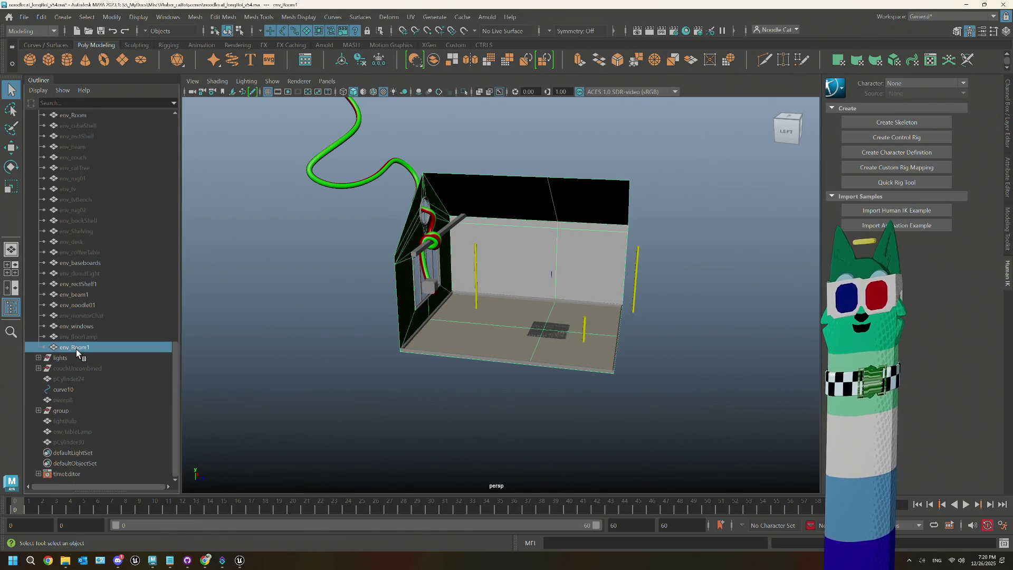
- Check env_Room, env_baseboards, env_rectShelf1, env_beam1, env_noodle01 and env_windows in the Outliner
scroll(up, 3)
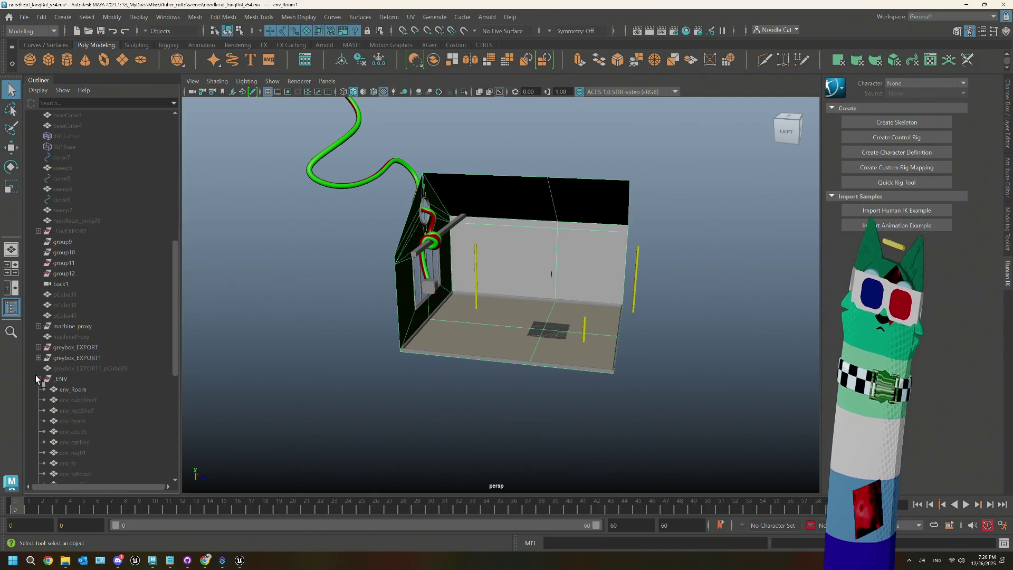
scroll(down, 3)
scroll(up, 3)
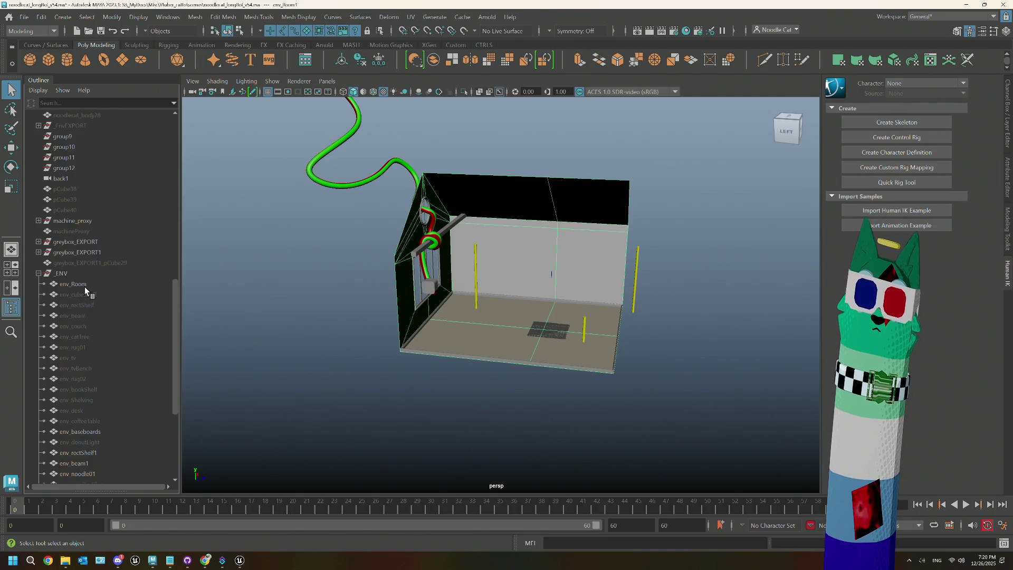
click(84, 287)
scroll(down, 3)
click(85, 262)
click(88, 284)
click(87, 294)
click(87, 305)
click(87, 326)
scroll(up, 3)
scroll(down, 3)
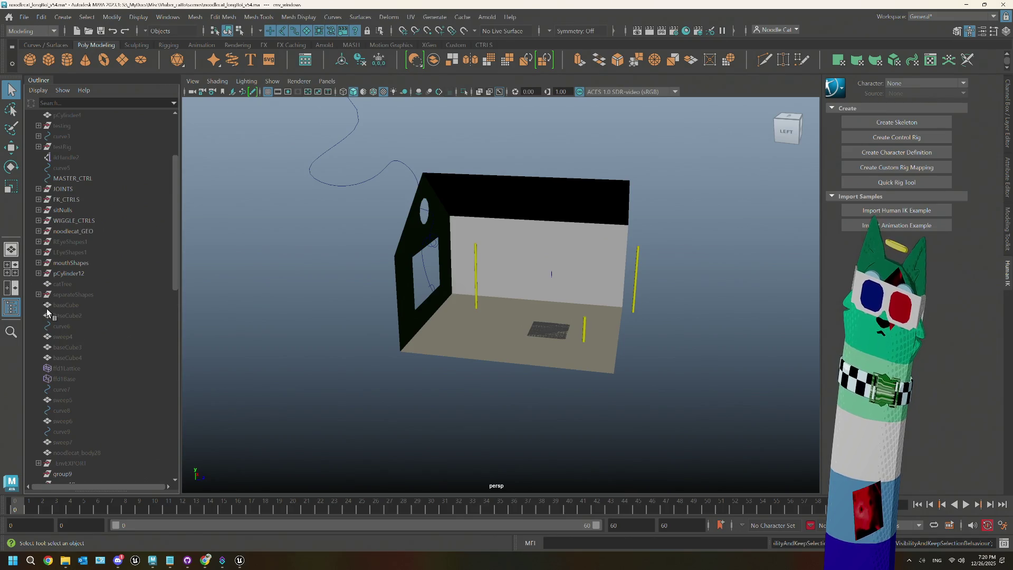
- Rename the duplicate env_Room1 to env_RoomExt in the Outliner and select it
click(38, 273)
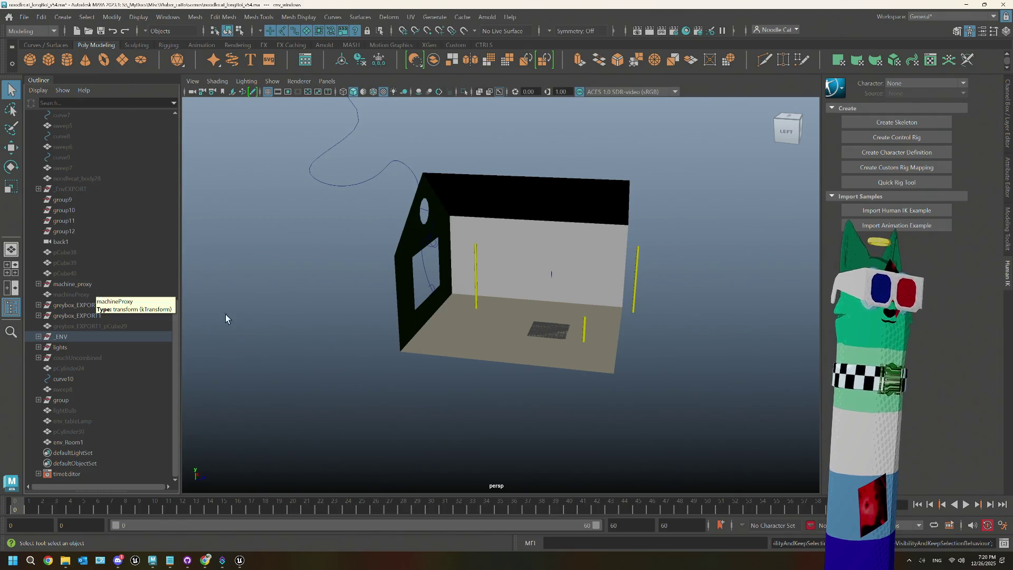
scroll(up, 3)
click(511, 318)
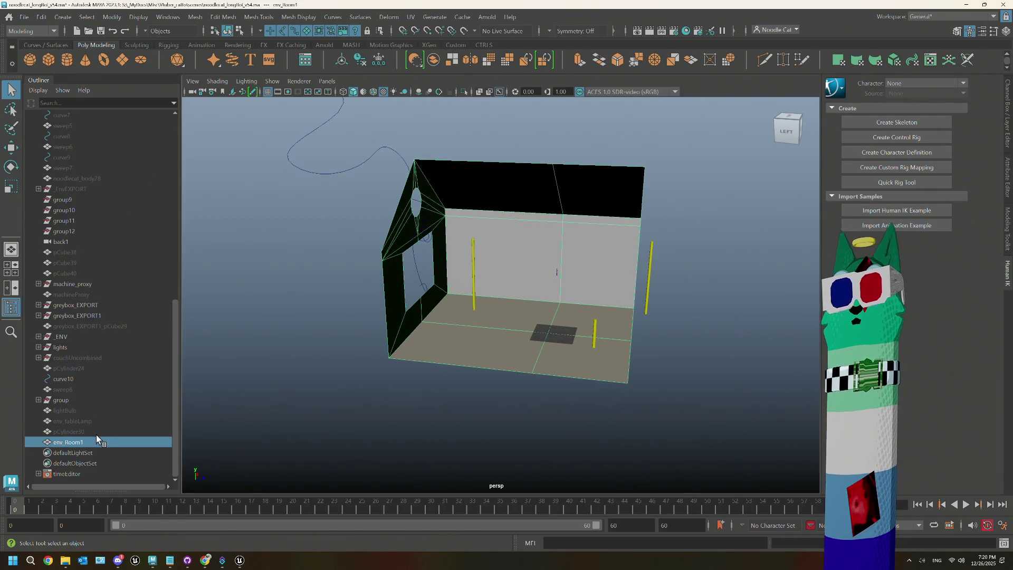
double_click(96, 441)
click(96, 441)
text(Ext)
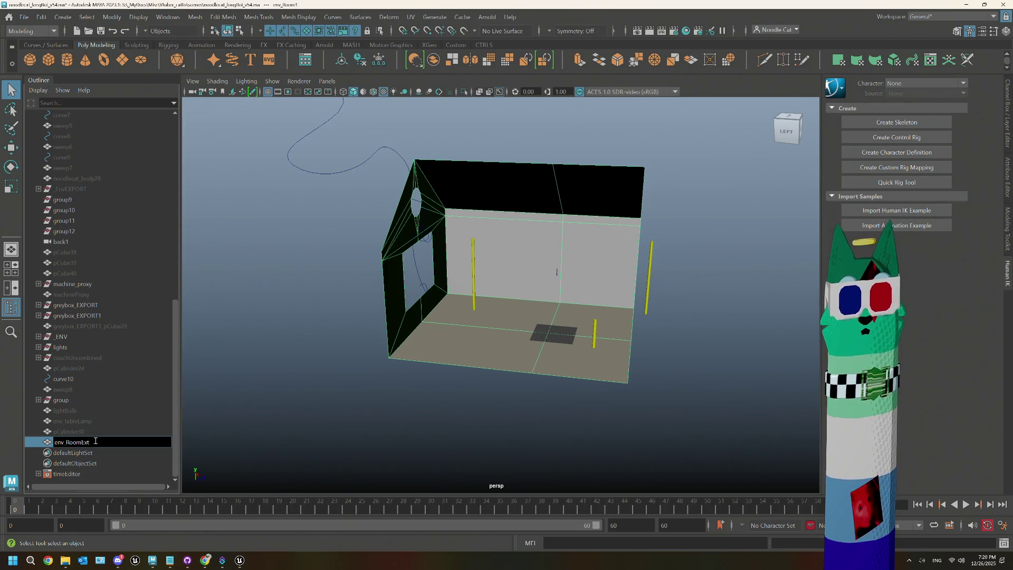
click(273, 419)
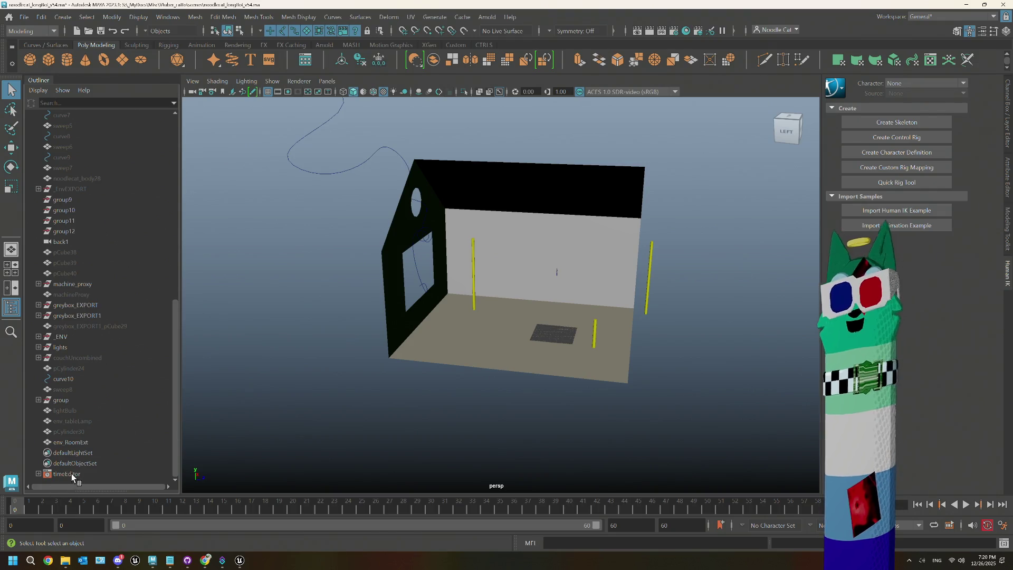
click(88, 442)
- Frame env_RoomExt, switch to Face mode and extrude the shell's faces with Ctrl+E
key(f)
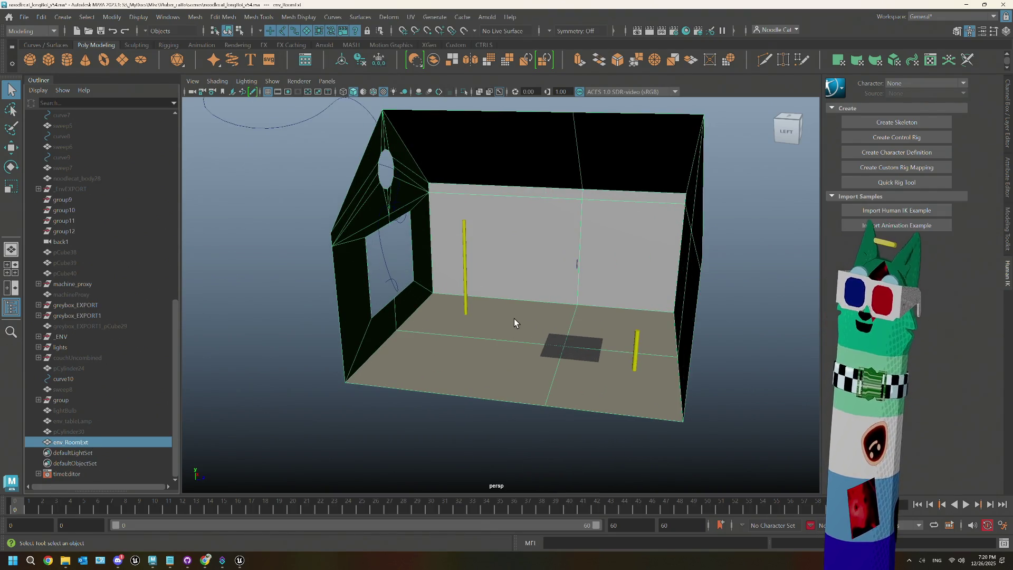
right_click(514, 318)
click(515, 286)
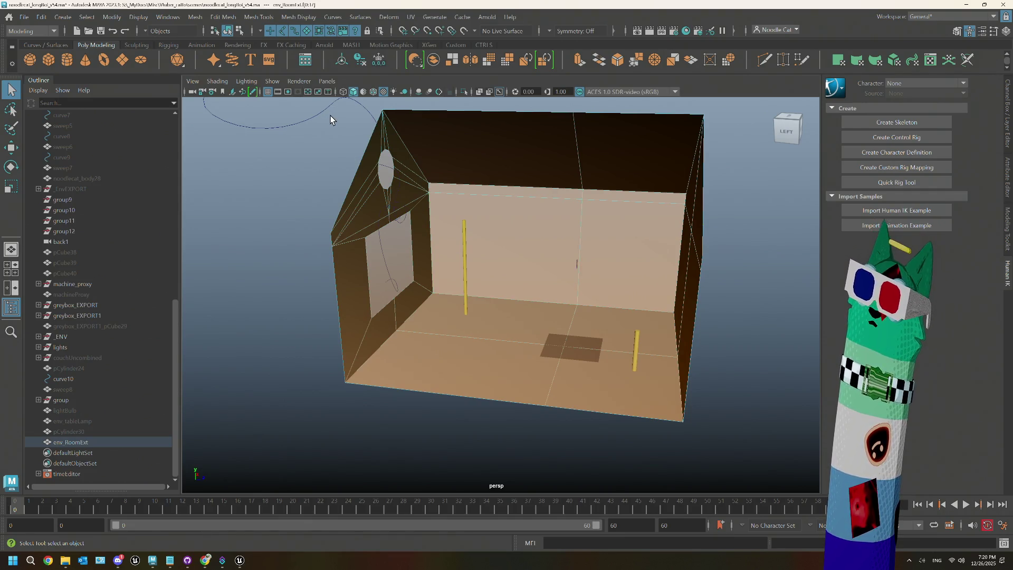
drag(331, 115, 469, 181)
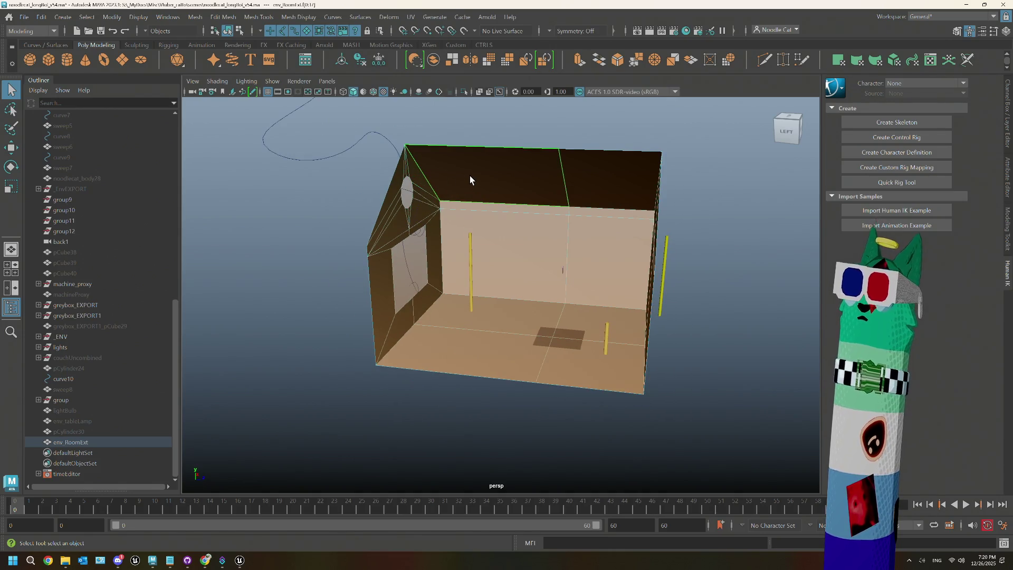
click(470, 175)
key(ctrl+e)
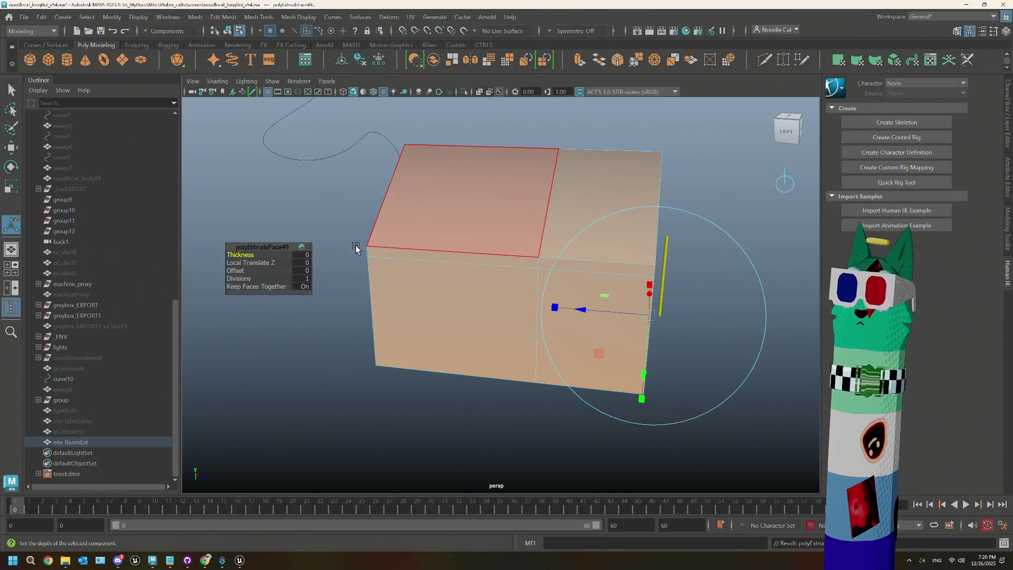
- Set polyExtrudeFace49's Local Translate Z to -12.9 to thicken the walls and roof
drag(337, 301, 326, 325)
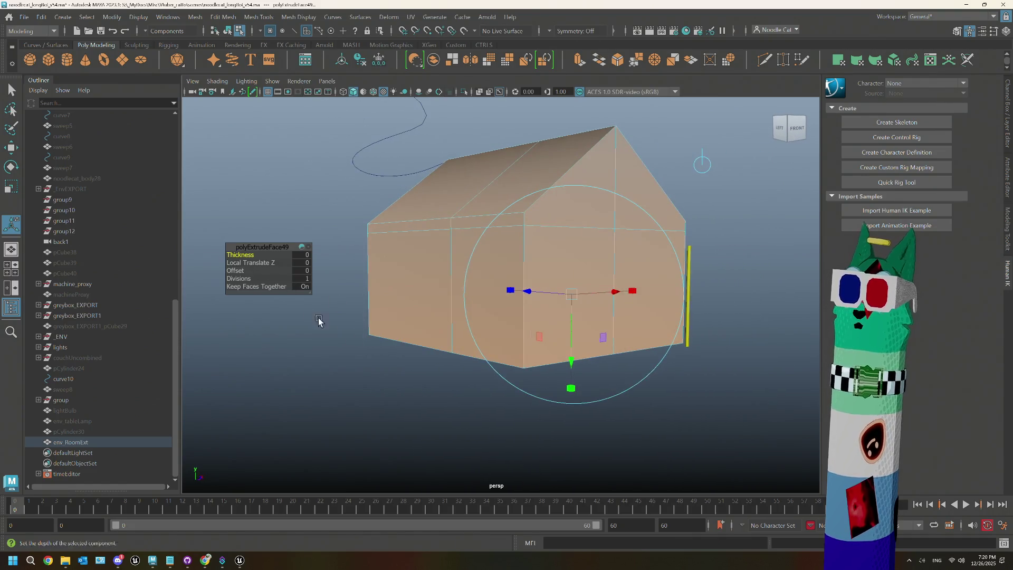
click(248, 262)
drag(247, 263, 210, 259)
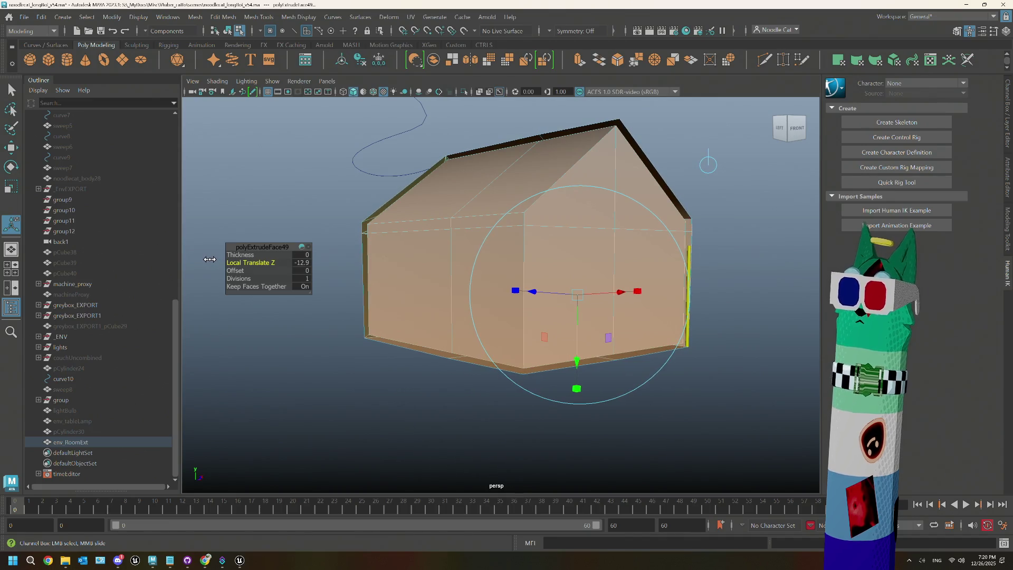
drag(738, 169, 724, 179)
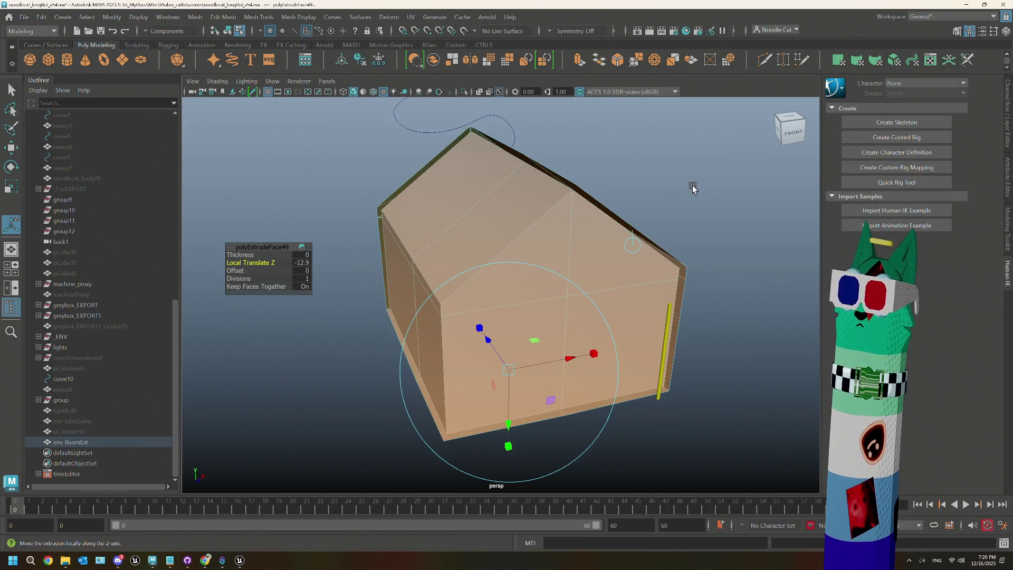
click(692, 185)
right_click(458, 202)
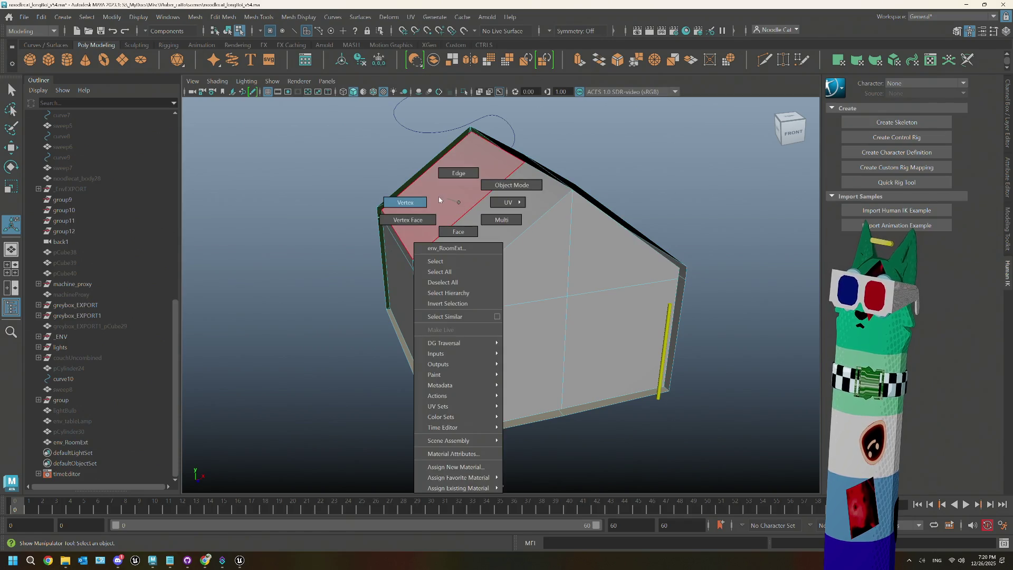
- Return env_RoomExt to Object Mode and close the Display menu without choosing anything
click(477, 185)
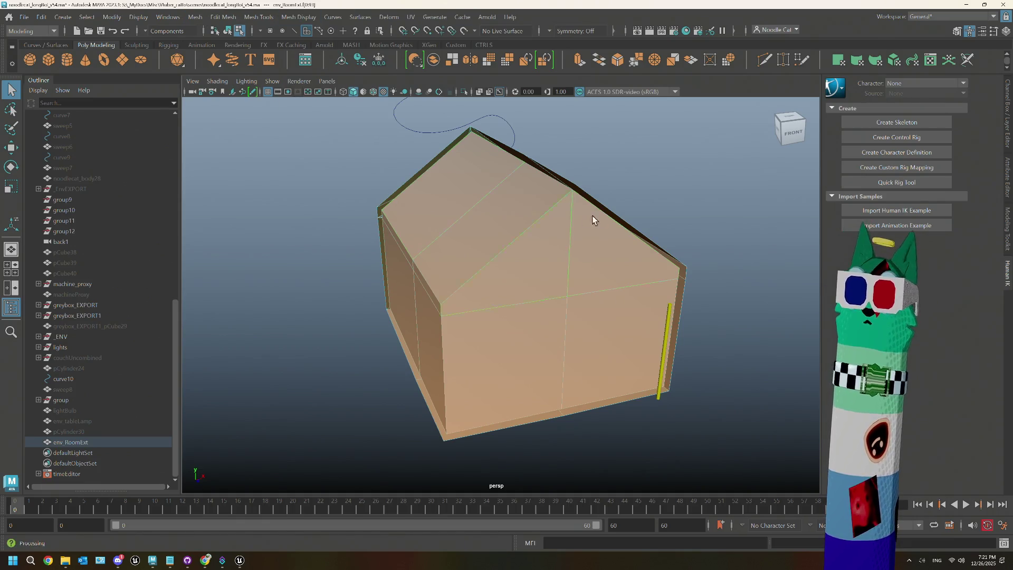
click(141, 17)
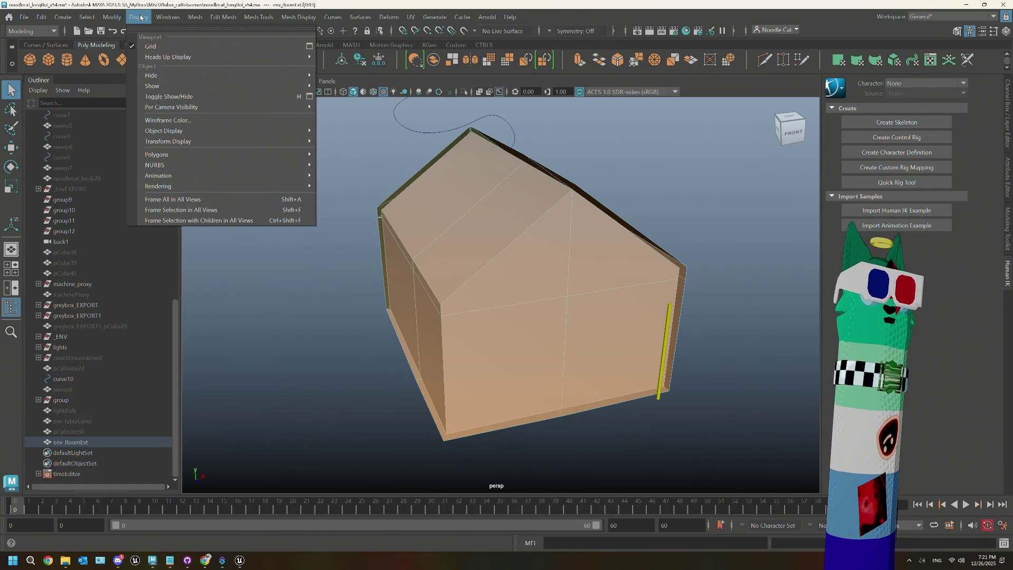
click(365, 8)
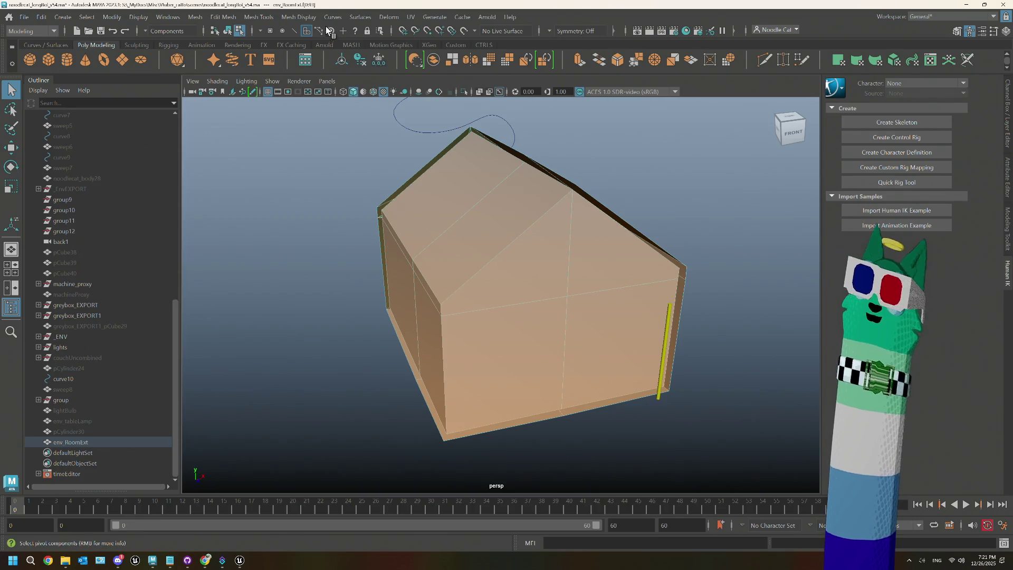
- Reverse the normals of the env_RoomExt house shell
click(258, 16)
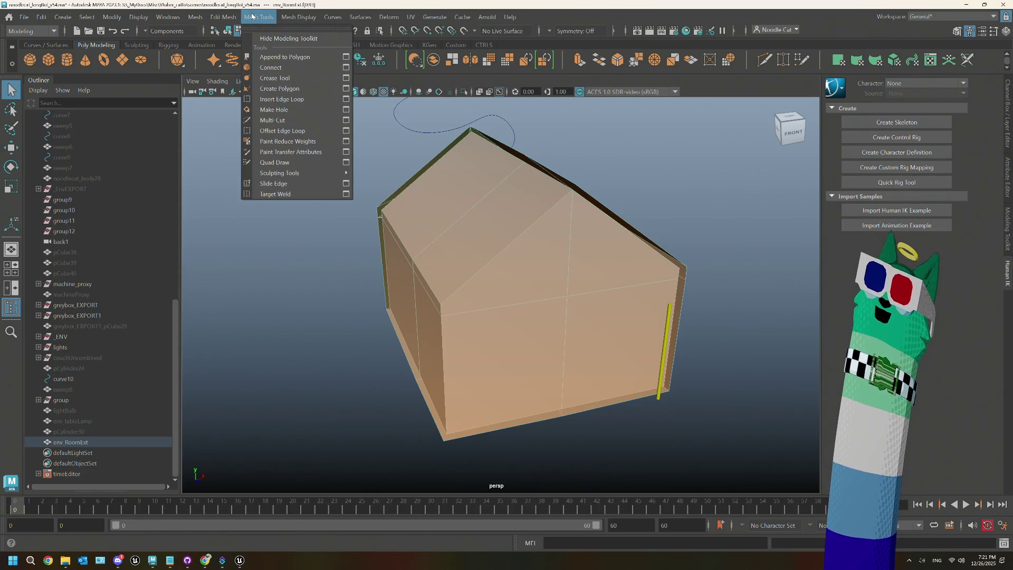
key(Escape)
click(299, 17)
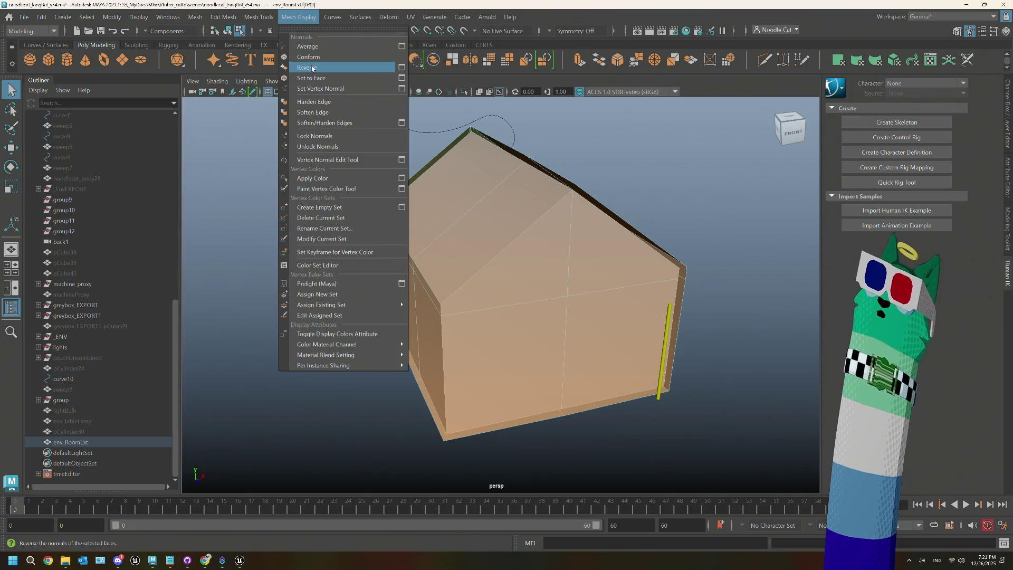
click(311, 67)
- Inspect the shell inside and out, selecting an interior face, then switch the viewport layout
drag(559, 373, 524, 302)
scroll(up, 3)
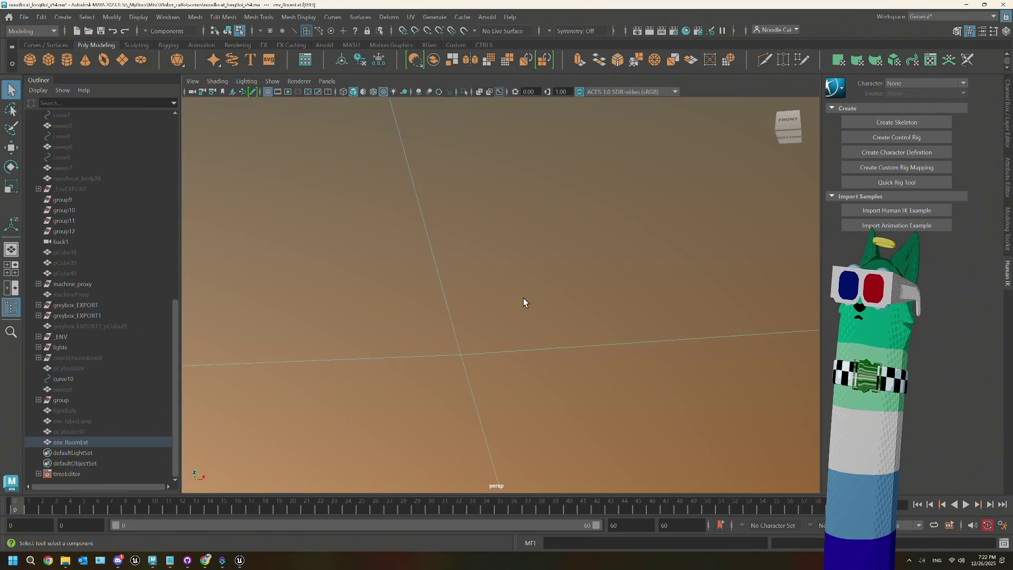
click(590, 266)
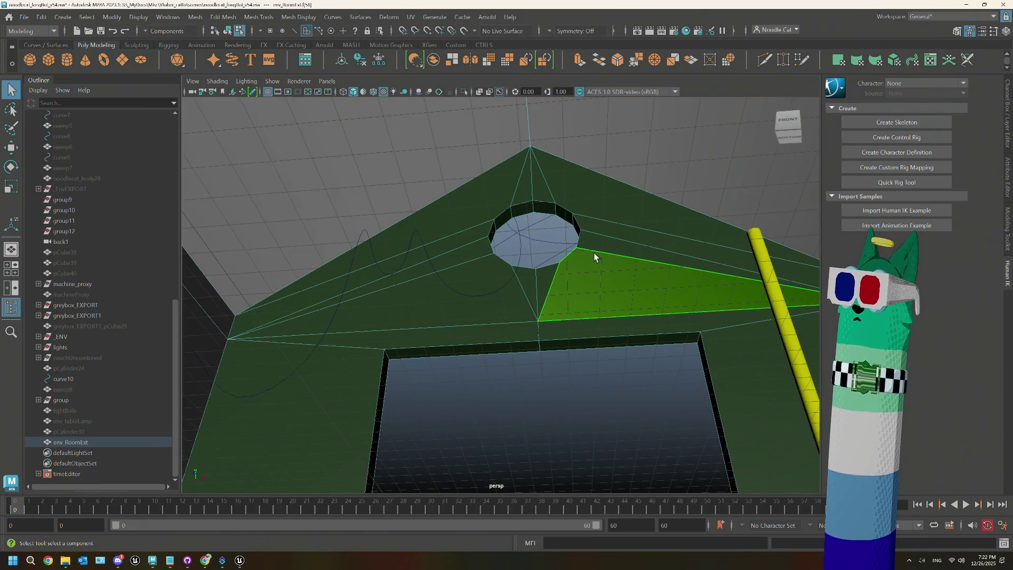
scroll(down, 3)
drag(503, 242, 476, 278)
scroll(up, 3)
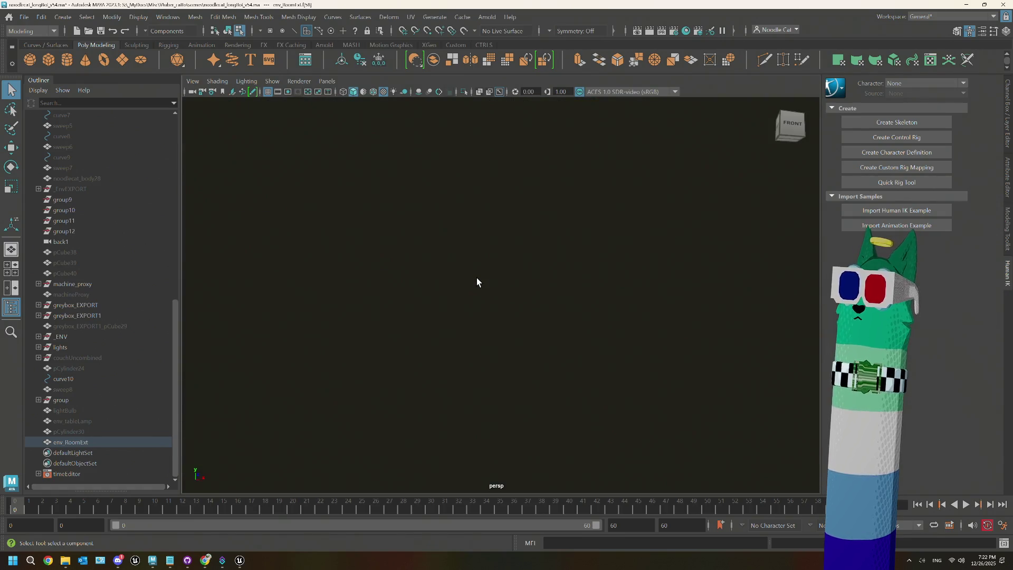
scroll(up, 3)
drag(557, 246, 550, 259)
scroll(up, 3)
scroll(down, 3)
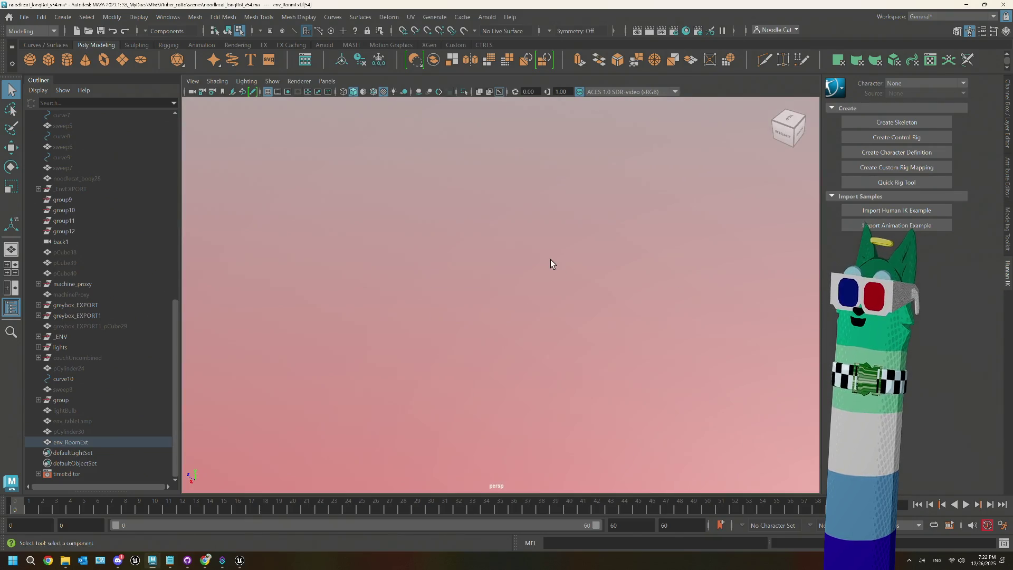
key(space)
key(space)
- In the maximised front view, box-select the front wall faces, then deselect the gable and lower wall faces
key(f)
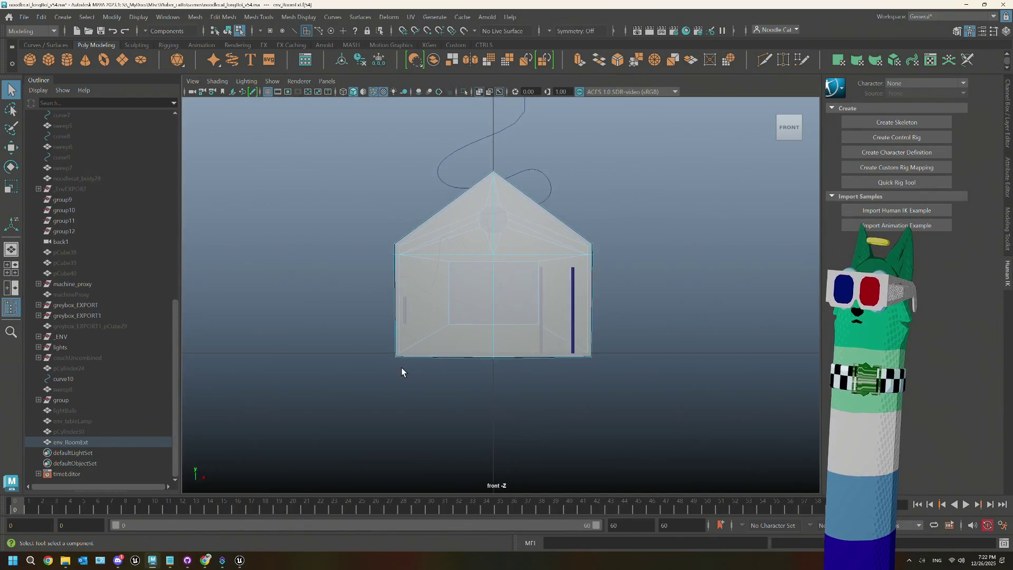
scroll(up, 3)
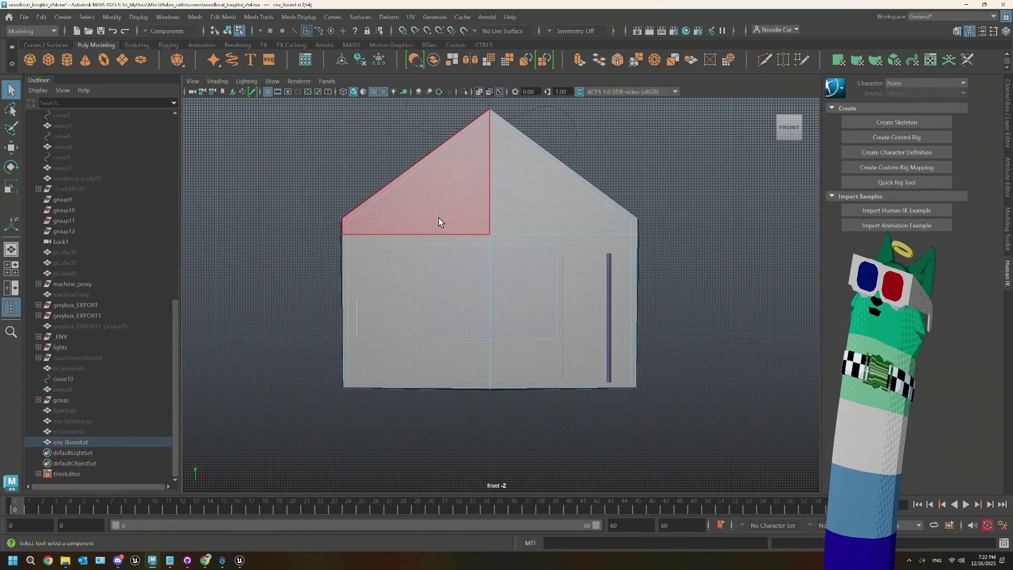
scroll(up, 3)
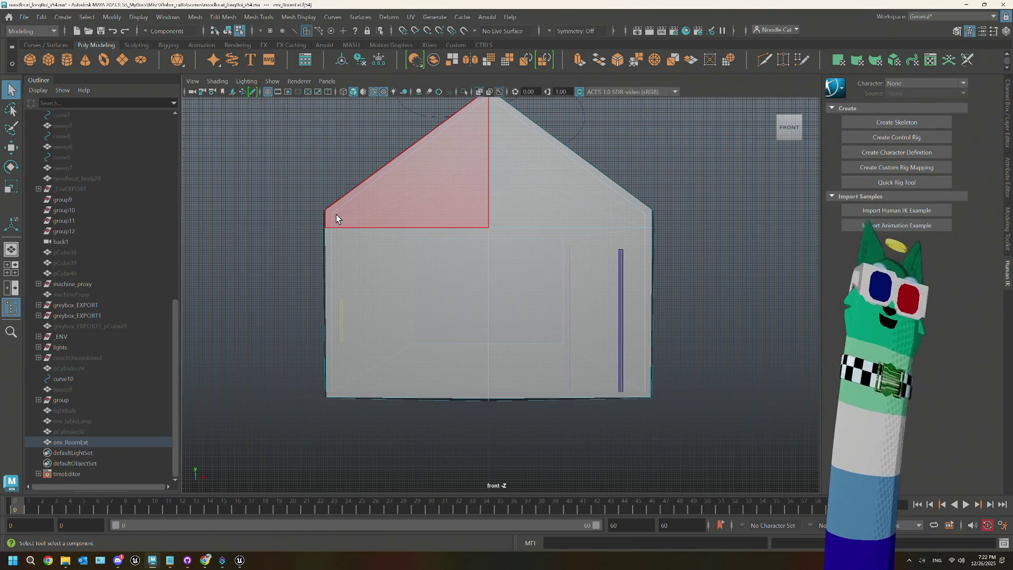
drag(388, 230, 623, 370)
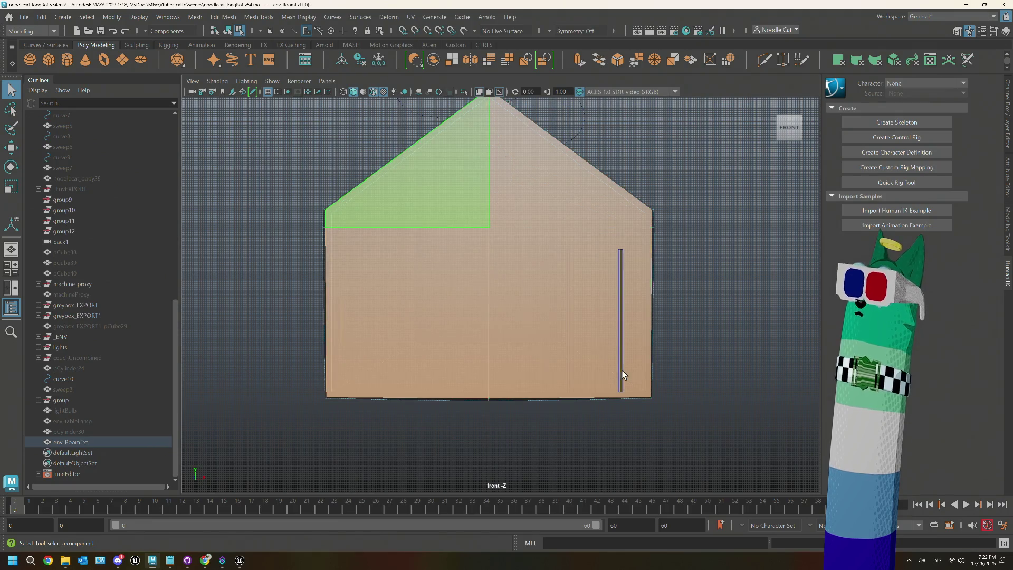
drag(328, 221, 328, 220)
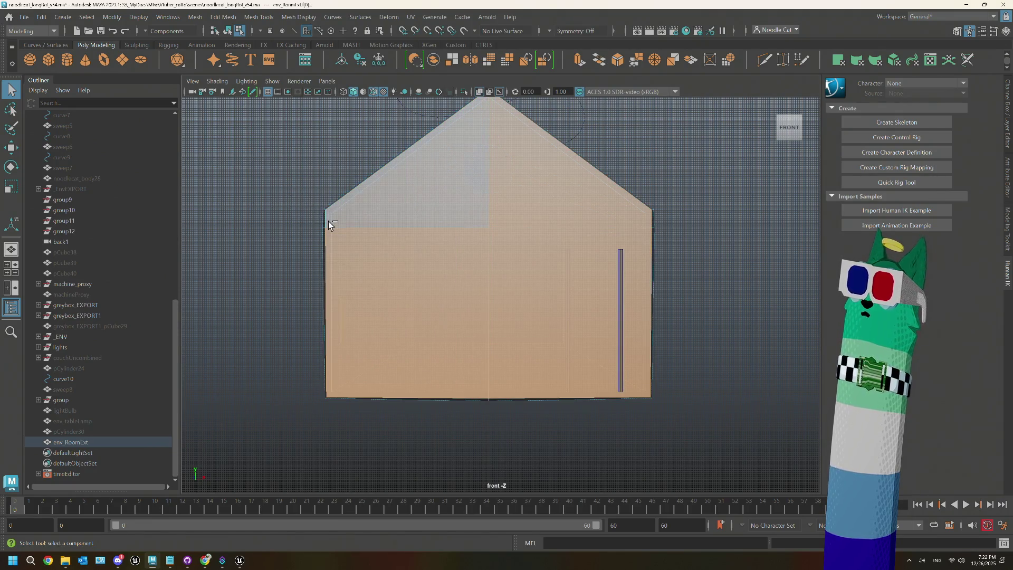
click(553, 346)
drag(327, 292, 327, 292)
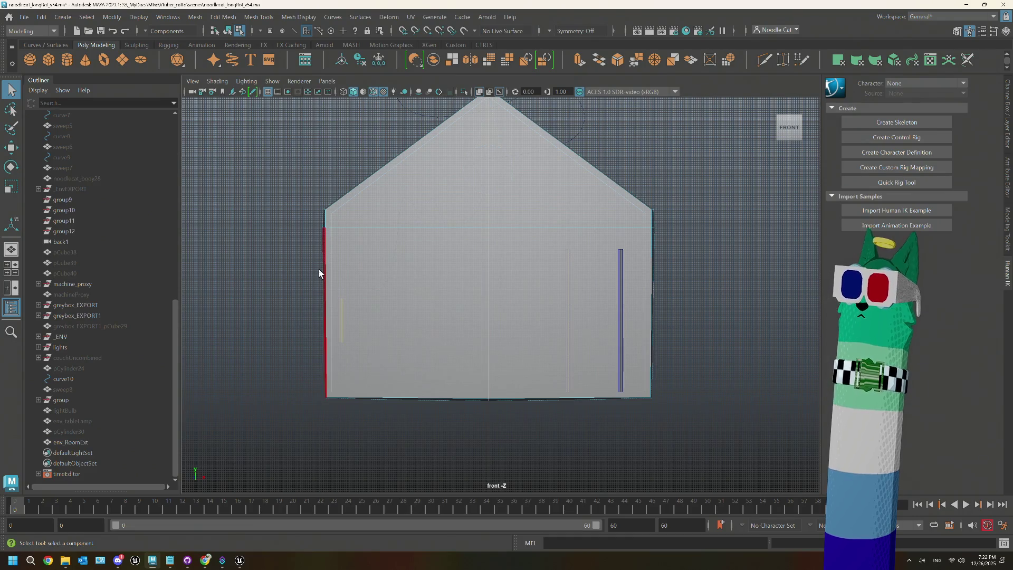
- Maximise the perspective view and orbit in close around the room's floor and walls
key(space)
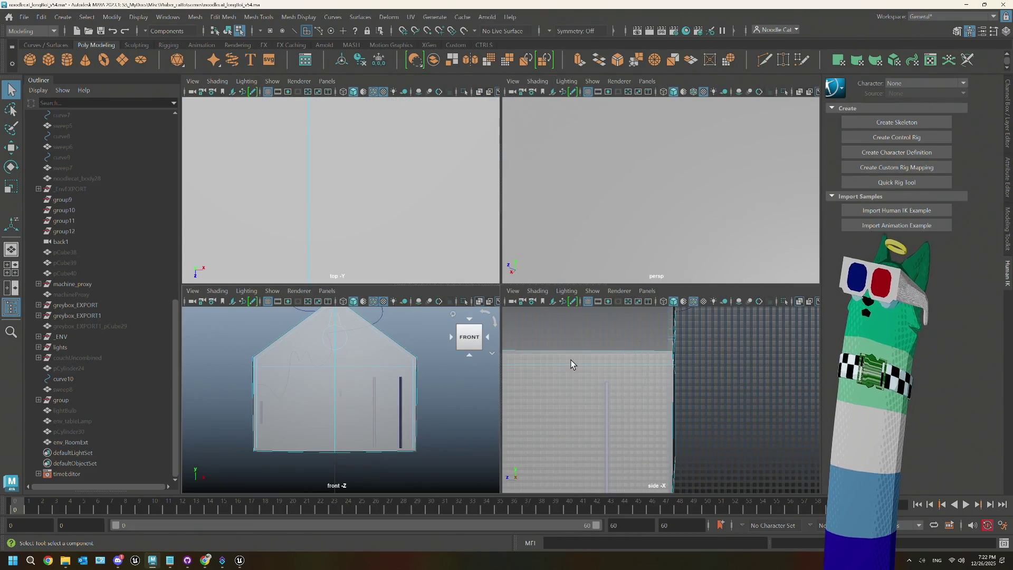
key(space)
drag(502, 256, 607, 302)
scroll(up, 3)
scroll(up, 3)
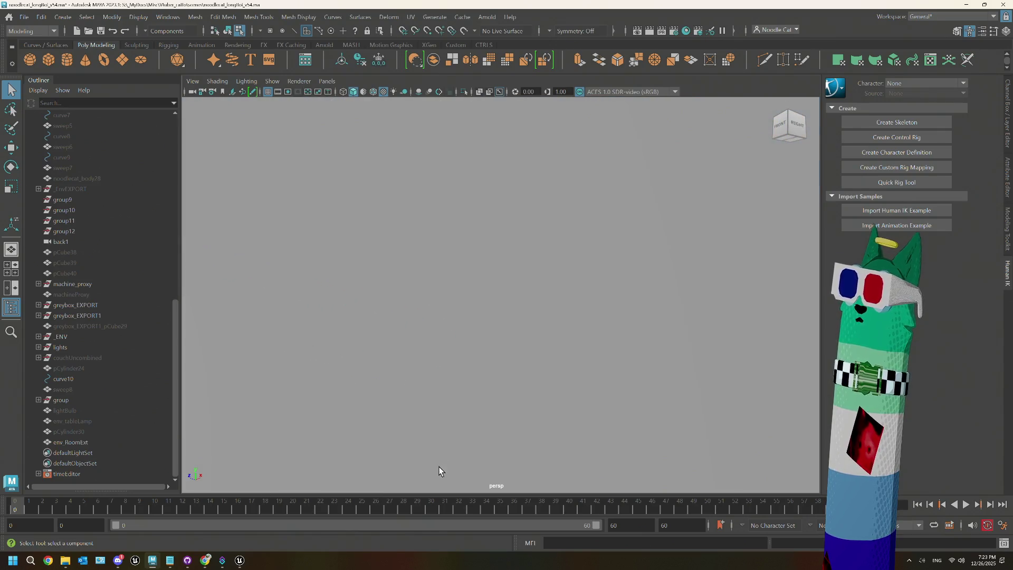
- Select the top triangle face of the twisted green strip and undo its extrusions
scroll(down, 3)
drag(593, 207, 525, 271)
click(577, 185)
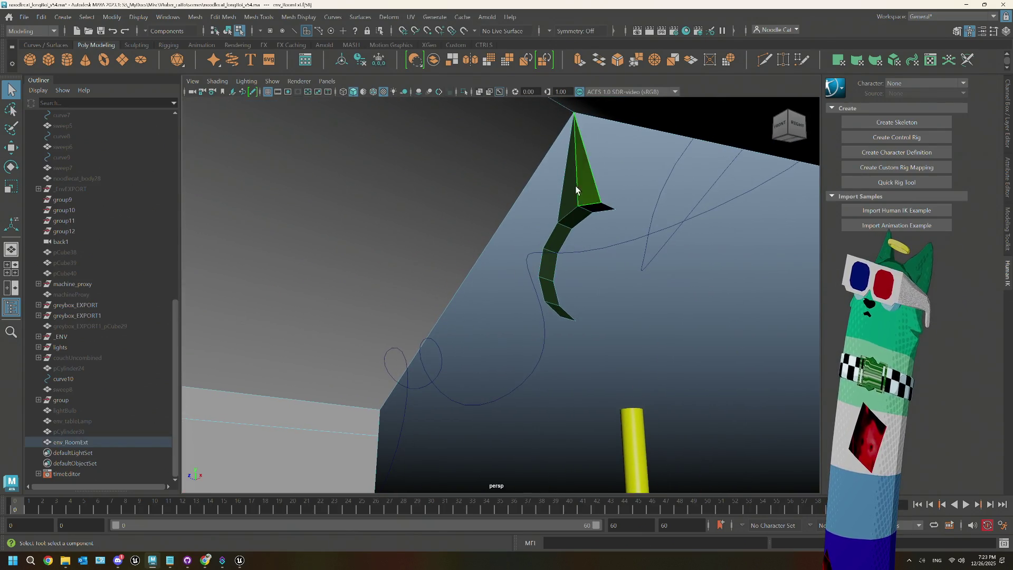
key(ctrl+z)
key(ctrl+z)
key(ctrl+z)
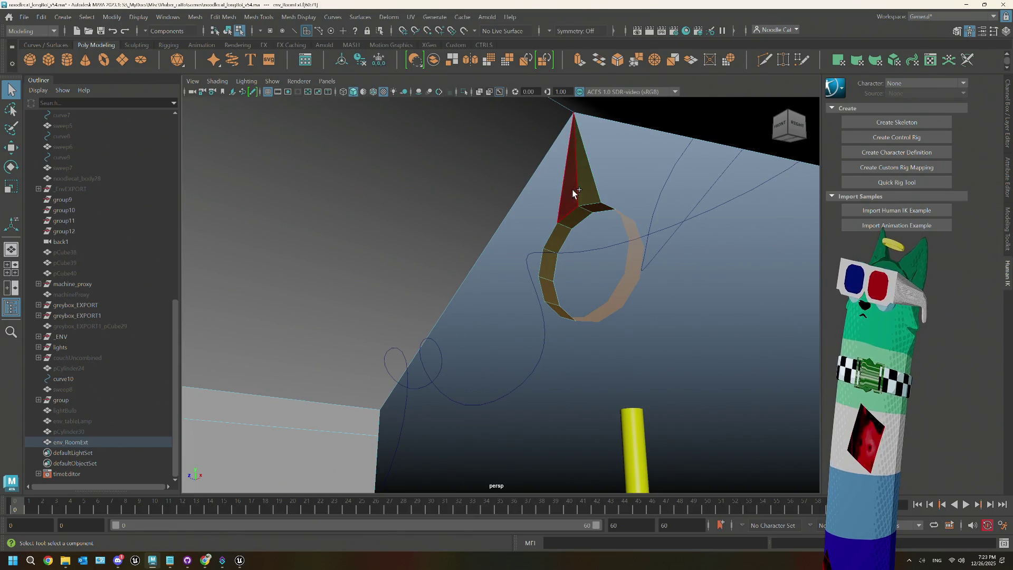
scroll(up, 3)
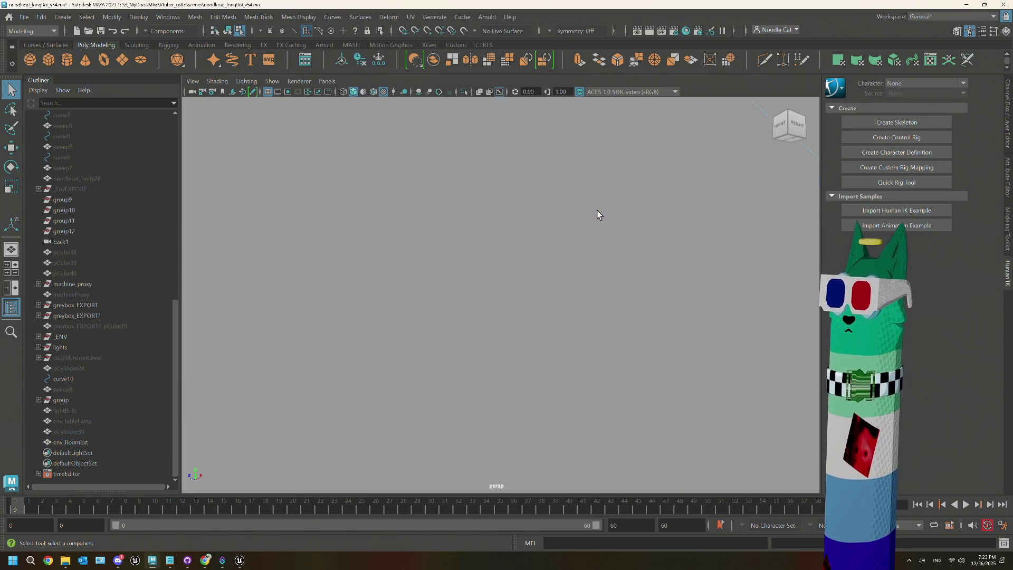
- Inspect the box's underside, then select and frame the green wall face behind the pole
drag(559, 406, 634, 282)
drag(371, 280, 503, 274)
scroll(up, 3)
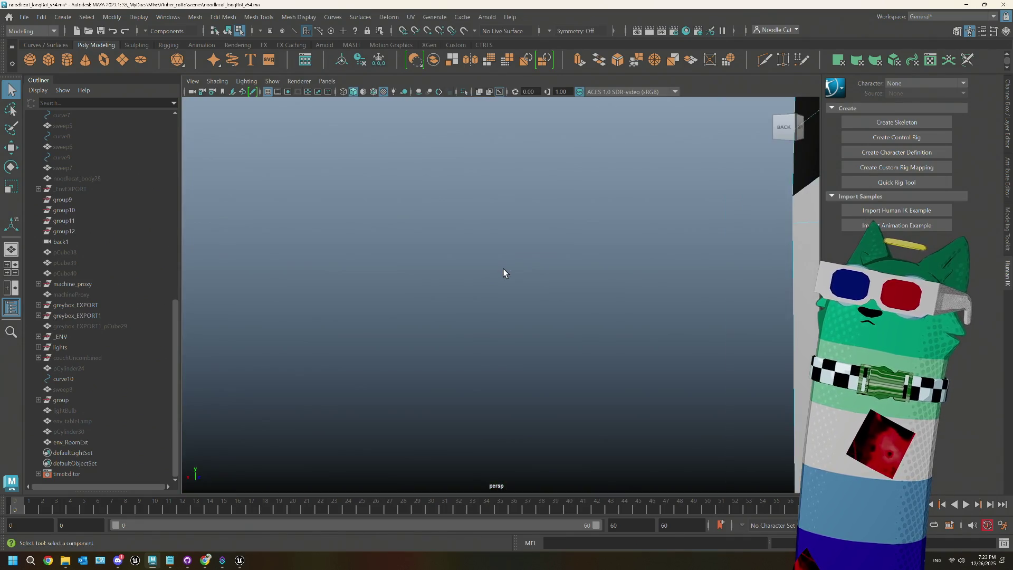
scroll(down, 3)
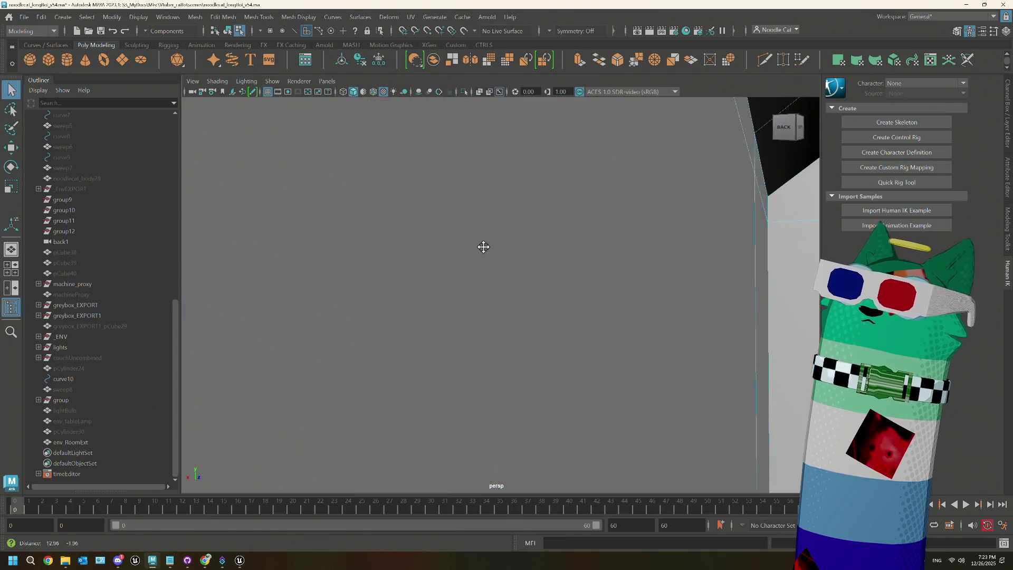
drag(464, 246, 547, 285)
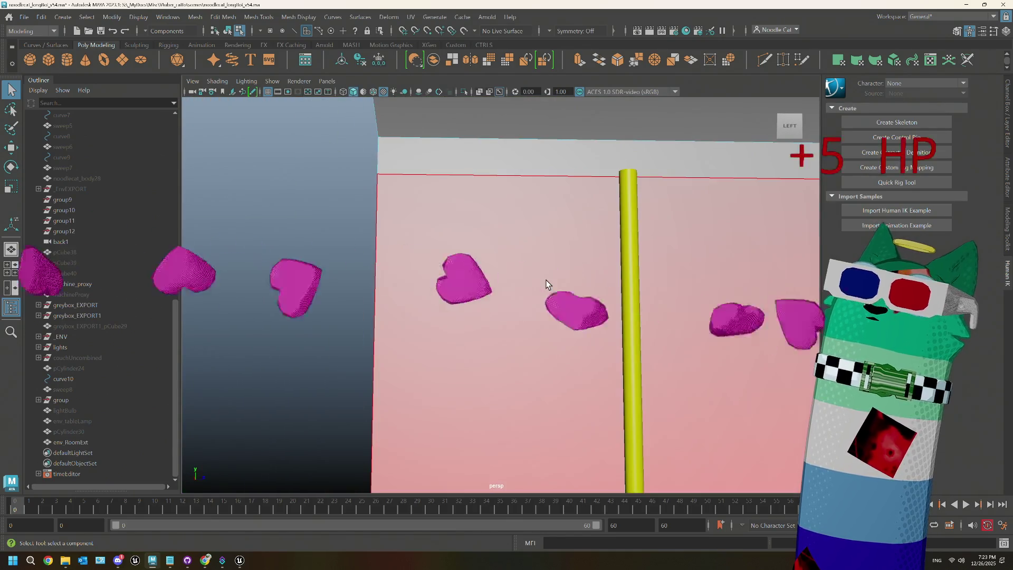
click(534, 287)
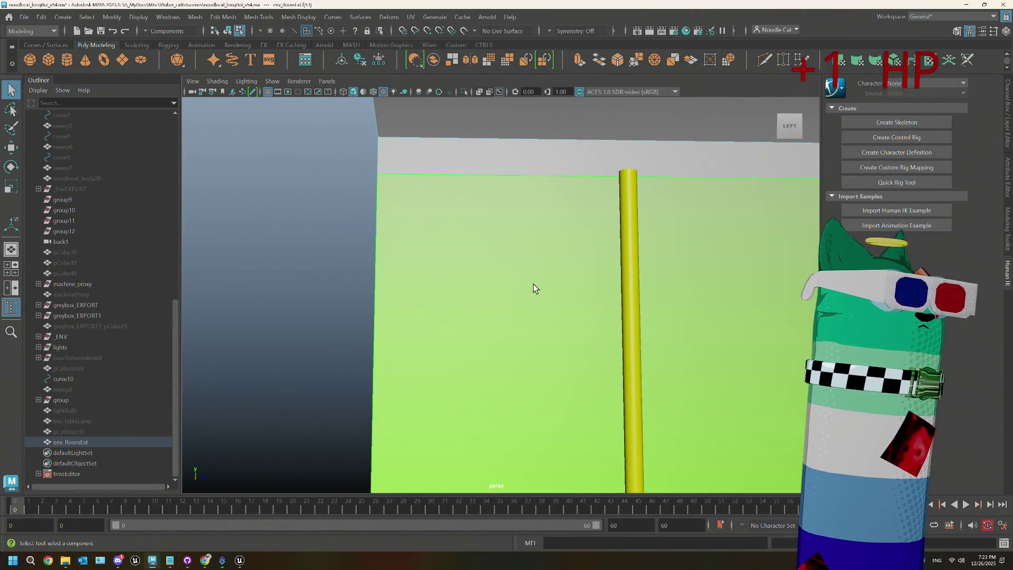
click(534, 287)
click(534, 284)
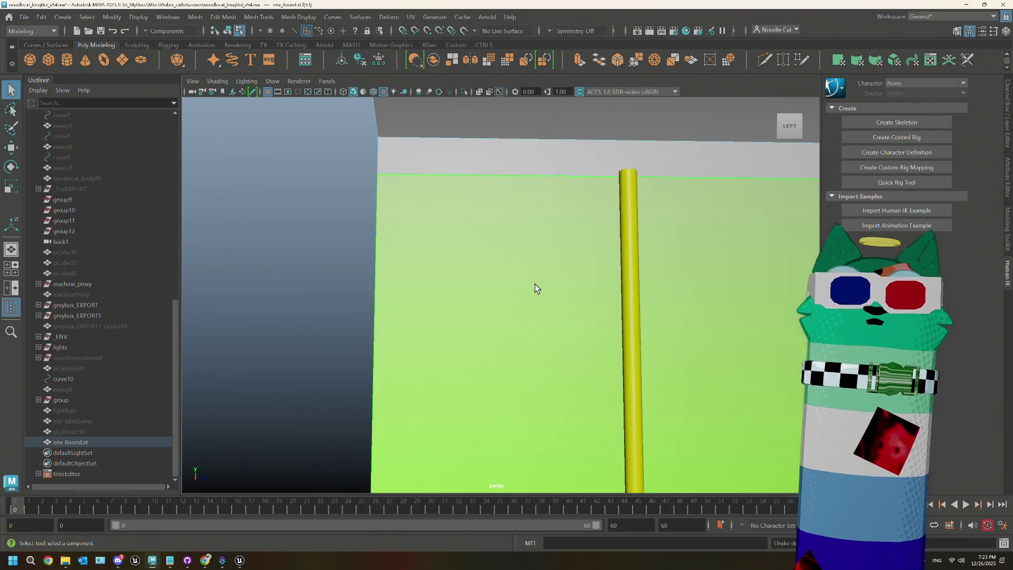
key(f)
- Orbit around the back of the house to a top face, then show the four-view layout
drag(536, 289, 591, 295)
scroll(up, 3)
drag(518, 294, 465, 264)
key(space)
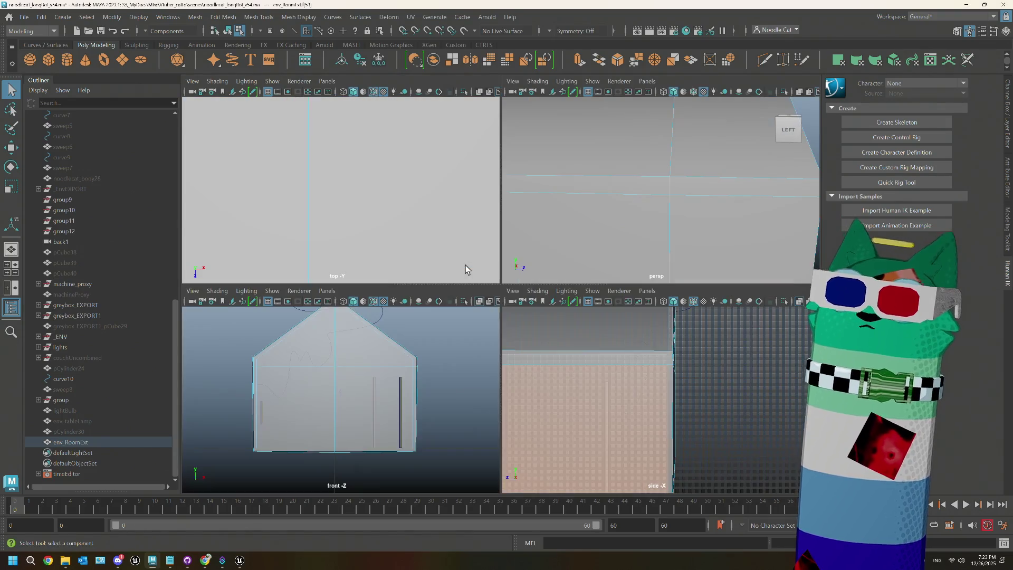
- In the maximised front view, select the gable and upper roof faces, then clear the selection
key(space)
scroll(up, 3)
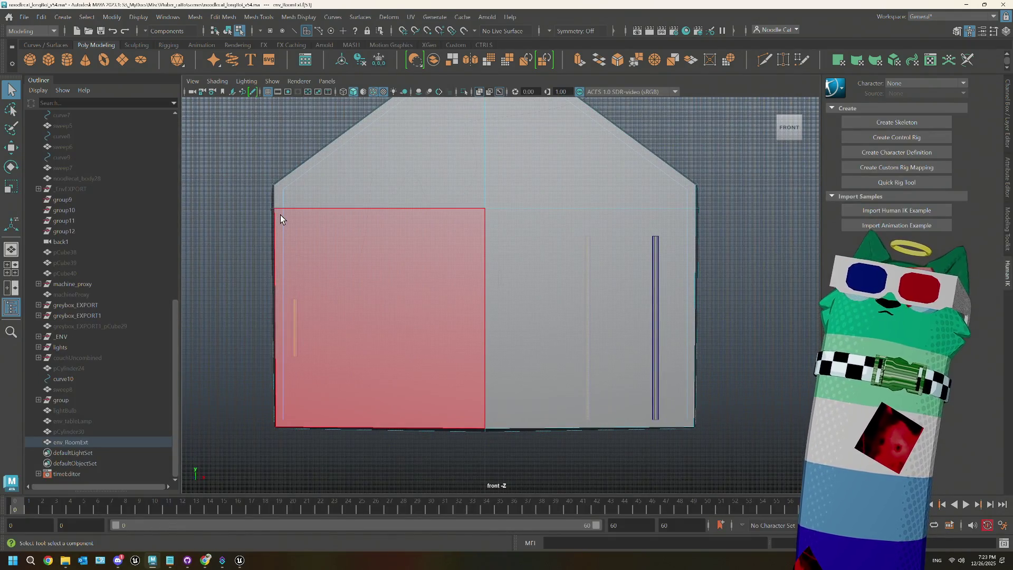
click(290, 228)
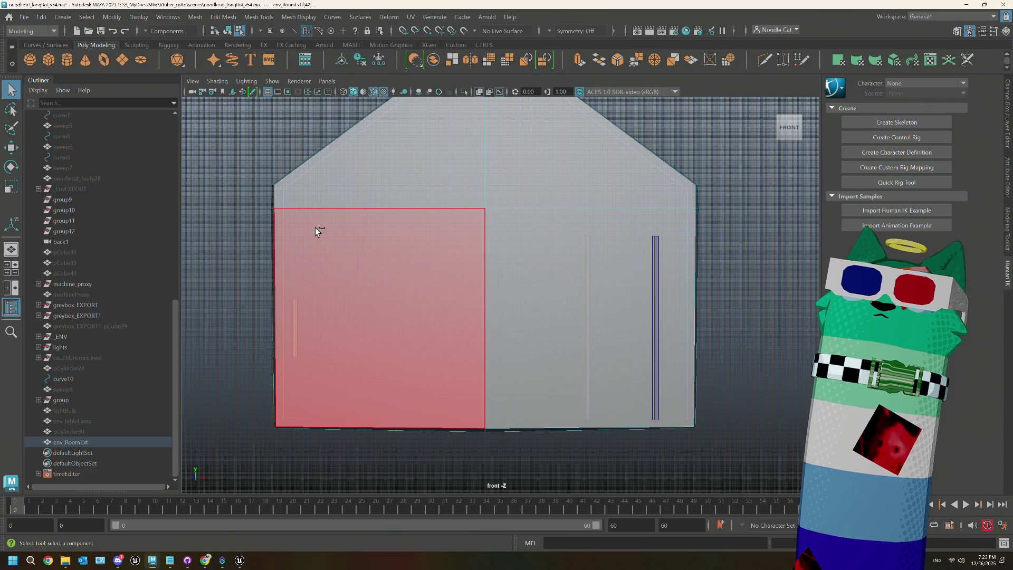
click(289, 193)
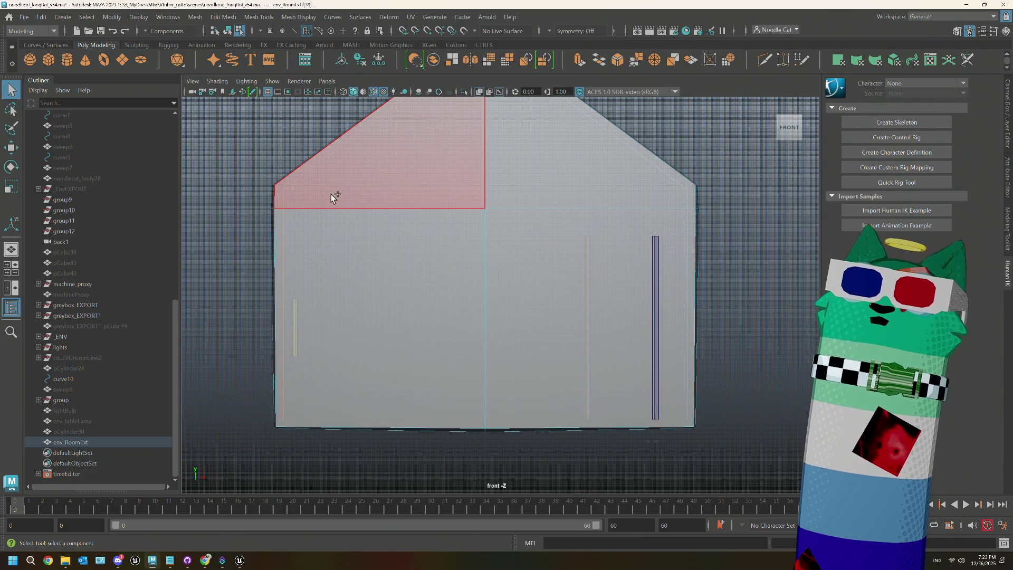
drag(534, 274, 414, 252)
click(503, 234)
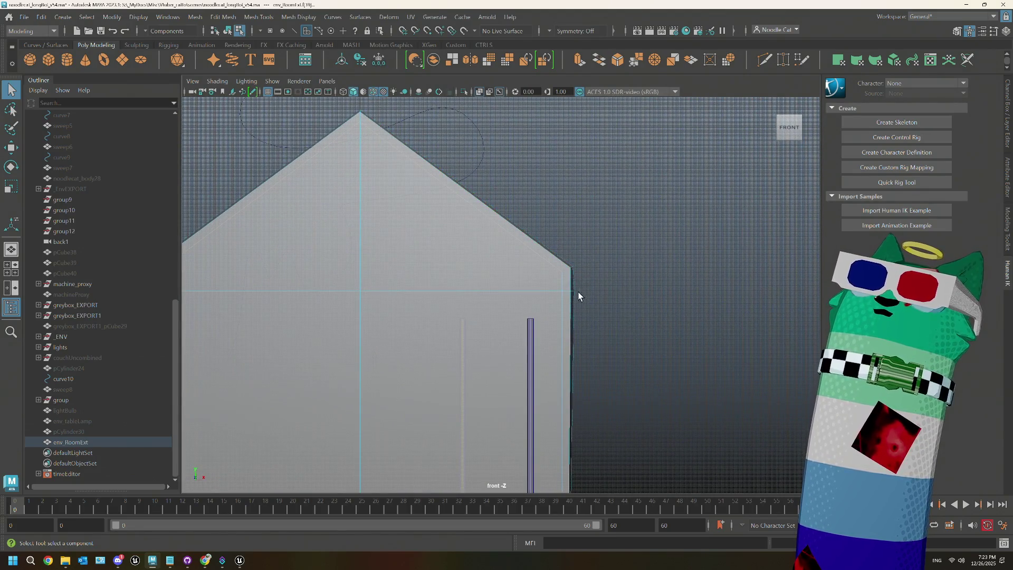
drag(580, 294, 475, 251)
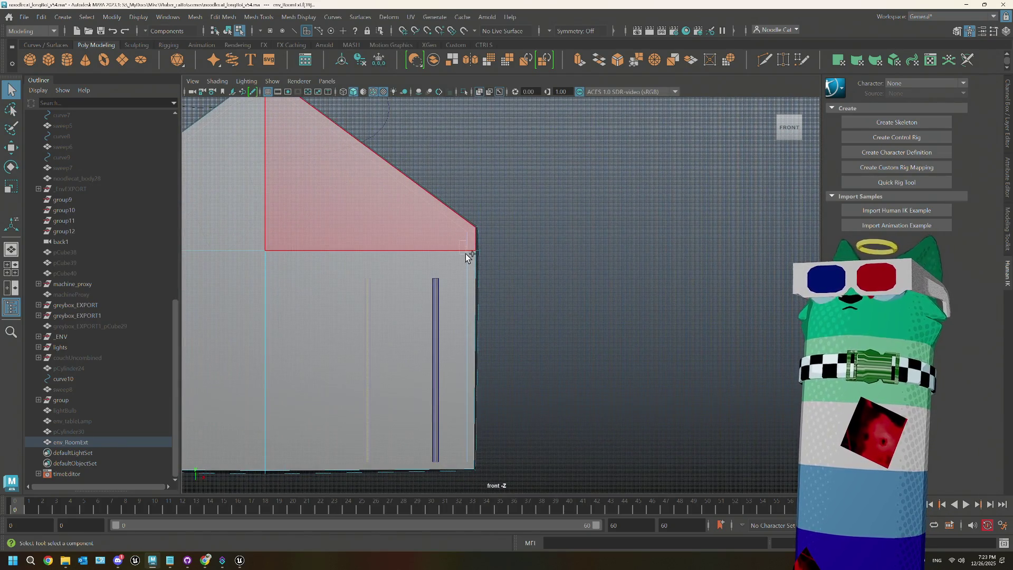
drag(464, 299, 469, 158)
click(592, 299)
- Maximise the perspective view, select the front wall face, and orbit out to the house's back
key(space)
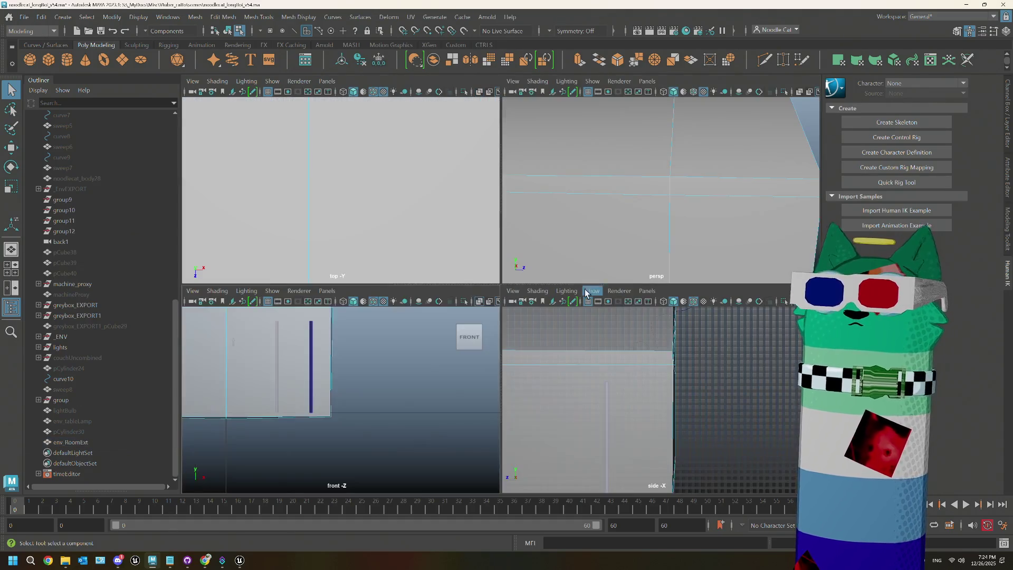
key(space)
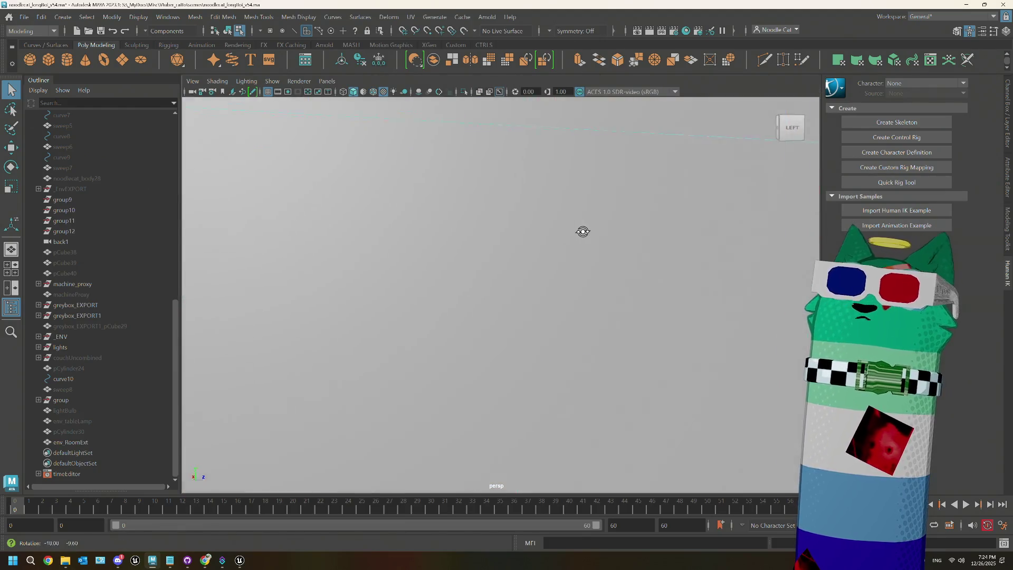
scroll(down, 3)
scroll(up, 3)
drag(642, 234, 327, 302)
scroll(down, 3)
click(653, 277)
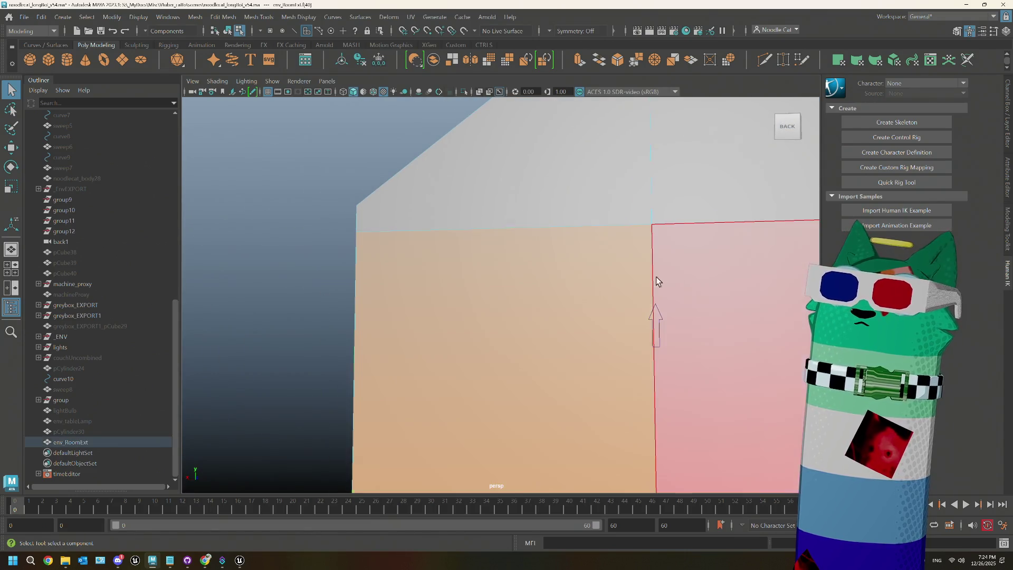
drag(586, 188, 438, 305)
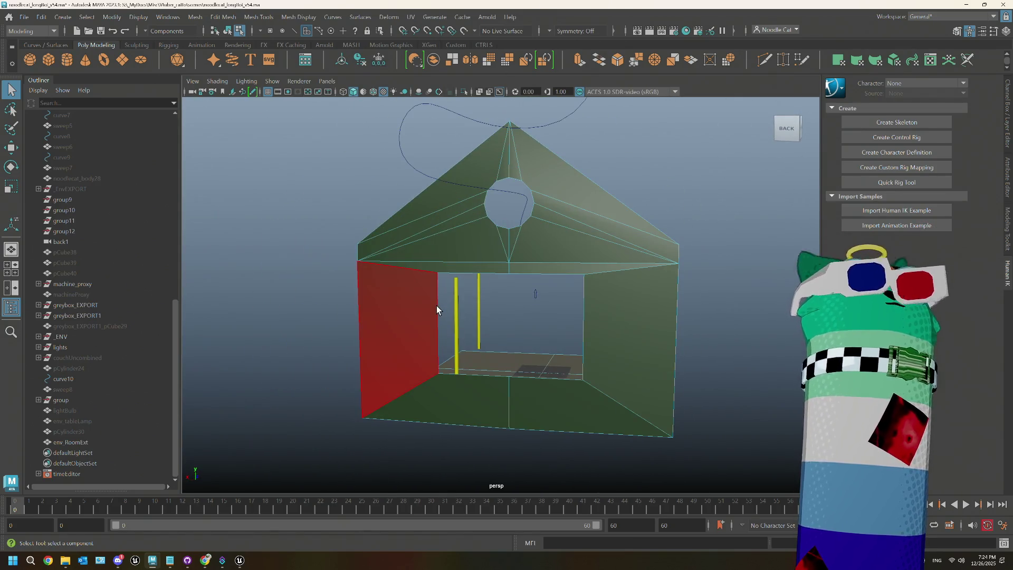
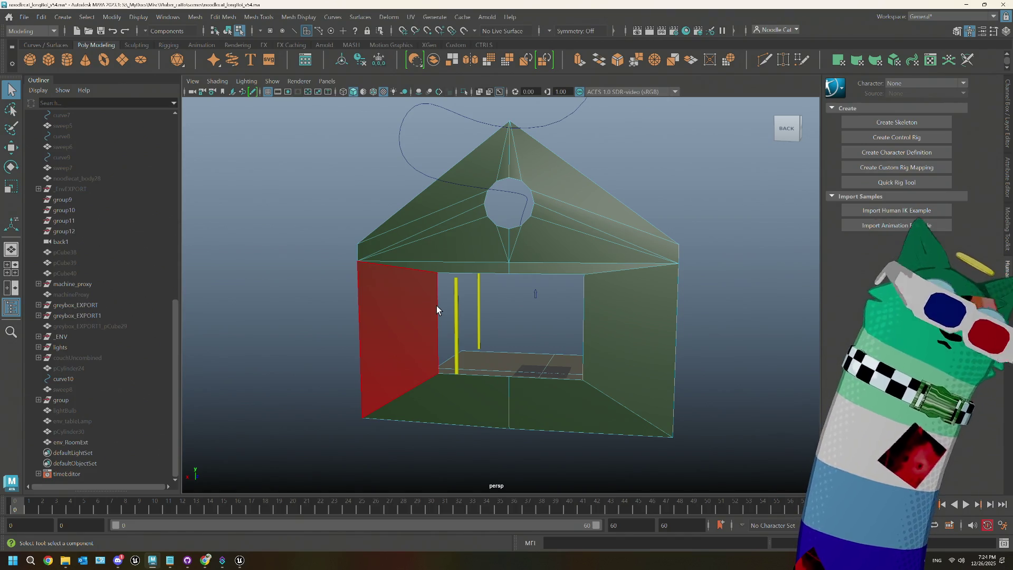
- In side view, select env_RoomExt's right-edge vertices and scale them flat on Z into a vertical line
key(F8)
key(r)
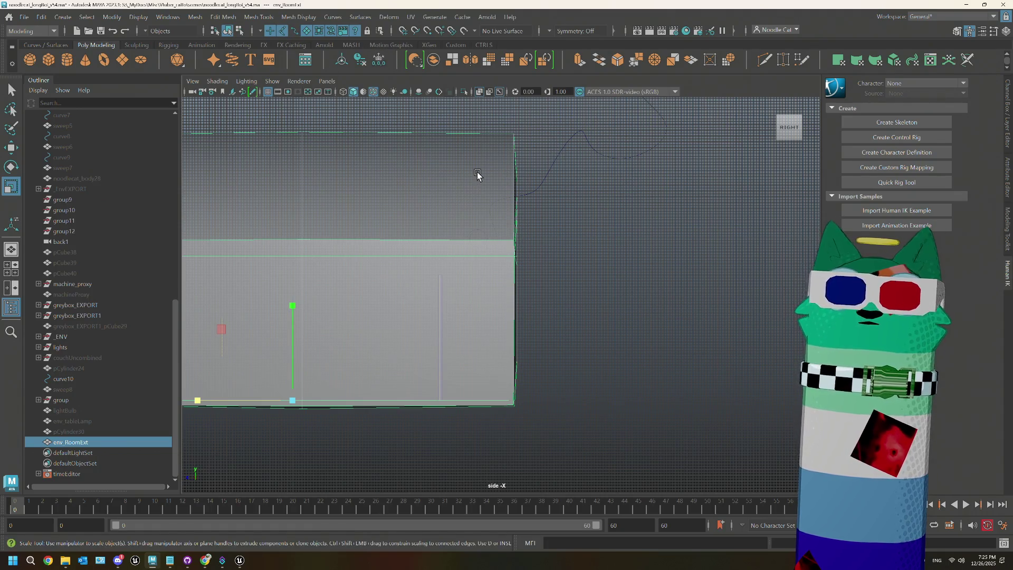
right_click(490, 158)
click(449, 158)
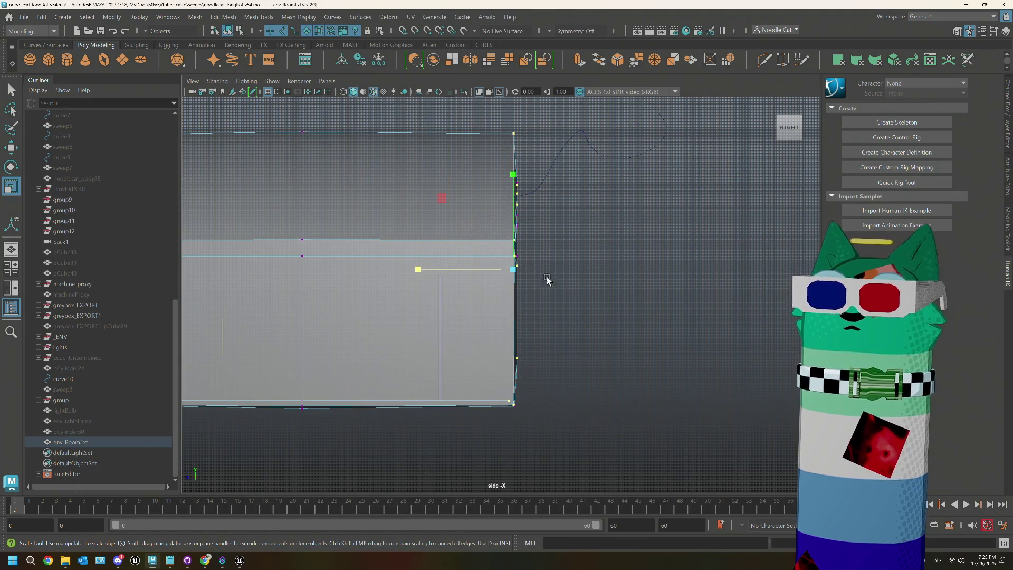
drag(515, 248, 516, 246)
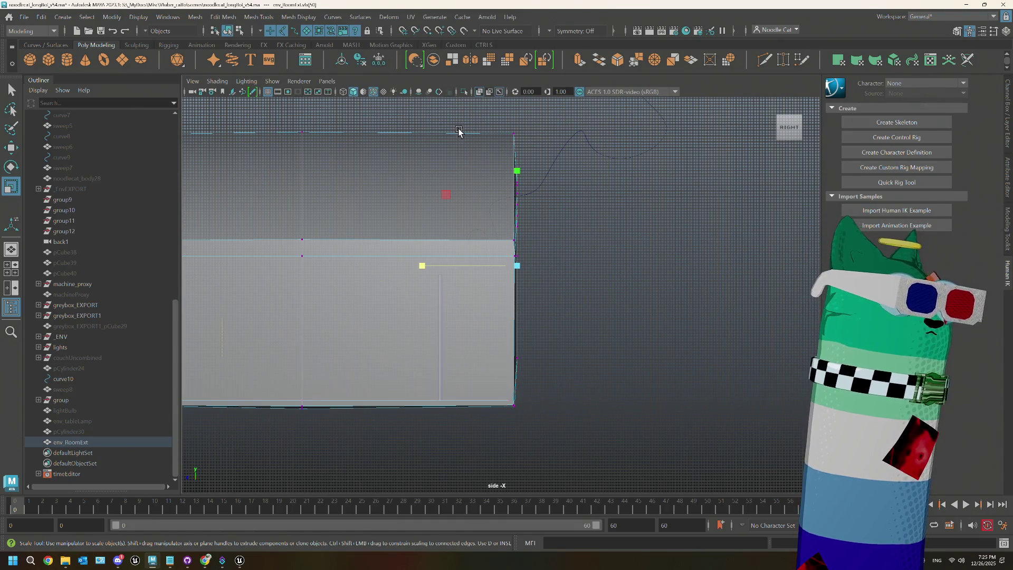
drag(457, 124, 545, 409)
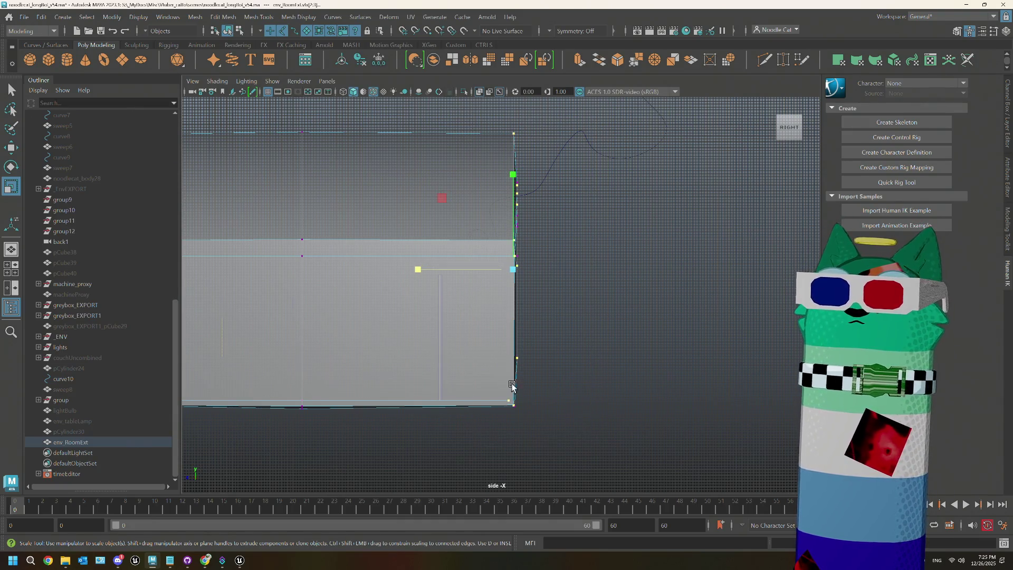
drag(420, 268, 689, 357)
drag(618, 440, 505, 132)
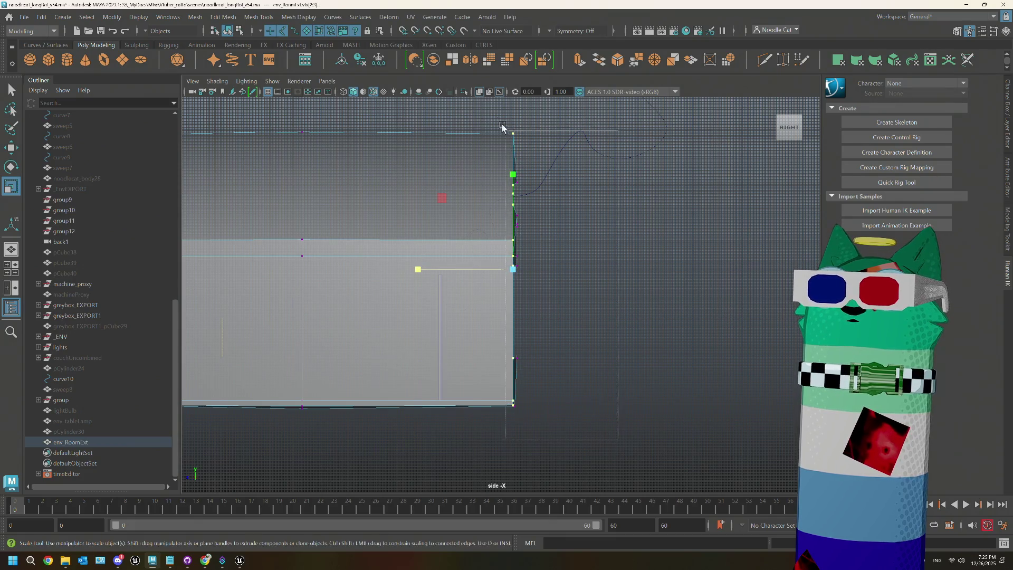
drag(433, 268, 665, 281)
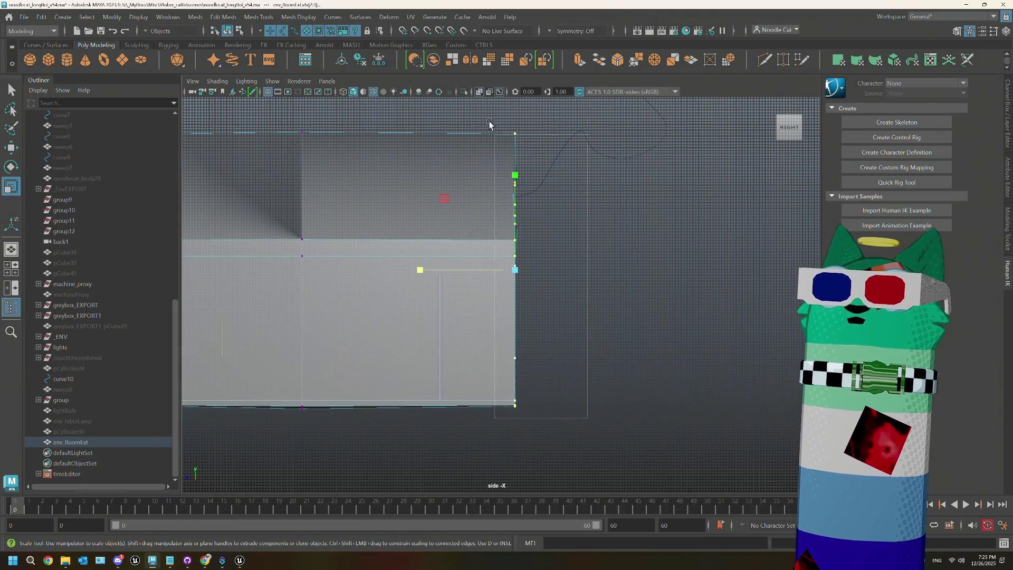
key(ctrl+z)
key(ctrl+z)
key(ctrl+z)
key(ctrl+z)
key(ctrl+z)
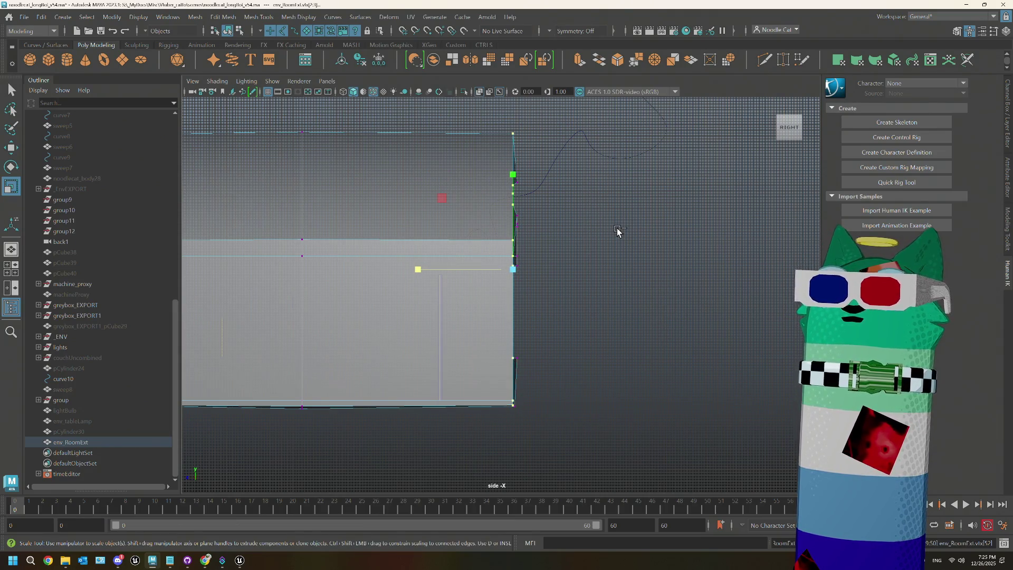
key(space)
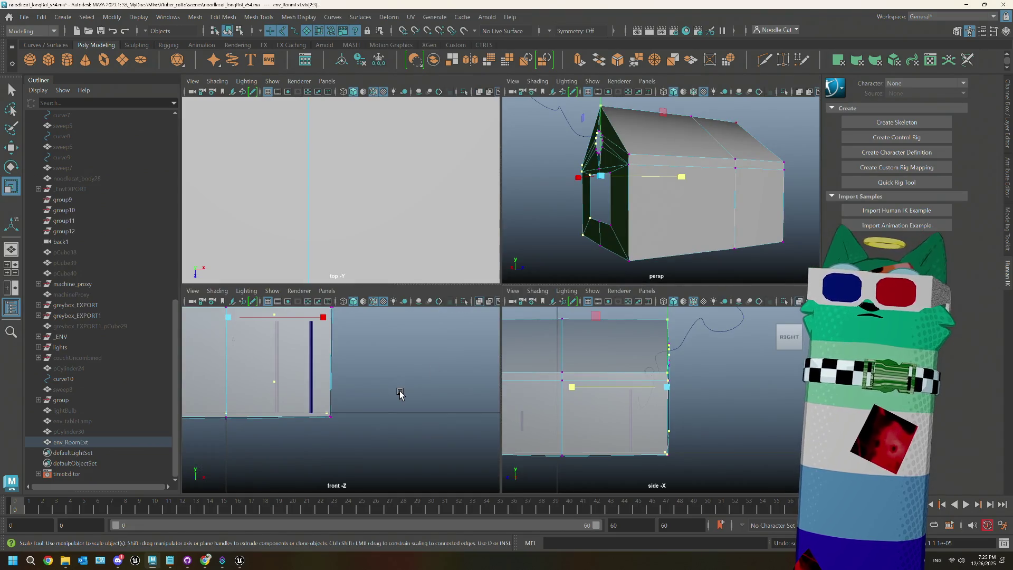
- Frame the house, select its front vertices from the top view, and maximize the perspective facing the gable front
key(f)
scroll(down, 3)
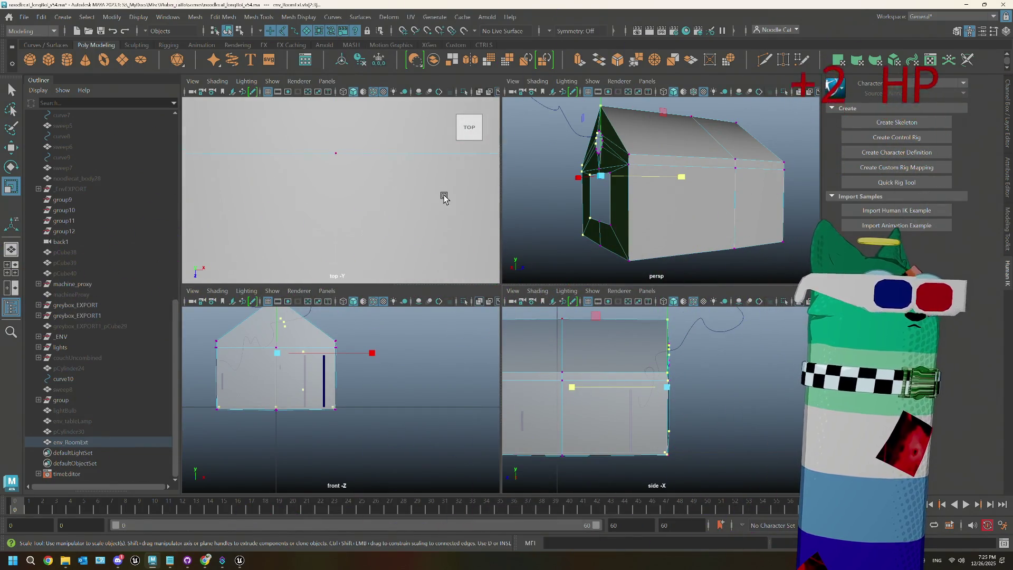
key(f)
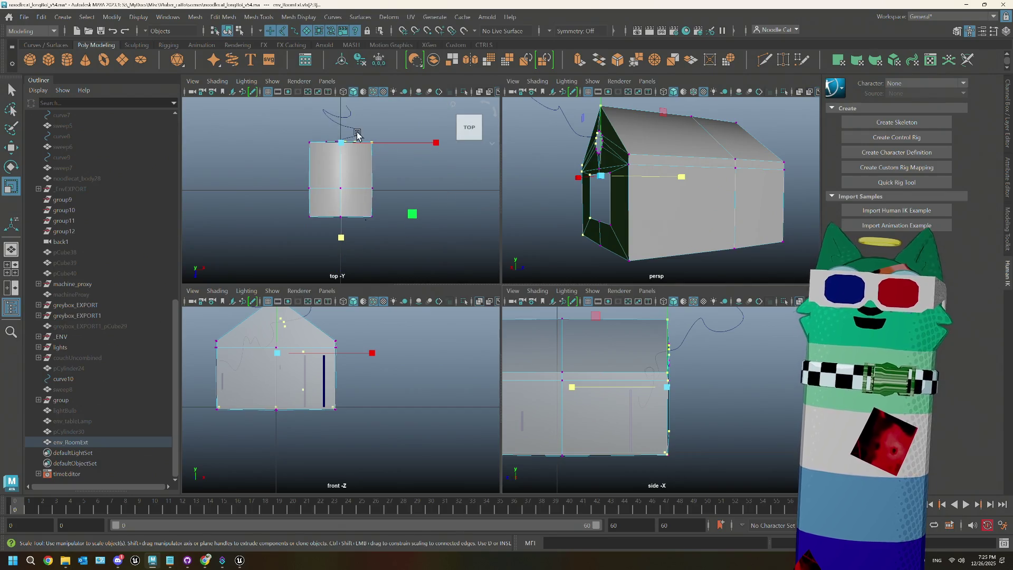
drag(358, 134, 351, 203)
scroll(up, 3)
drag(466, 221, 466, 220)
drag(619, 209, 670, 207)
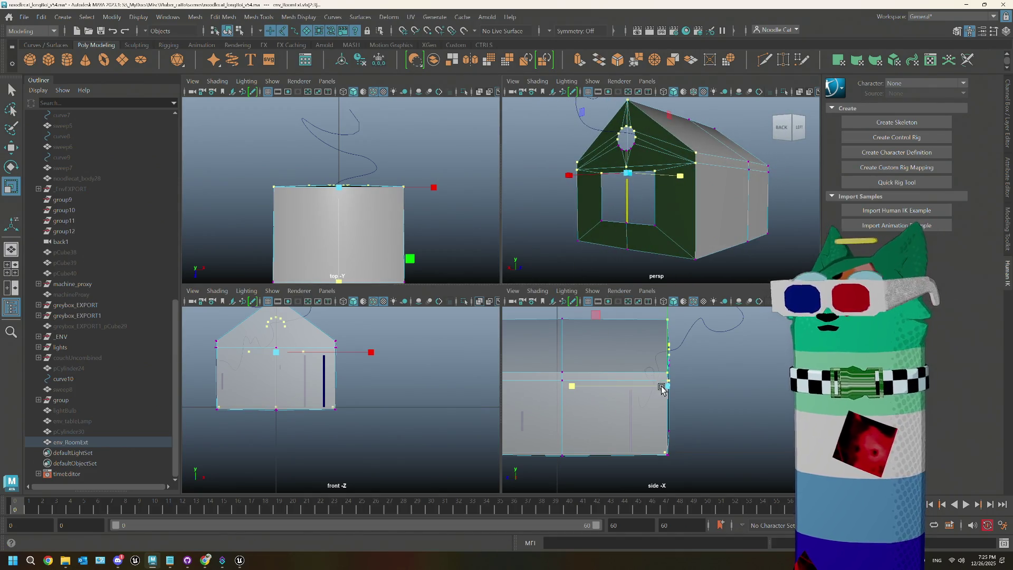
scroll(up, 3)
key(space)
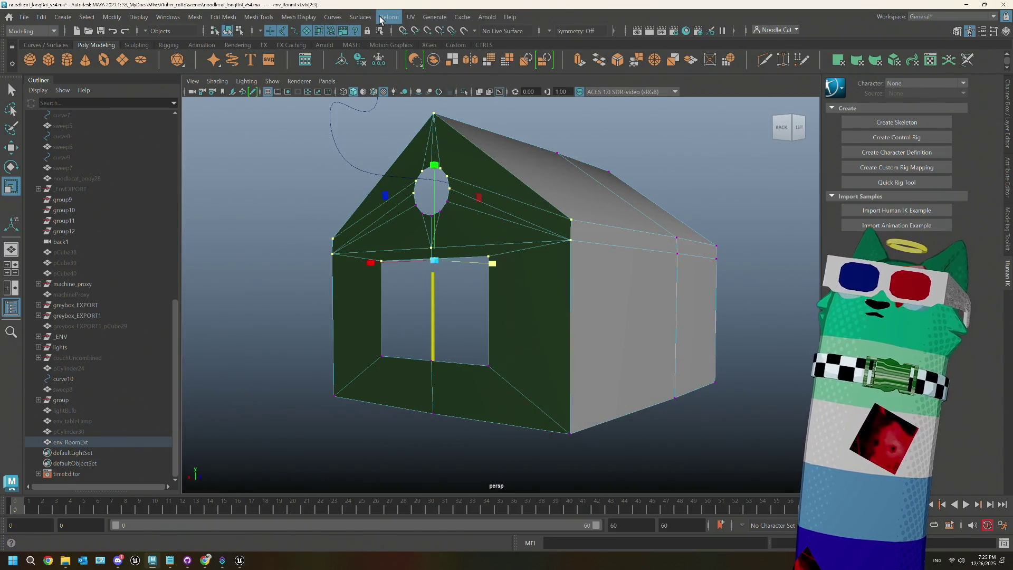
- Search Help for 'backfa' to locate the Backface Culling command
click(510, 17)
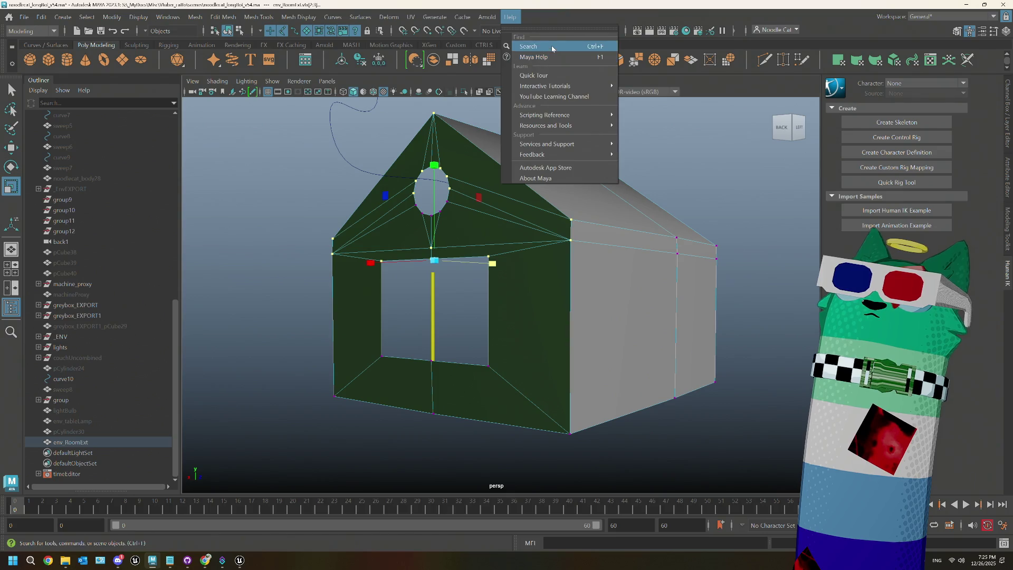
click(552, 45)
text(back)
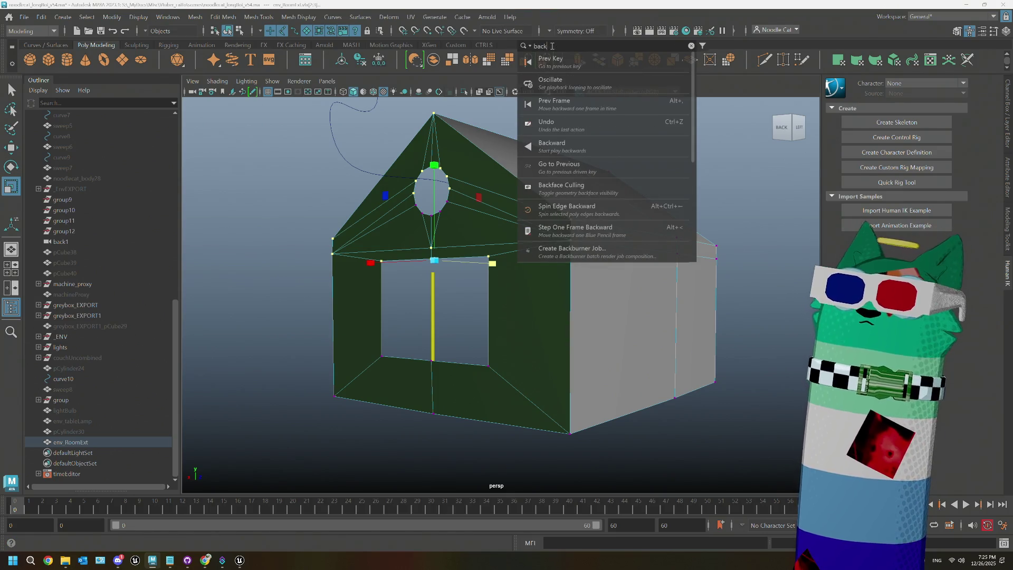
text(fa)
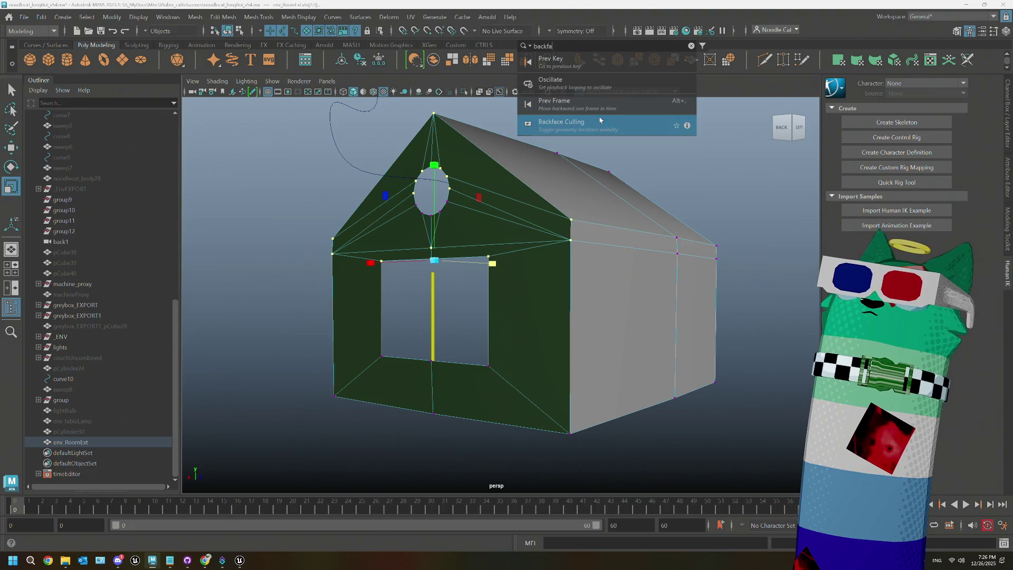
click(688, 126)
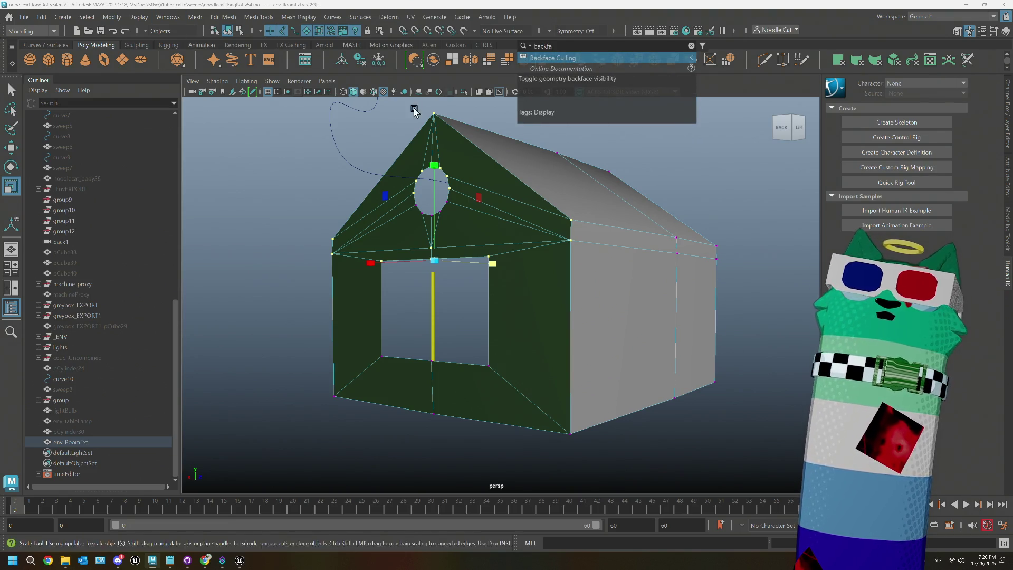
- Toggle Backface Culling from Display > Polygons, then maximize the side view and select vertices
click(132, 16)
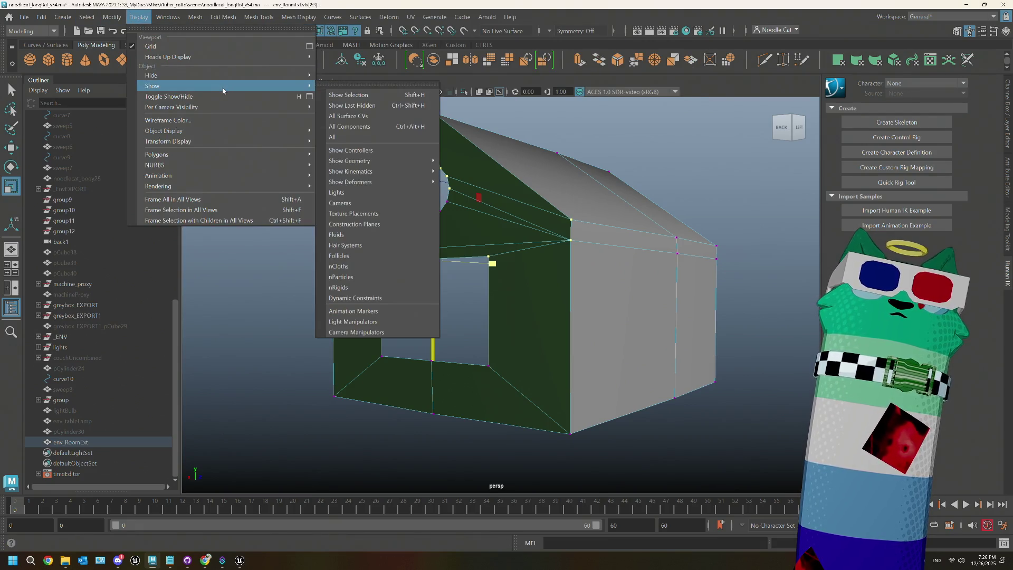
mouse_move(232, 139)
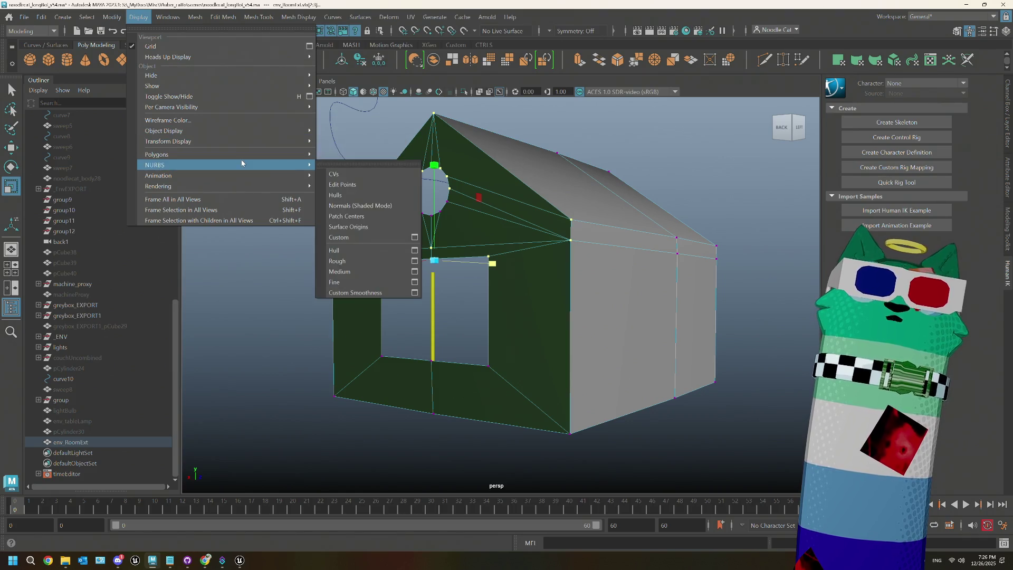
click(403, 164)
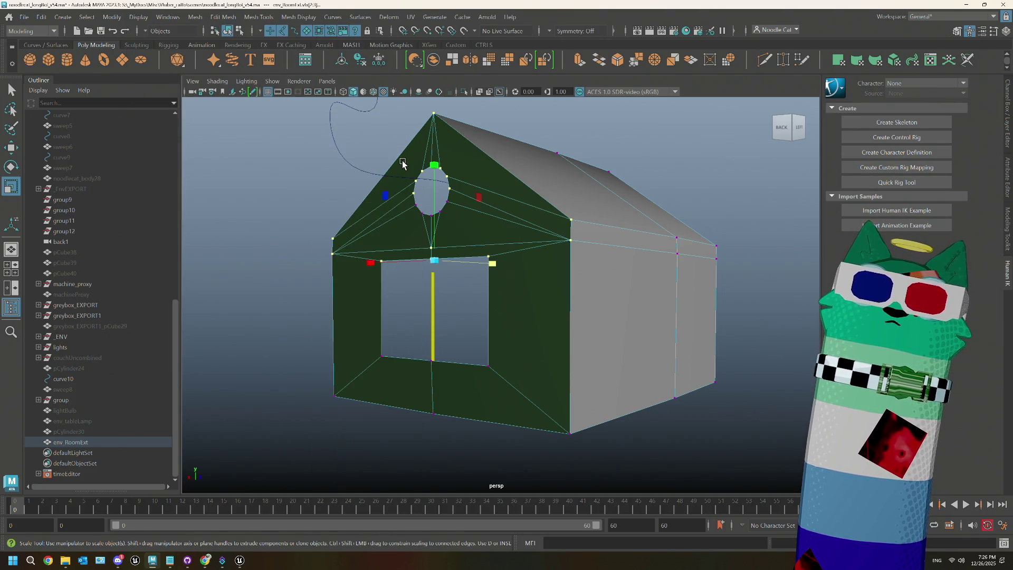
key(space)
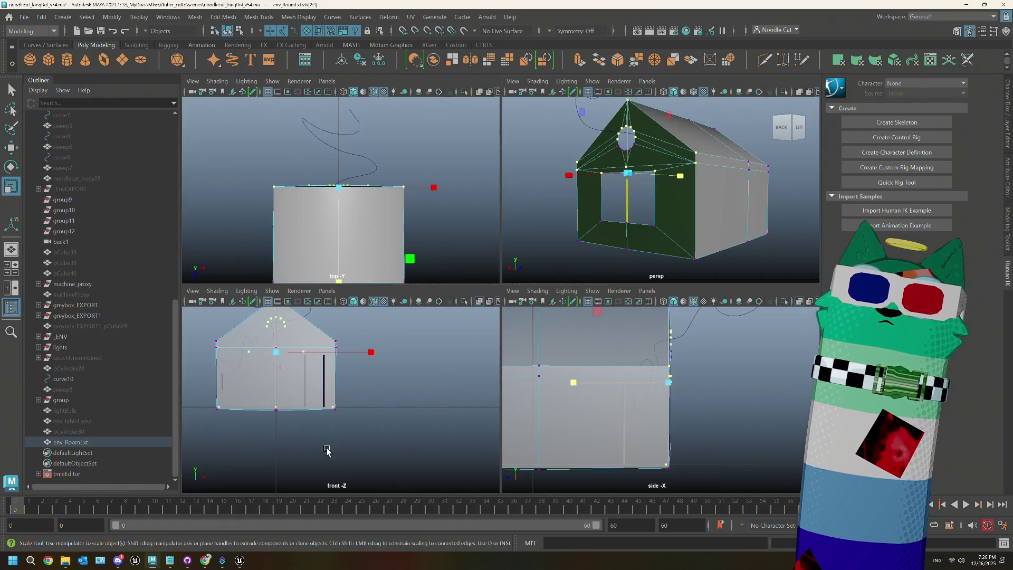
key(space)
drag(609, 445, 466, 120)
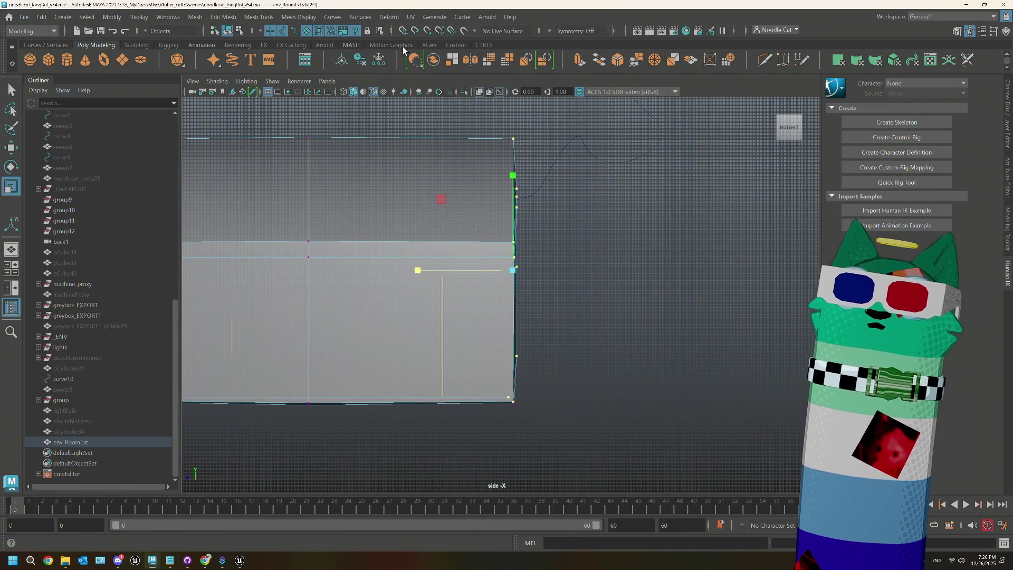
- Browse the Display polygon options and Window menu for culling settings, then close them
click(138, 17)
click(138, 17)
click(138, 17)
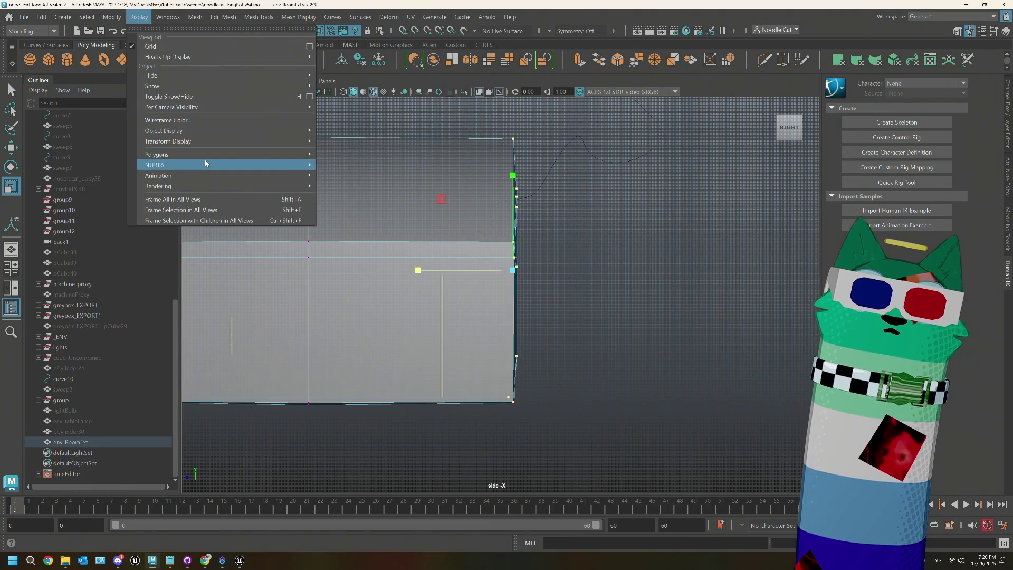
mouse_move(211, 156)
click(168, 16)
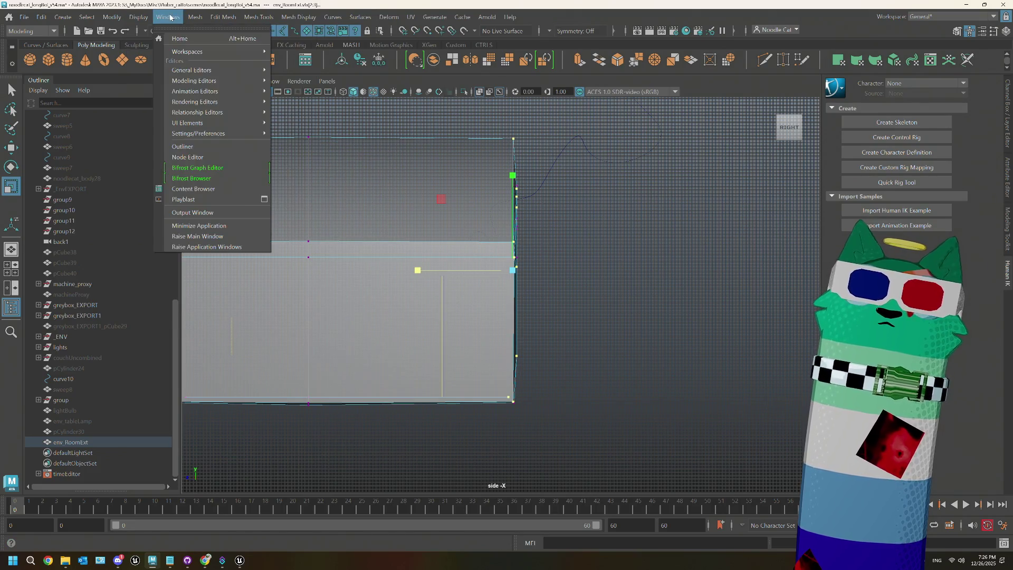
mouse_move(295, 154)
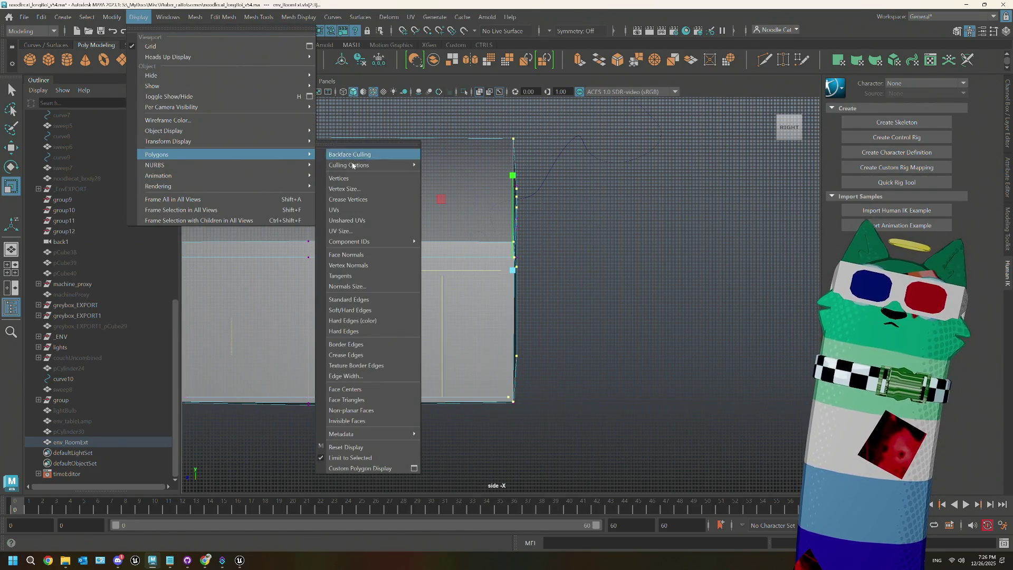
mouse_move(401, 169)
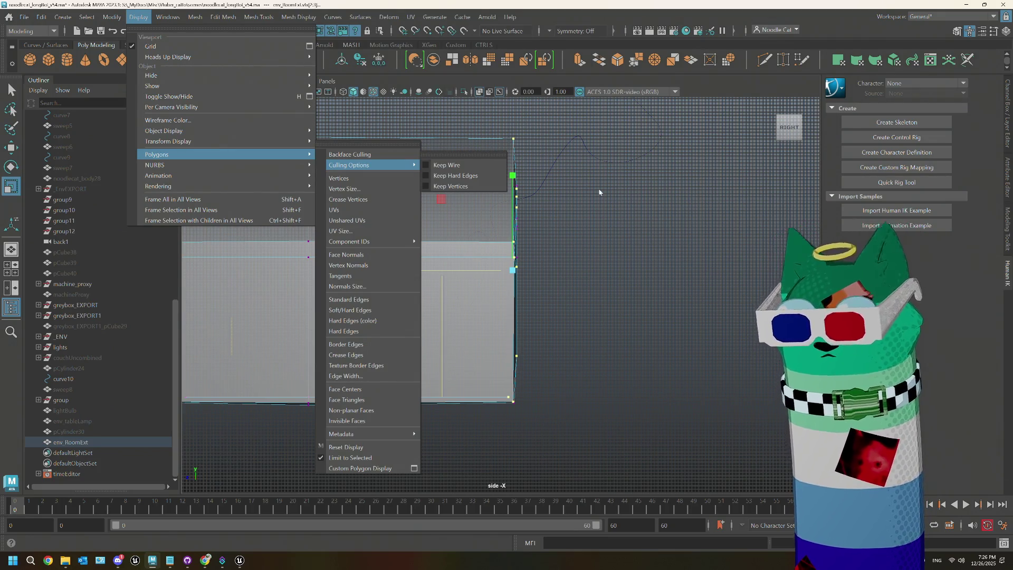
click(443, 194)
- Return env_RoomExt to object mode, select it and bring up its attributes with Ctrl+A
right_click(444, 195)
click(481, 182)
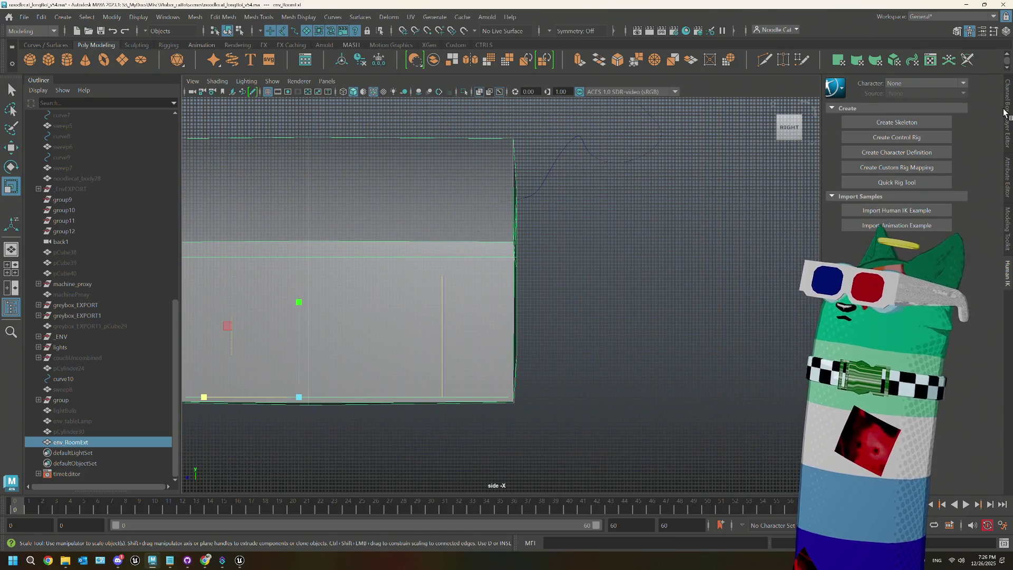
click(1006, 31)
key(ctrl+a)
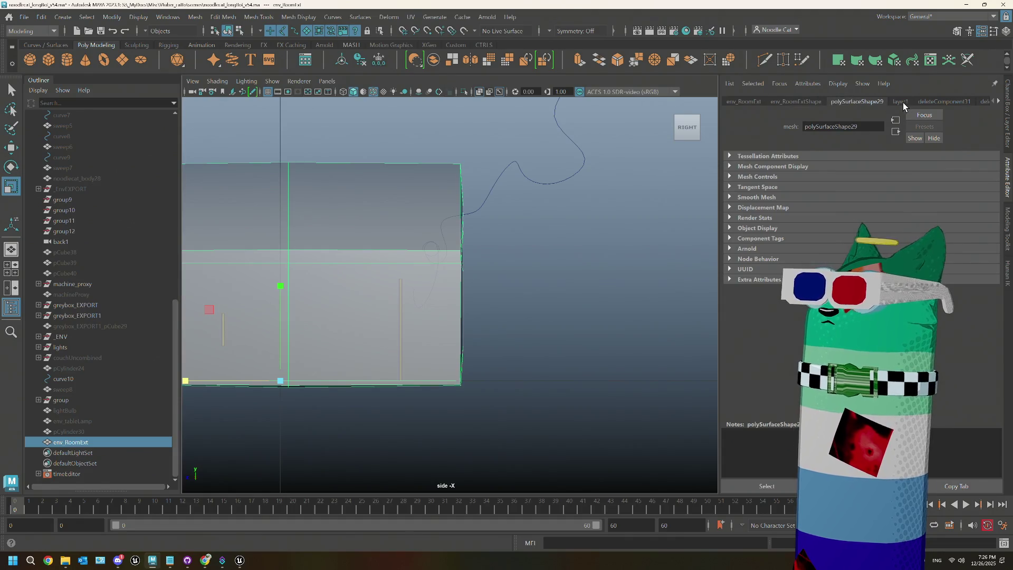
- Set Backface Culling to Off under env_RoomExtShape's Mesh Component Display attributes
click(901, 101)
click(789, 102)
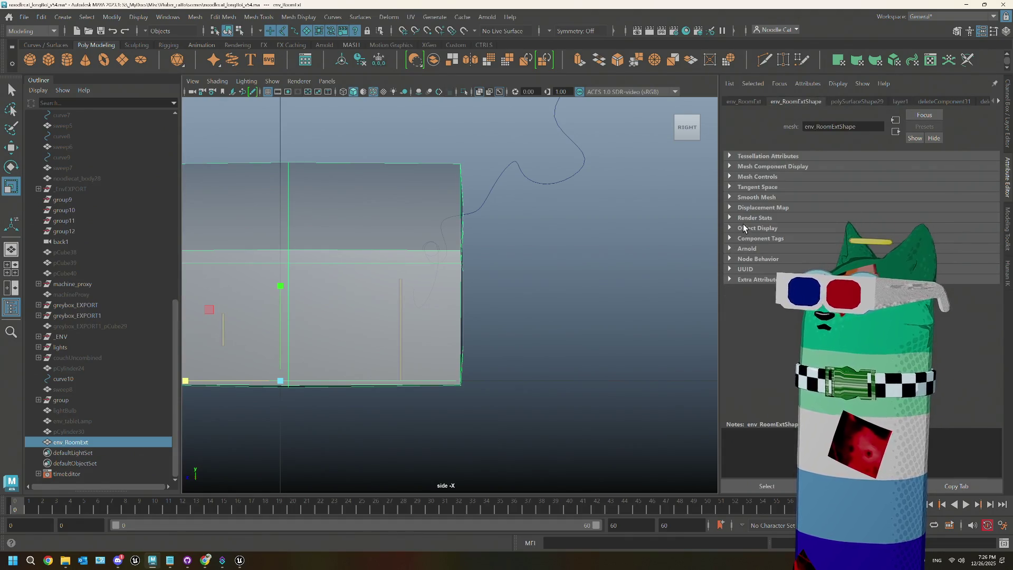
click(744, 227)
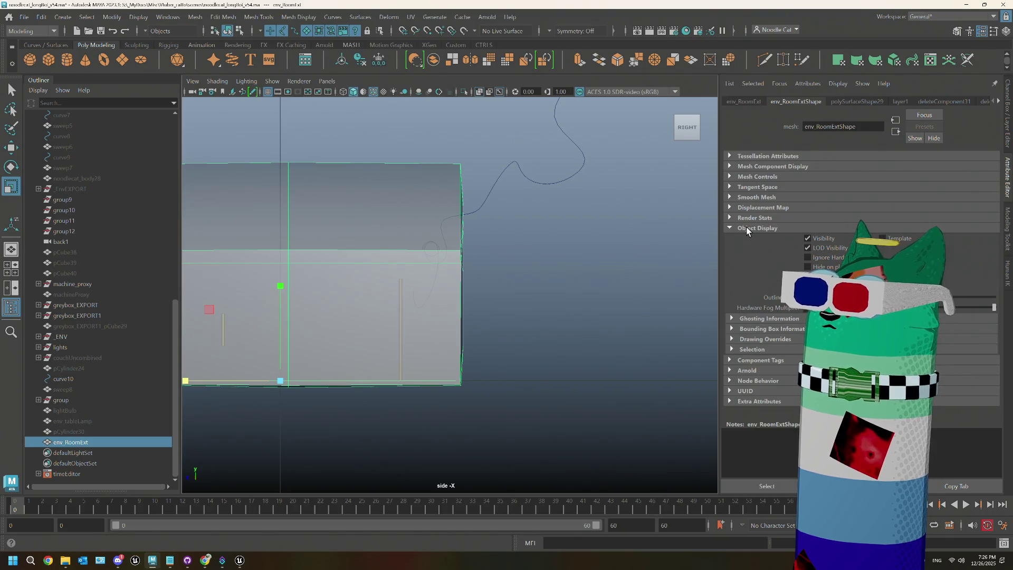
click(764, 339)
click(764, 340)
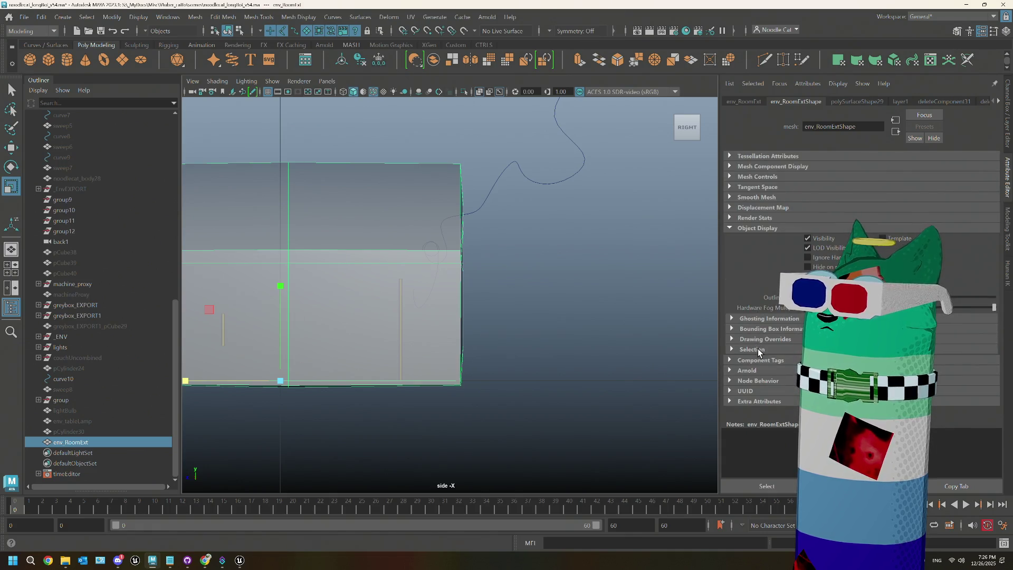
click(738, 226)
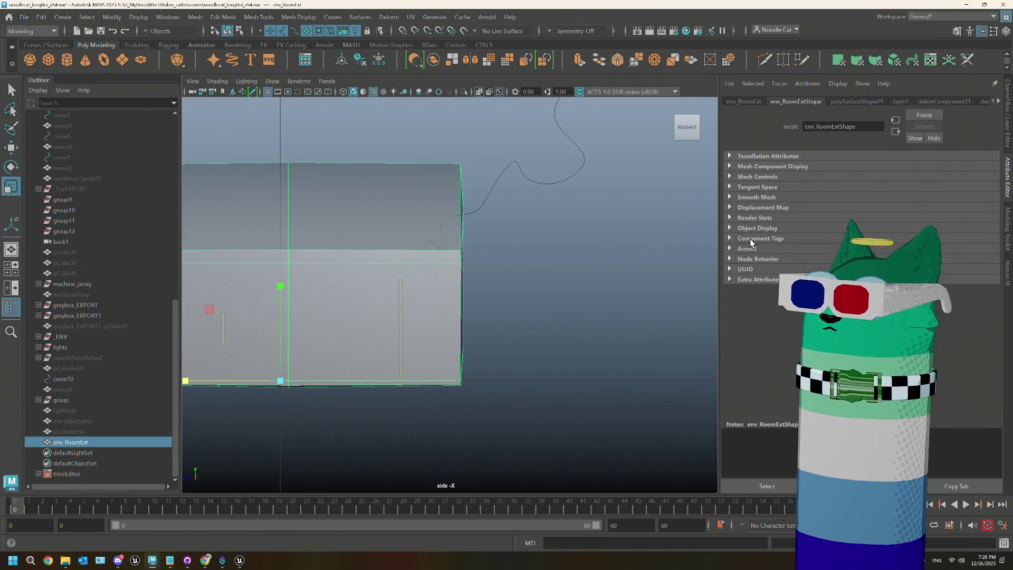
click(762, 178)
click(762, 178)
click(760, 166)
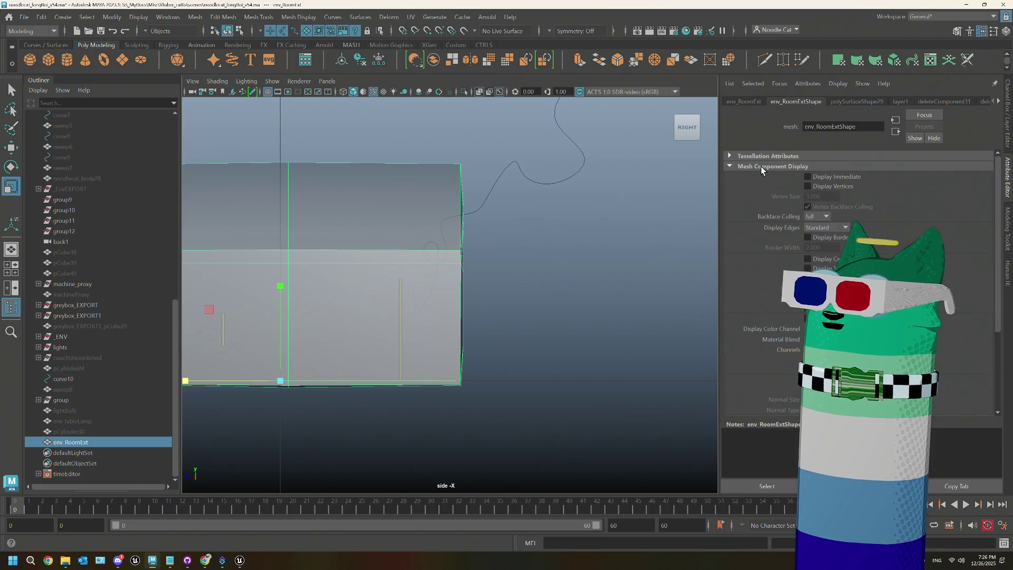
click(817, 216)
click(815, 222)
- Reselect the room exterior mesh in vertex mode and marquee its right-edge vertices
click(573, 332)
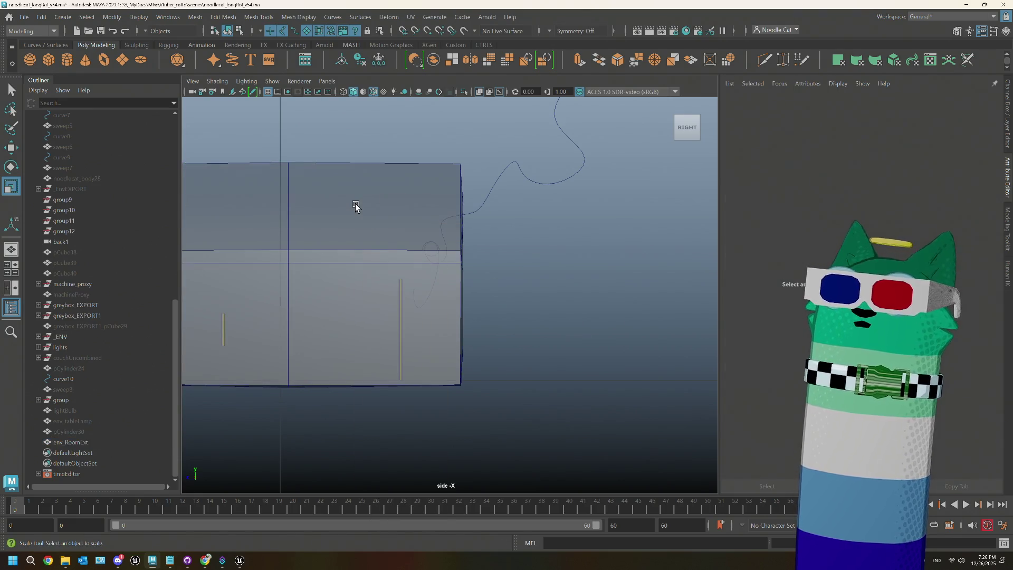
click(355, 206)
right_click(355, 202)
click(302, 202)
drag(457, 188, 519, 435)
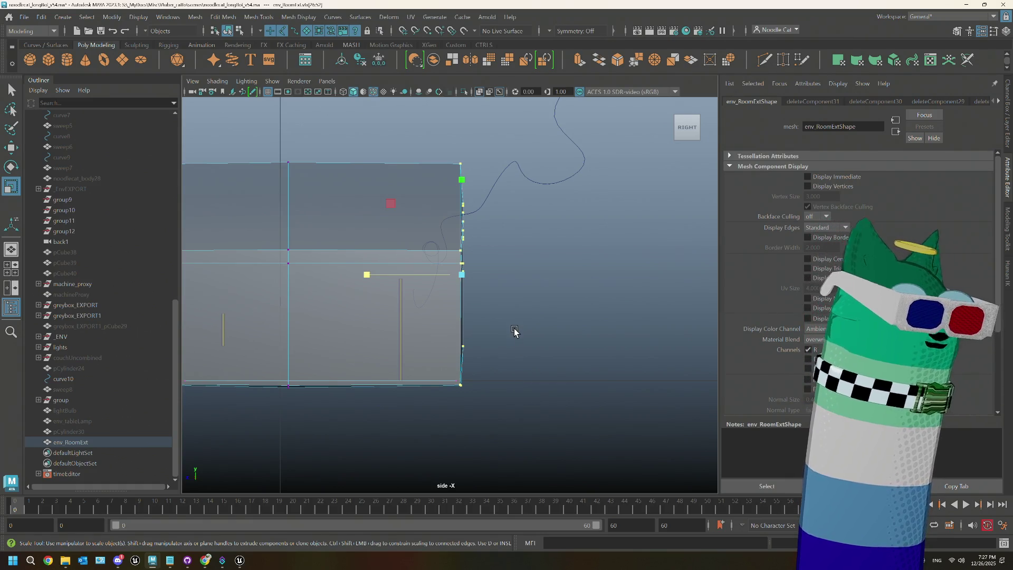
- Select the left-edge vertices in side view and scale them into one vertical line
scroll(down, 3)
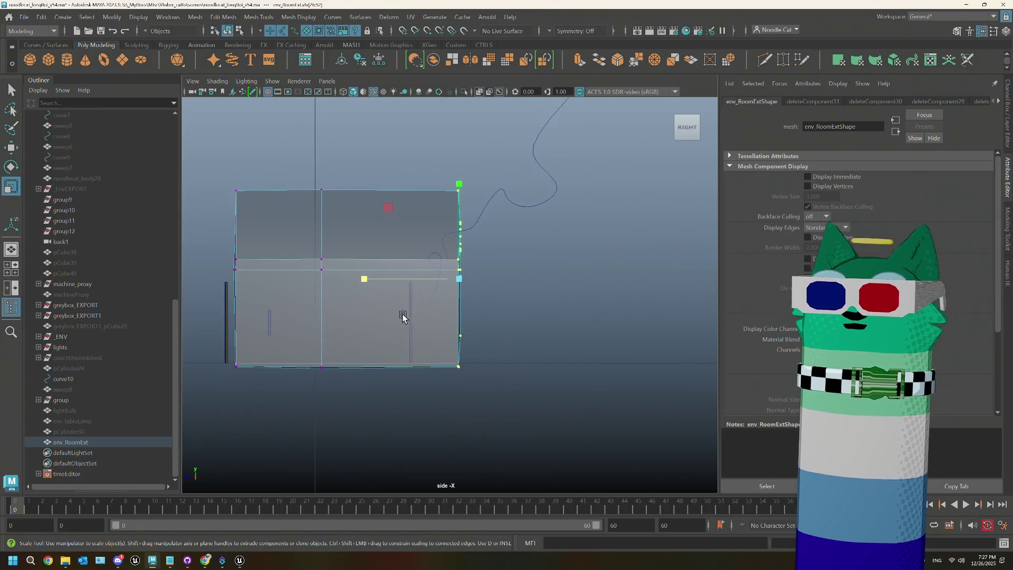
drag(372, 339, 414, 280)
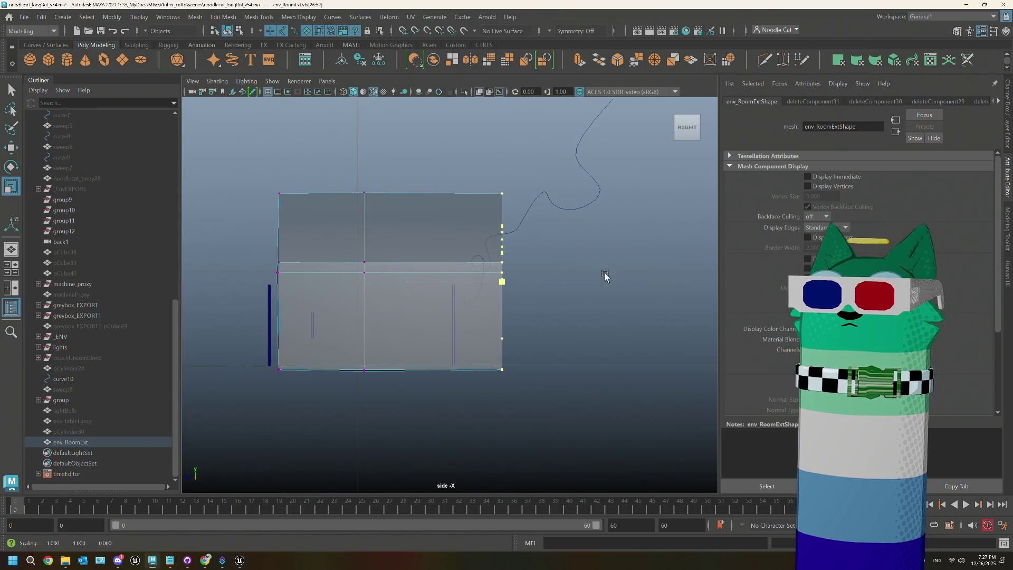
drag(269, 180, 338, 417)
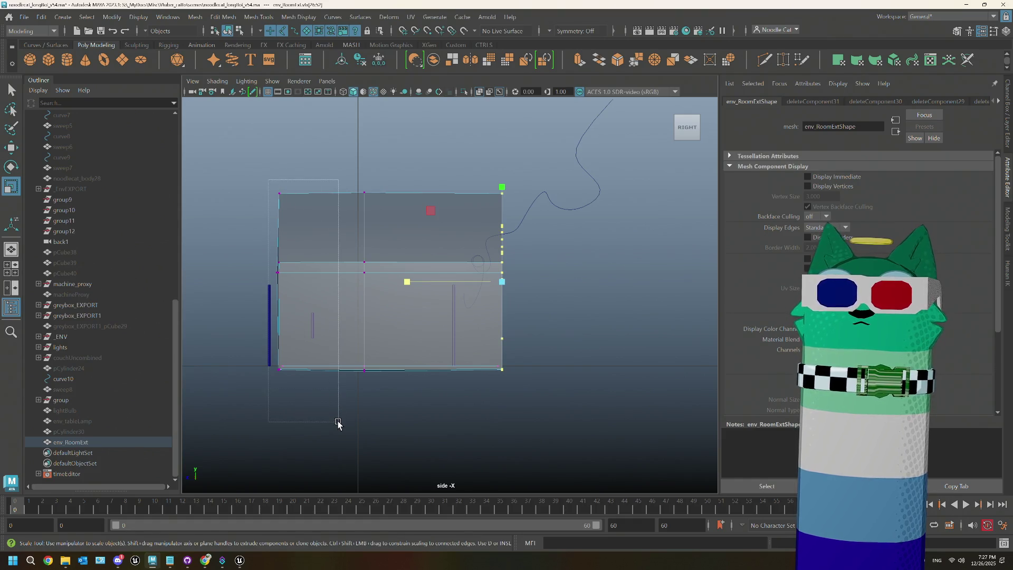
drag(191, 283, 286, 280)
drag(242, 178, 297, 193)
drag(380, 119, 391, 102)
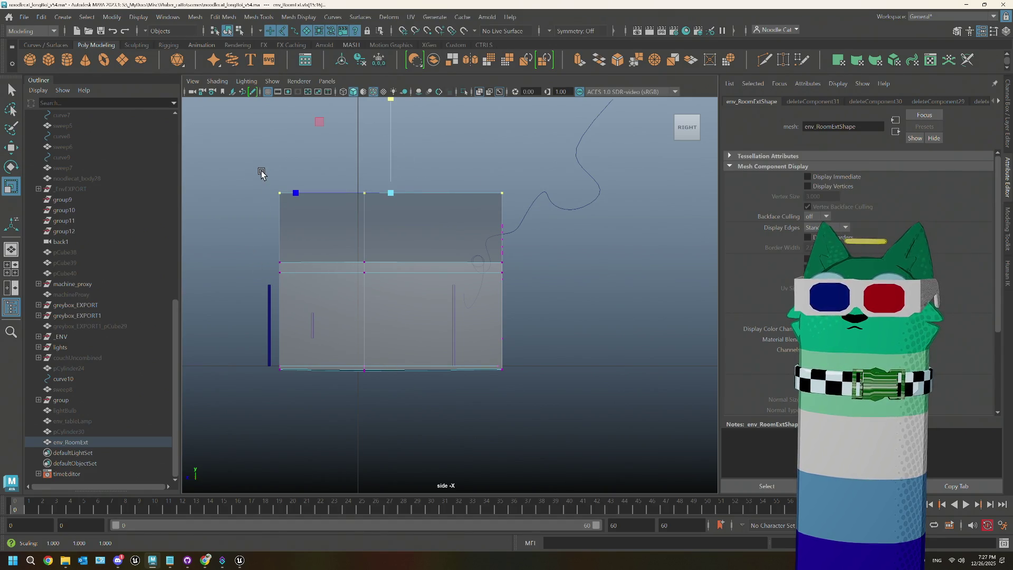
drag(258, 166, 315, 427)
click(182, 281)
- Try flattening the bottom-edge vertices, then squeeze the selection sideways and return to four views
drag(269, 350, 589, 401)
drag(390, 273, 385, 450)
key(ctrl+z)
key(ctrl+z)
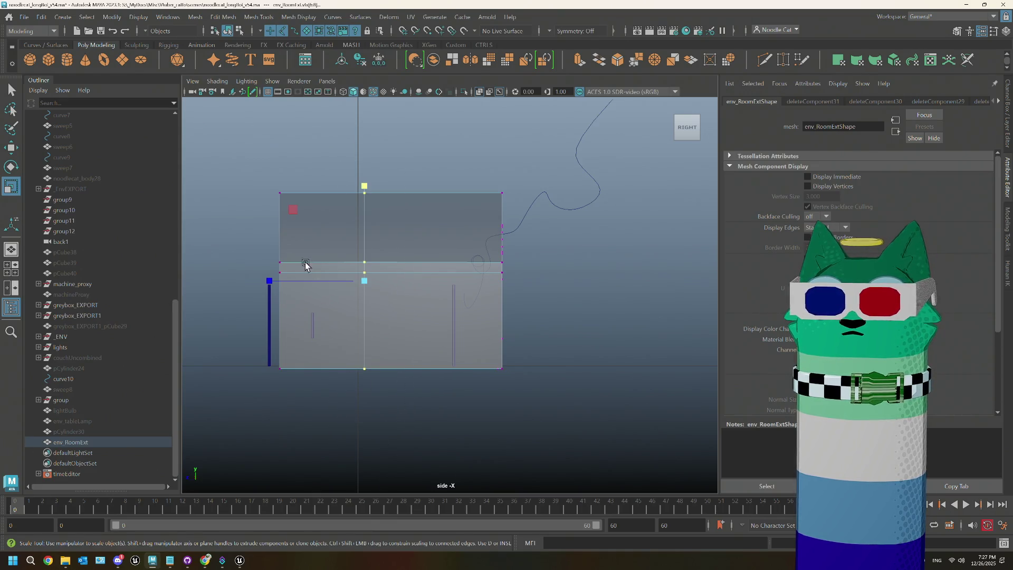
drag(266, 279, 520, 285)
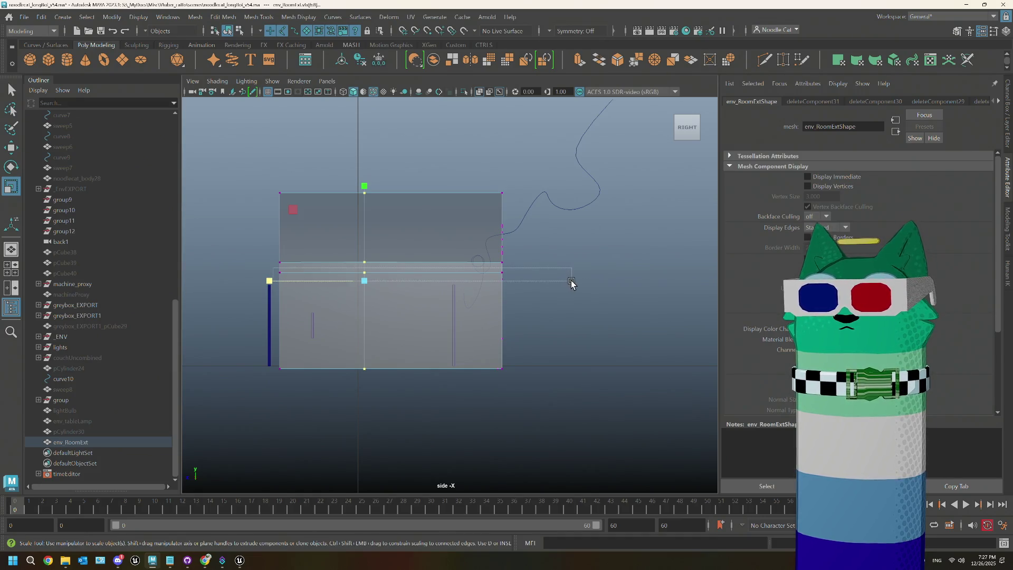
key(space)
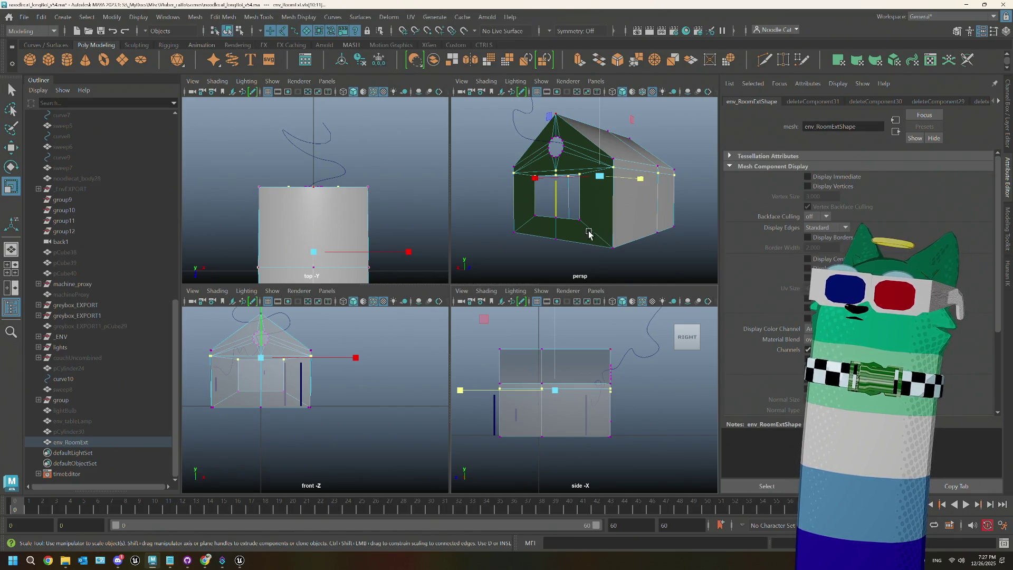
- Return env_RoomExt to object mode in the full perspective view and select it
key(space)
drag(585, 228, 601, 267)
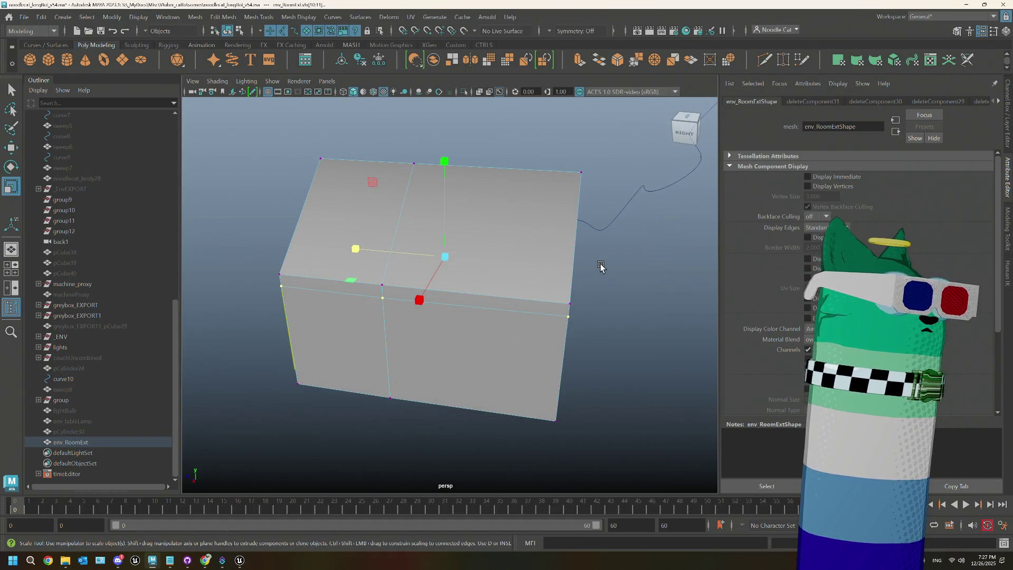
right_click(635, 240)
click(629, 261)
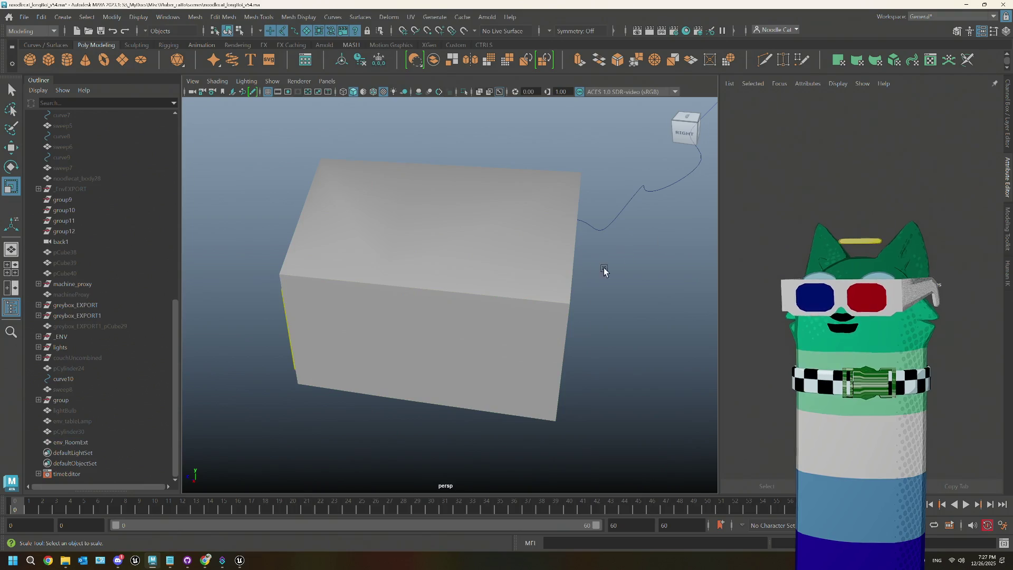
drag(504, 287, 515, 280)
click(515, 280)
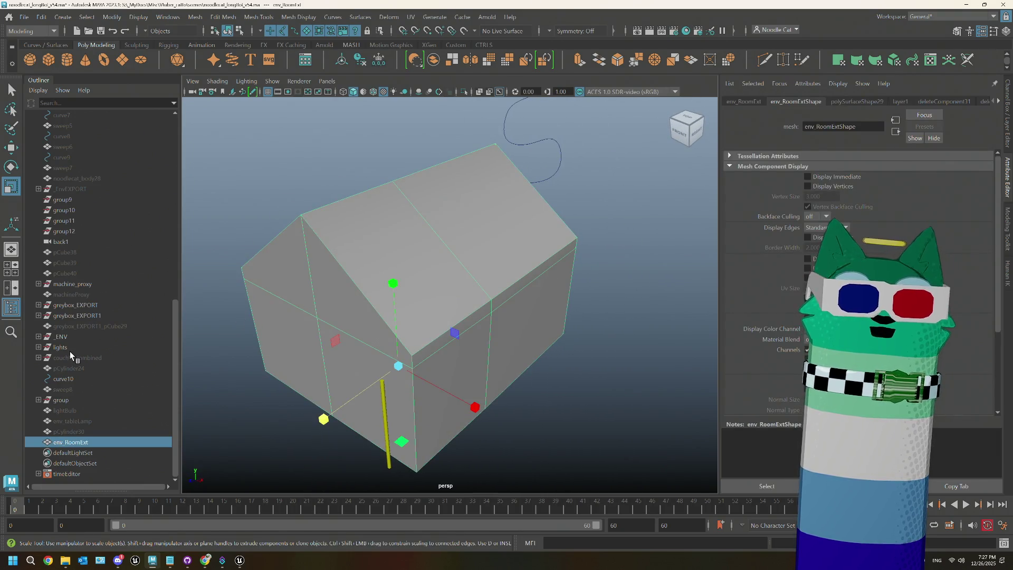
- Expand the _ENV group in the Outliner, select env_Room and view the room interior
click(39, 337)
scroll(down, 3)
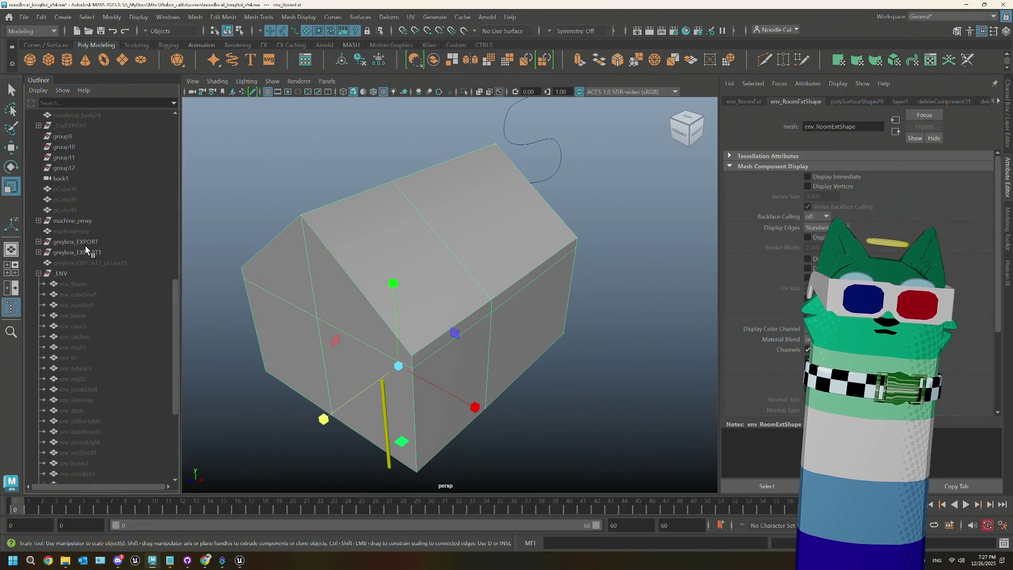
click(74, 283)
drag(481, 299, 387, 345)
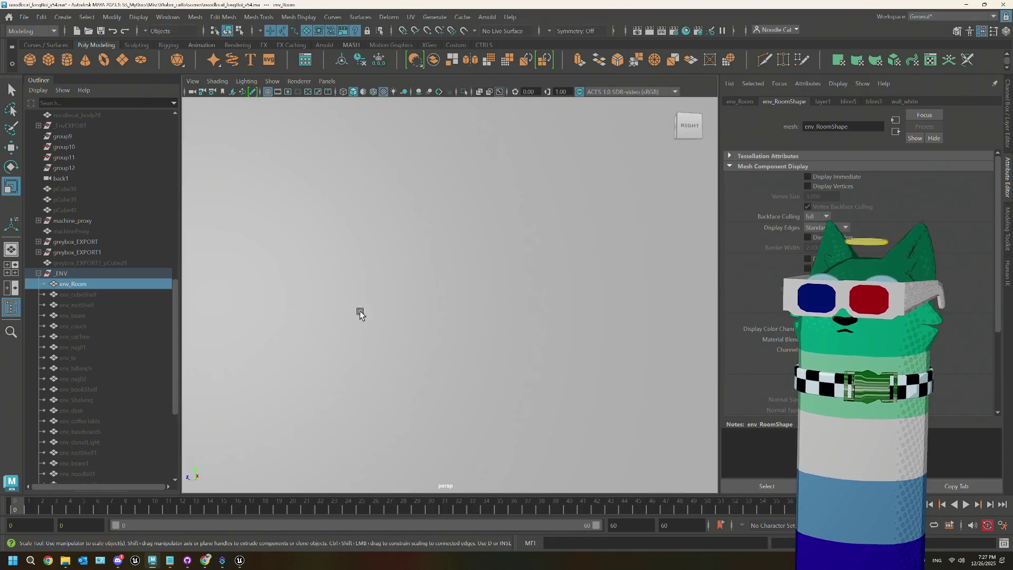
key(f)
key(space)
key(space)
- Inspect the gable roof and lower wall in the front view with env_RoomExt selected
key(f)
scroll(up, 3)
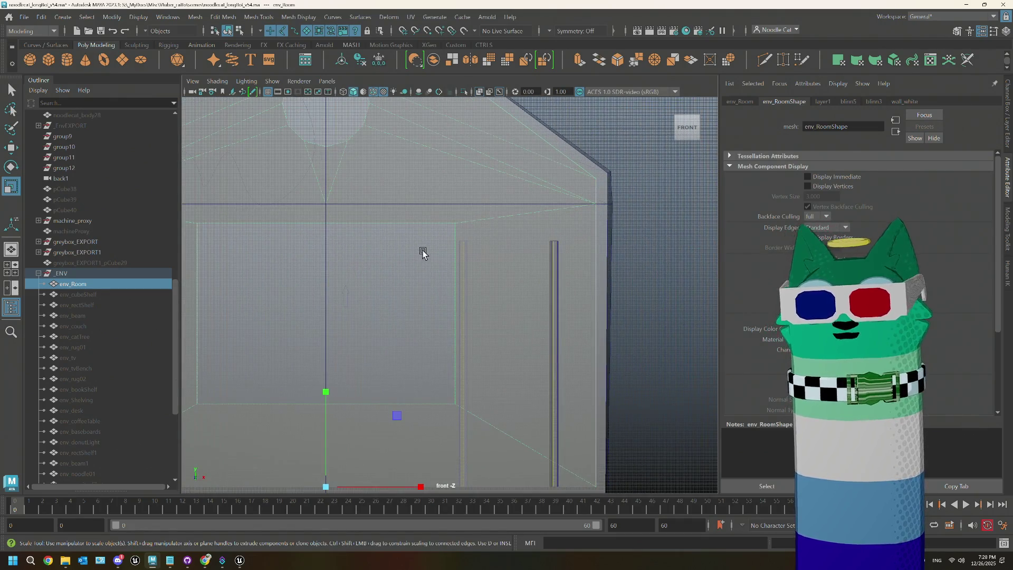
drag(423, 250, 457, 416)
click(517, 254)
drag(505, 309, 453, 269)
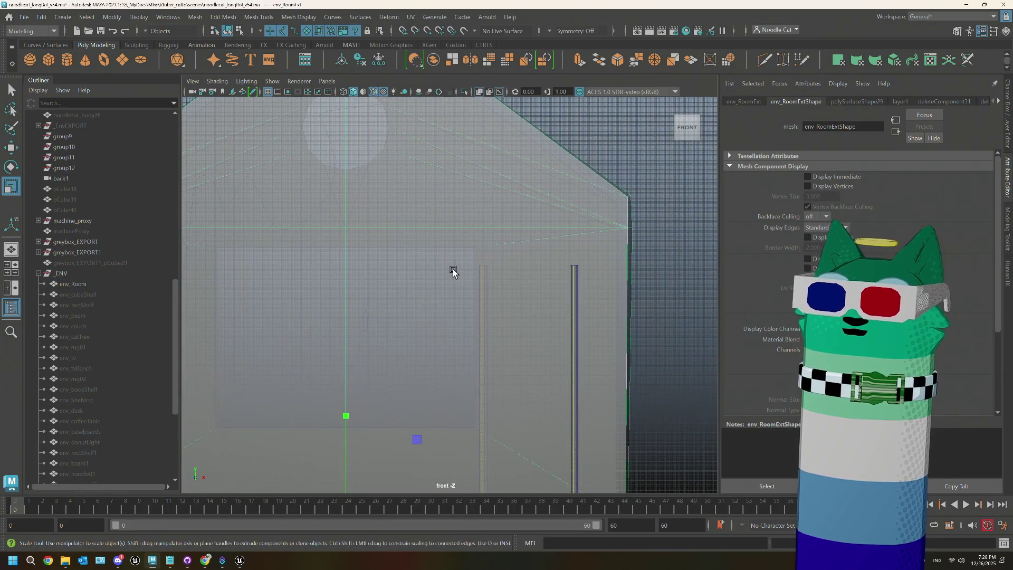
scroll(down, 3)
- Select env_Room from the Outliner, then clear the selection and maximize the front view
key(space)
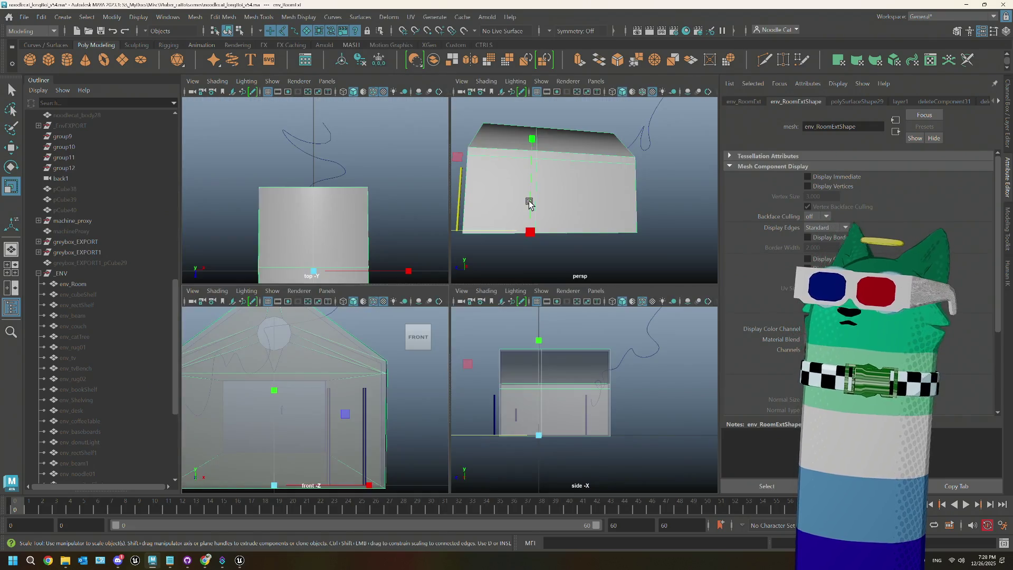
click(73, 285)
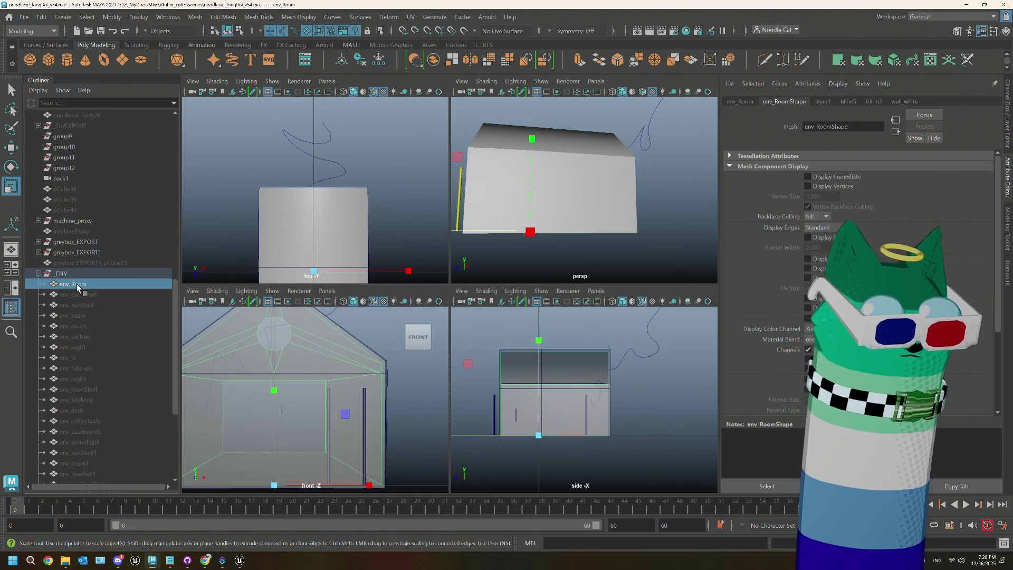
click(424, 402)
key(space)
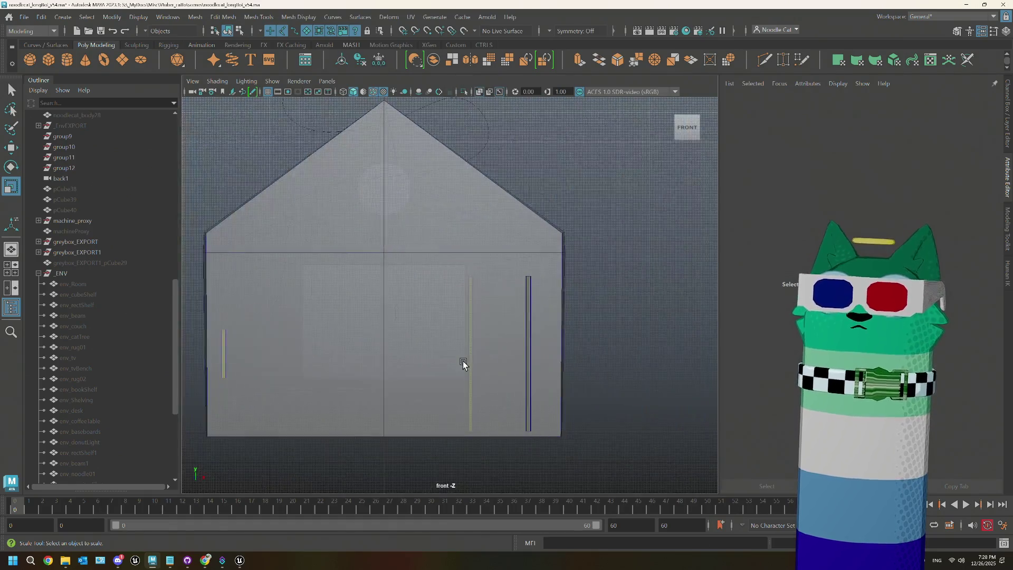
scroll(down, 3)
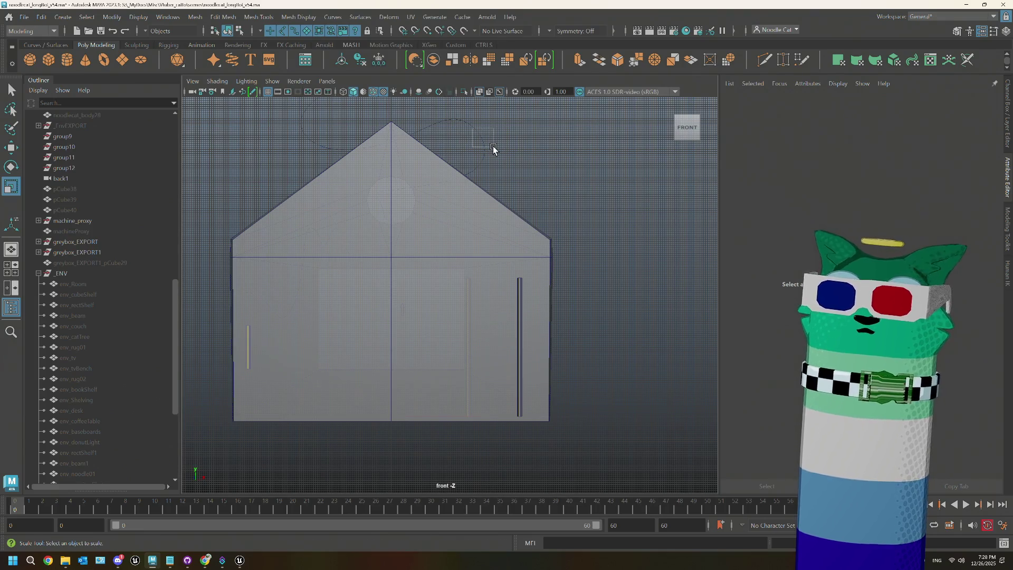
- Select env_RoomExt in vertex mode and scale the right wall vertices into a vertical line
drag(493, 146, 493, 145)
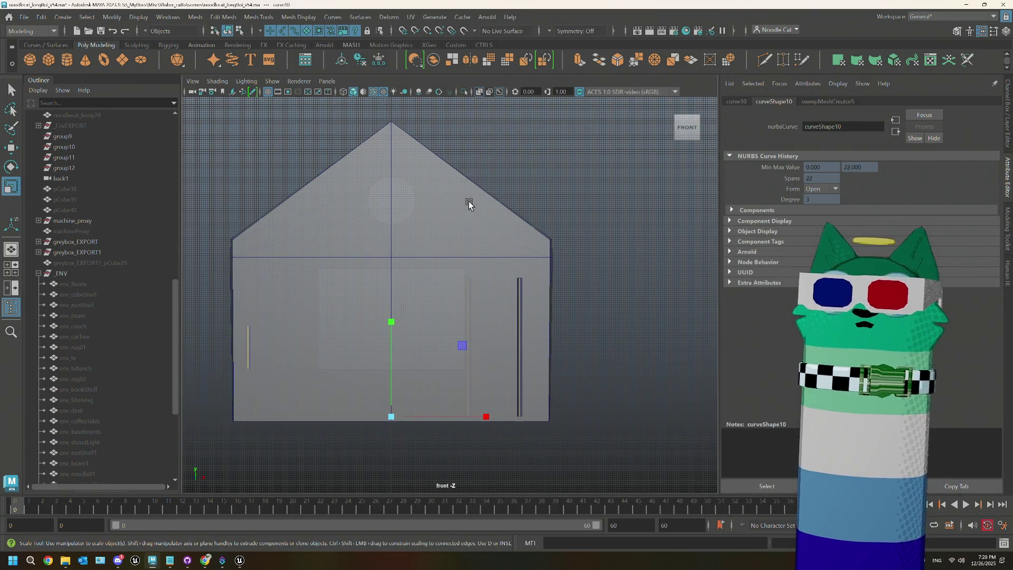
click(462, 200)
right_click(457, 201)
click(457, 165)
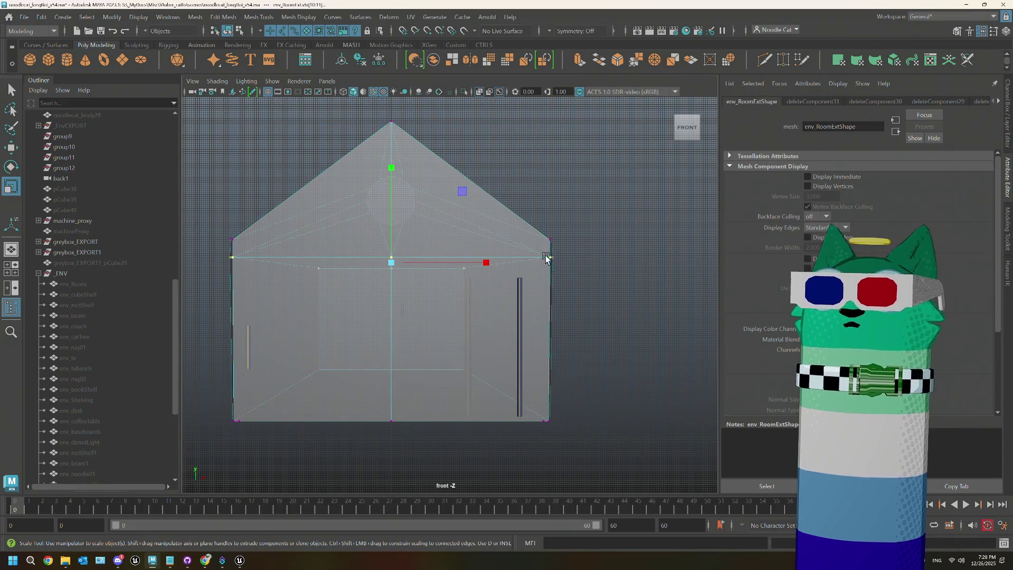
drag(581, 378, 587, 451)
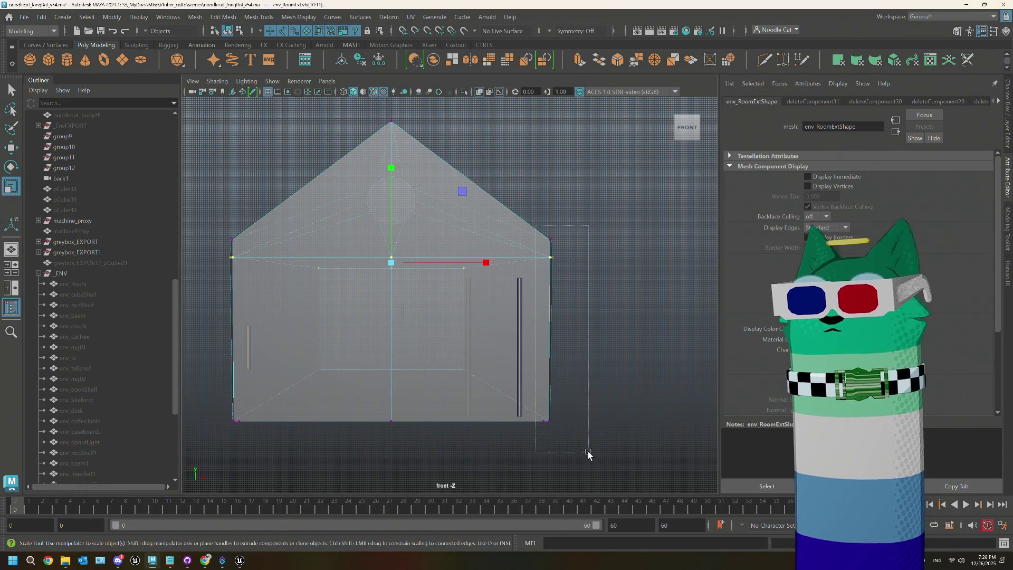
drag(643, 330, 548, 326)
- Scale the left wall vertices into a vertical line and orbit the perspective view around the house
drag(214, 227, 257, 448)
drag(330, 331, 219, 329)
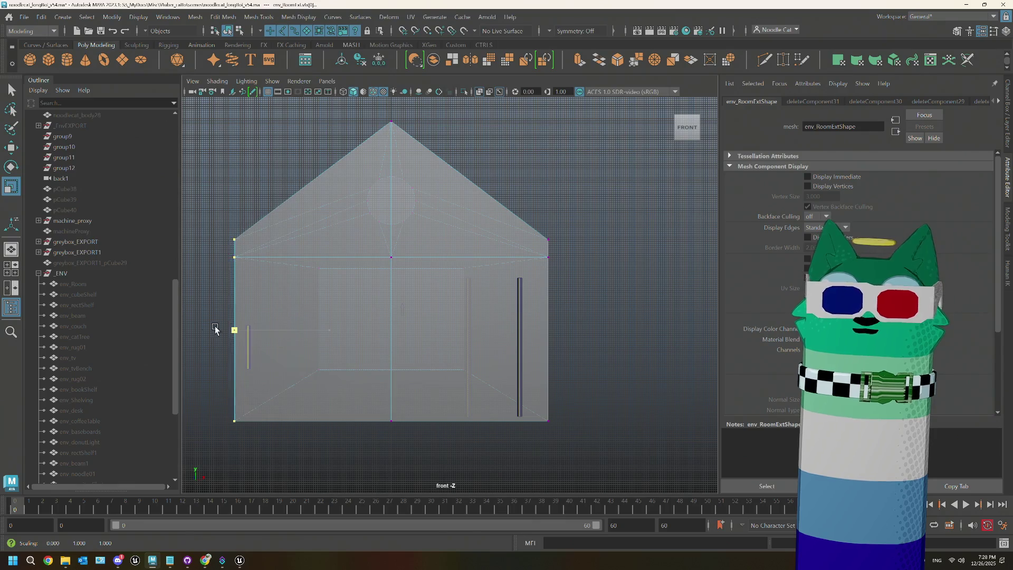
drag(349, 250, 337, 236)
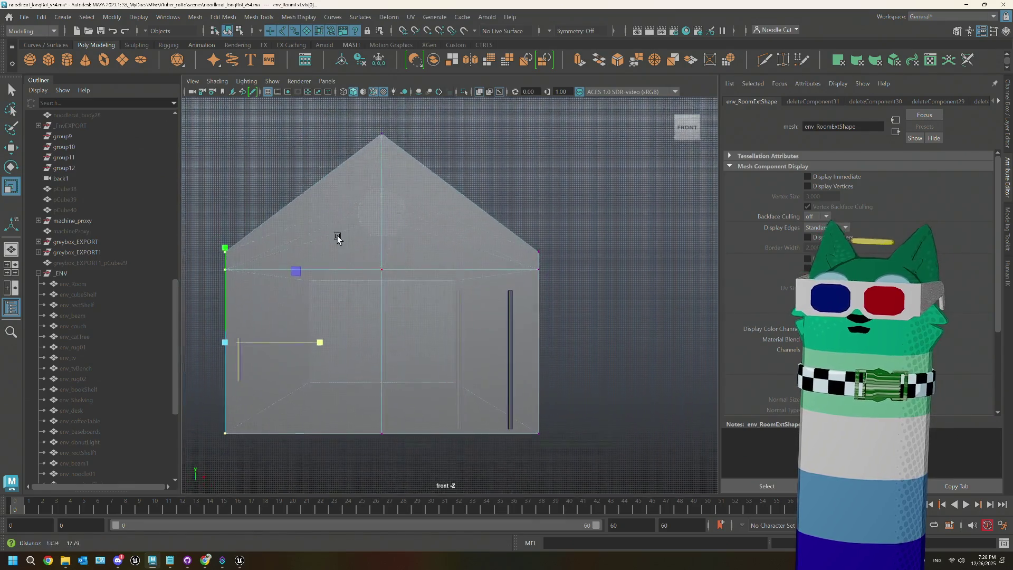
key(space)
key(space)
drag(633, 248, 589, 260)
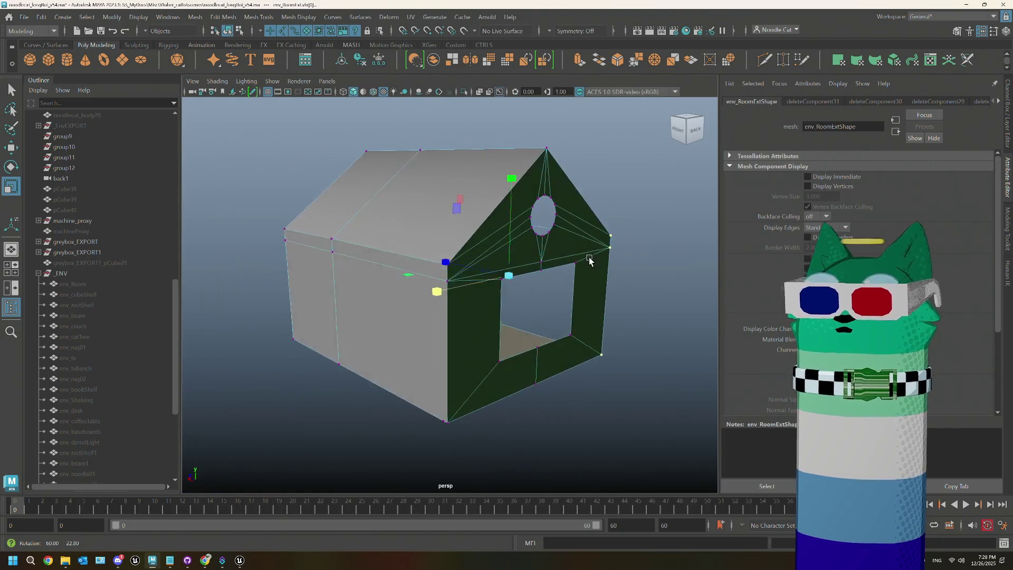
click(644, 213)
drag(649, 208, 607, 285)
scroll(up, 3)
right_click(589, 284)
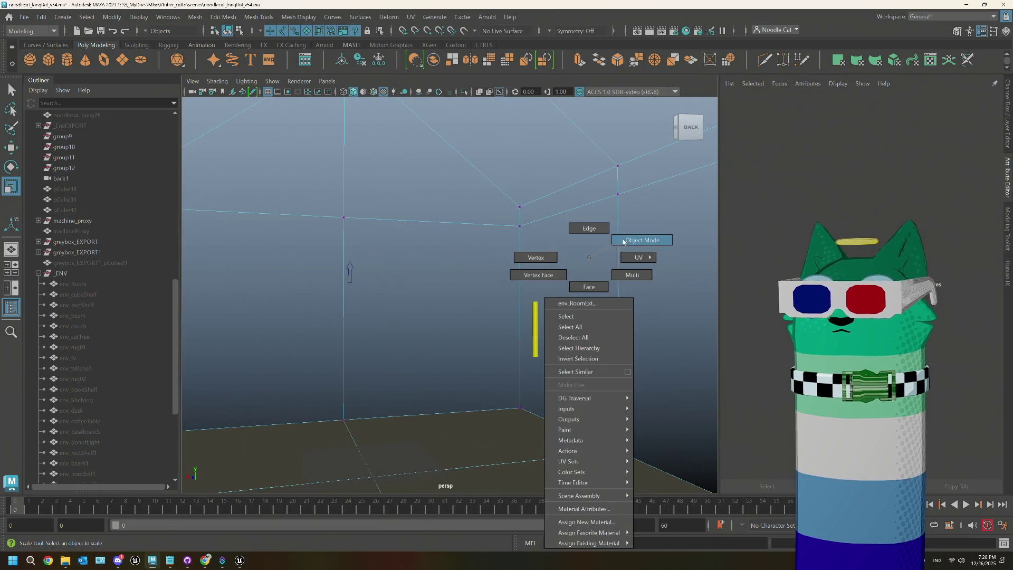
click(641, 240)
click(448, 262)
scroll(down, 3)
drag(483, 297, 458, 185)
scroll(up, 3)
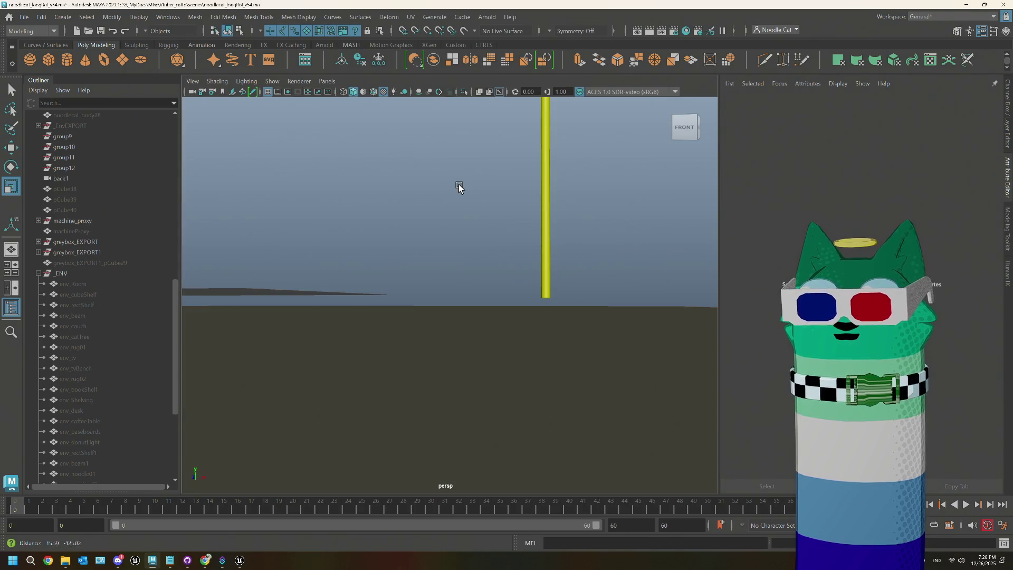
drag(389, 285, 474, 252)
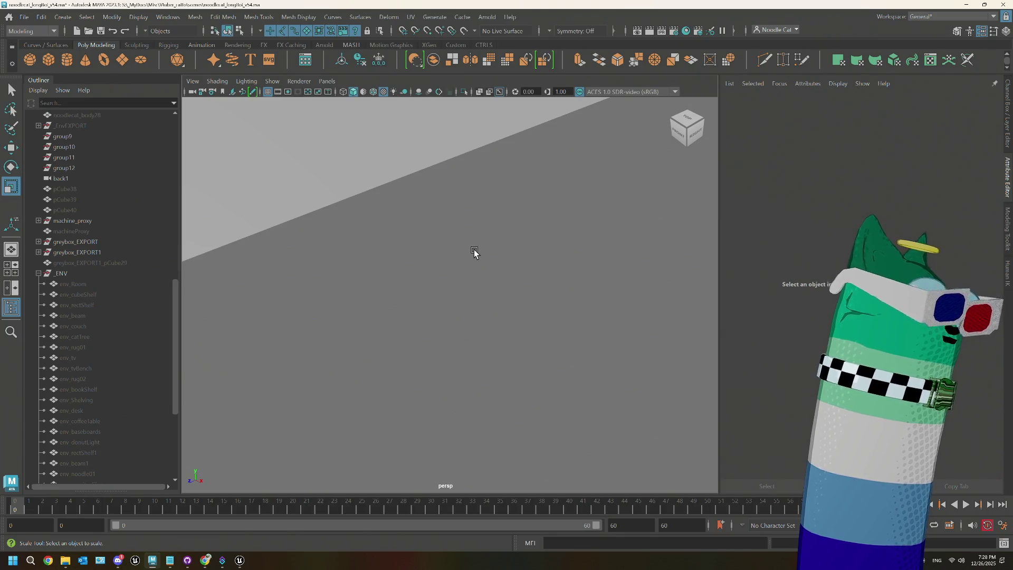
drag(474, 249, 444, 239)
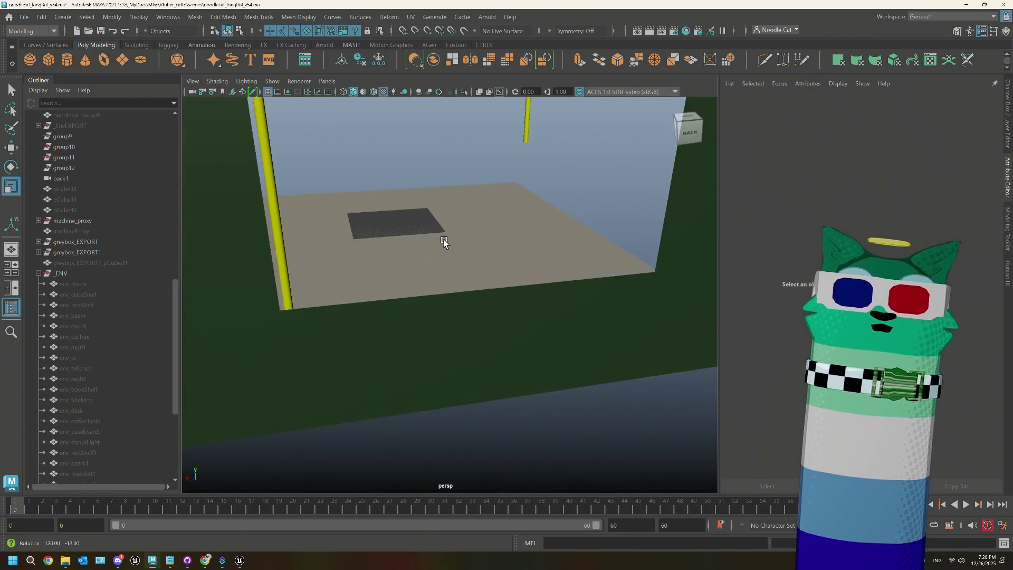
click(444, 241)
key(f)
right_click(486, 213)
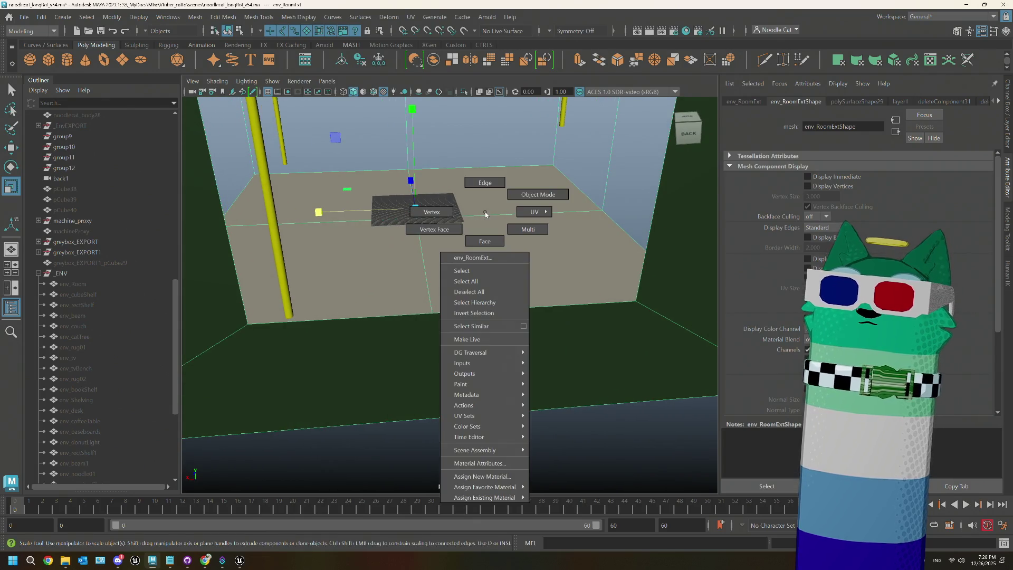
- In face mode, select two floor faces of env_RoomExt and trial-delete them, then undo
click(484, 240)
click(373, 207)
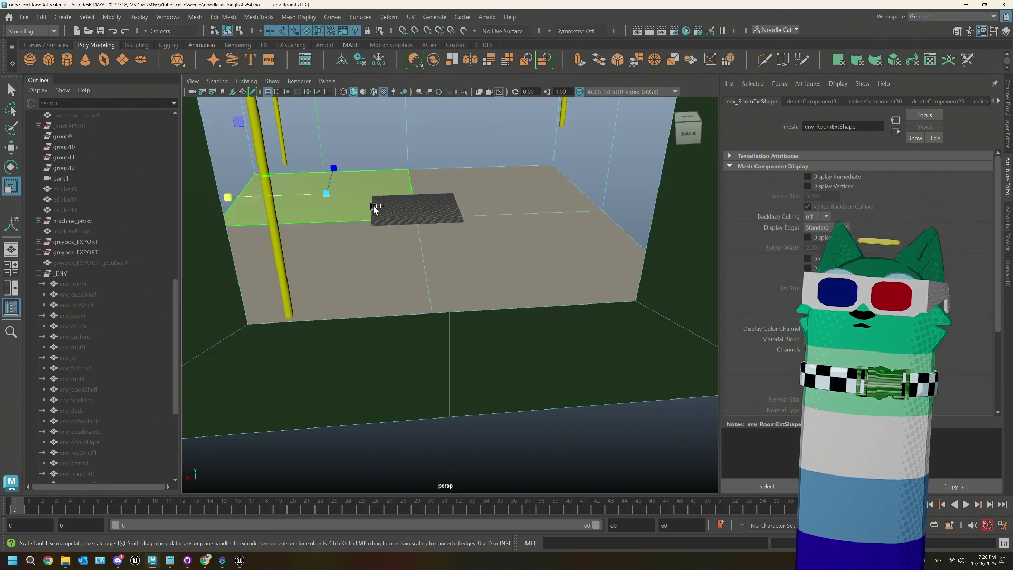
click(477, 247)
key(f)
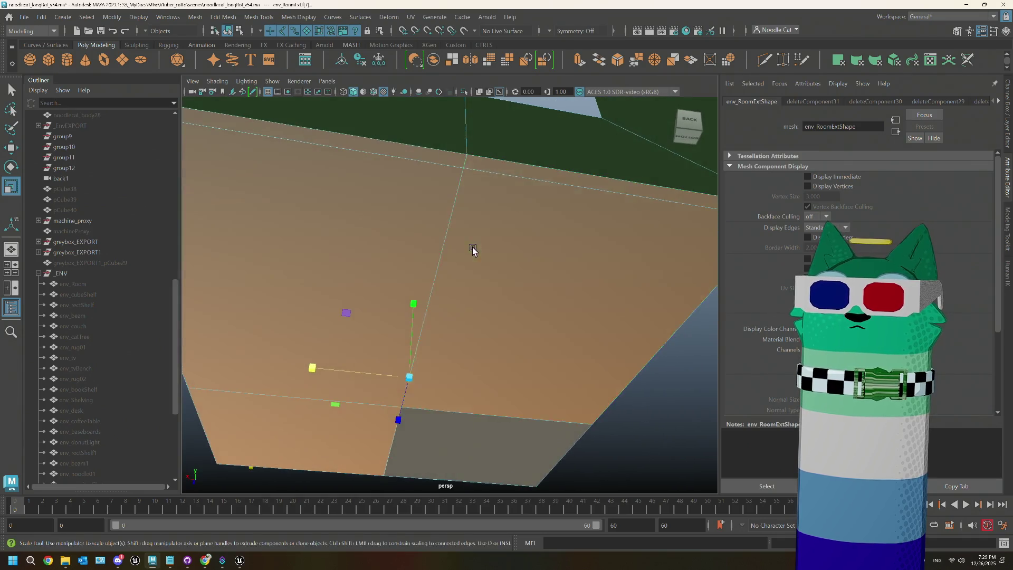
drag(515, 300, 479, 295)
key(Delete)
key(ctrl+z)
- Select all the room's floor faces and delete them, leaving the house open underneath
key(w)
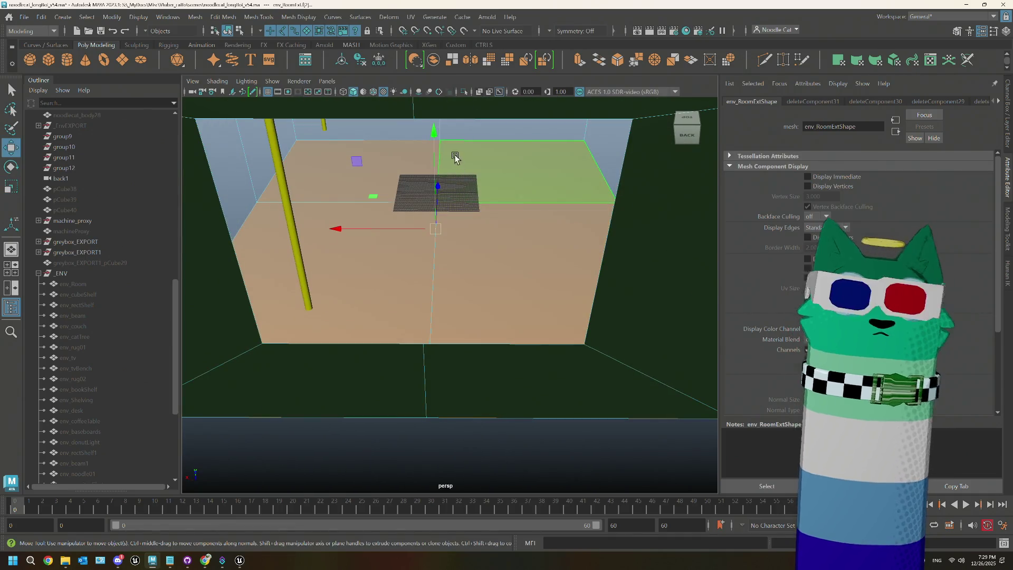
drag(432, 154, 501, 309)
drag(509, 176, 425, 237)
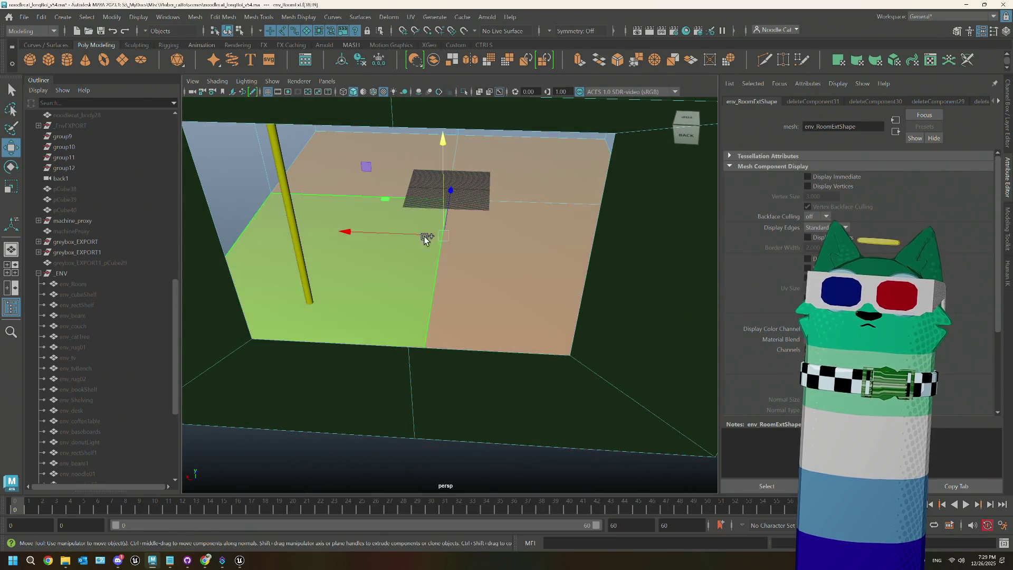
key(Delete)
drag(511, 283, 538, 219)
key(ctrl+z)
drag(538, 317, 405, 316)
key(Delete)
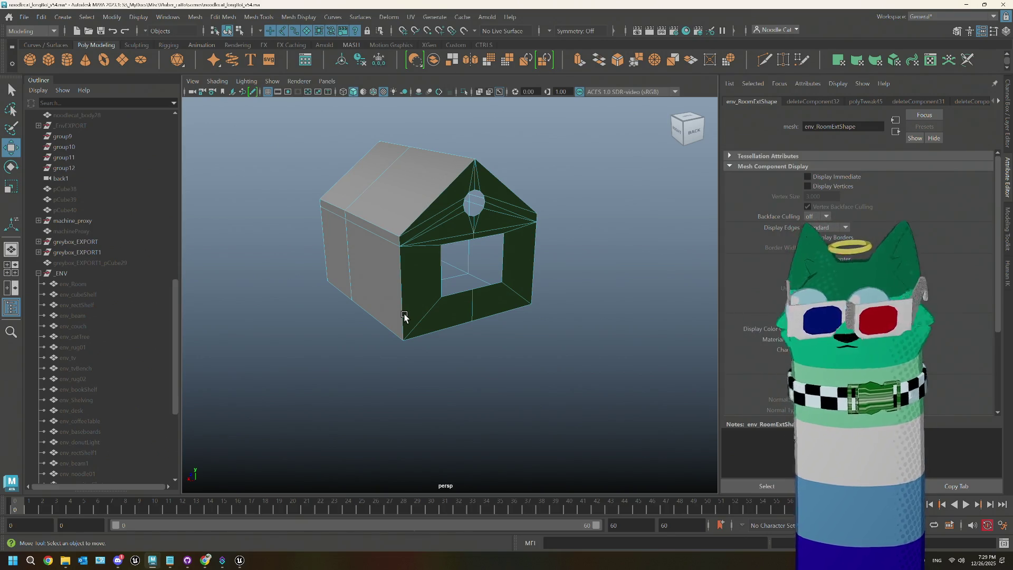
scroll(up, 3)
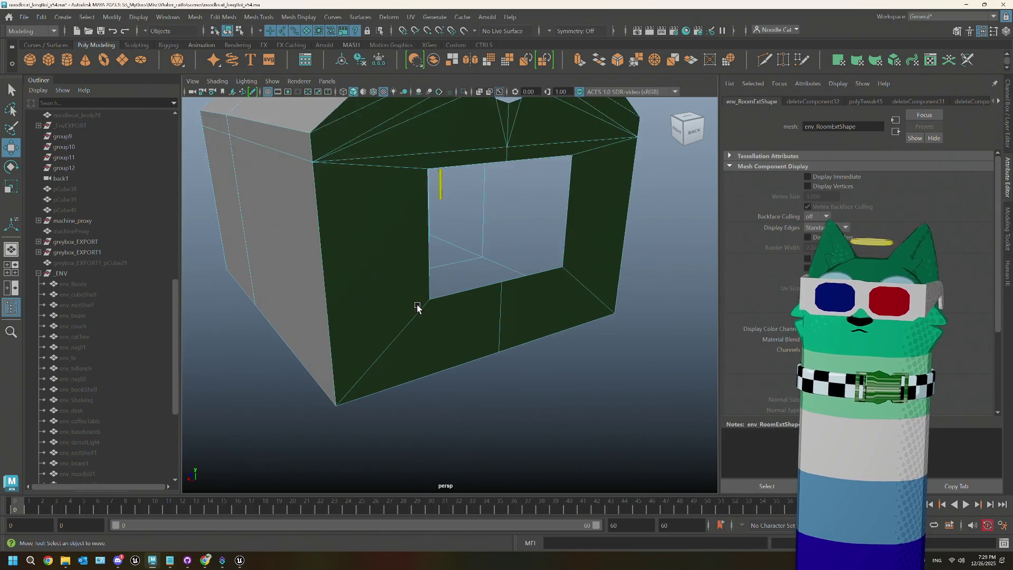
scroll(up, 3)
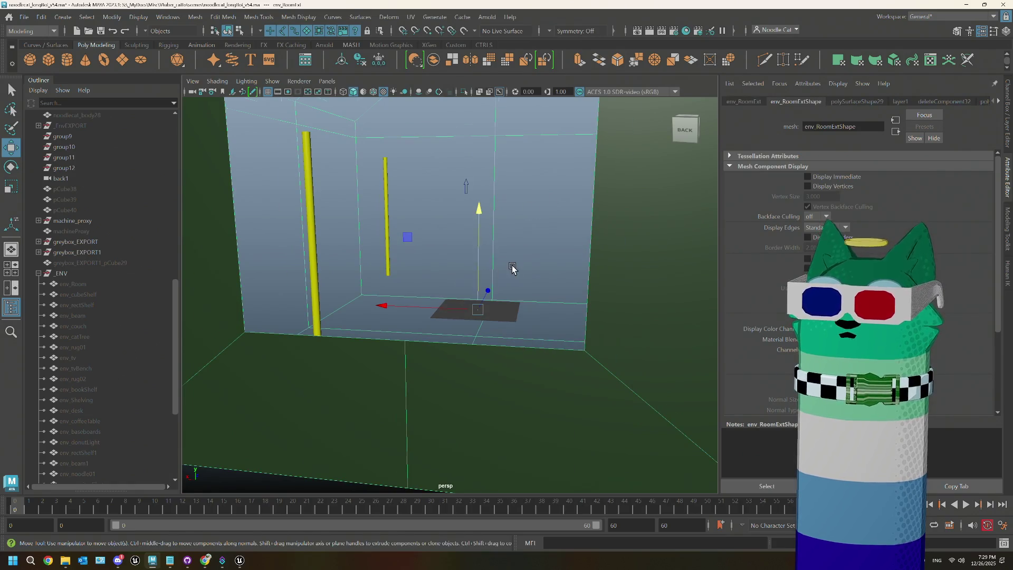
scroll(up, 3)
drag(514, 264, 486, 317)
drag(547, 299, 453, 289)
key(f)
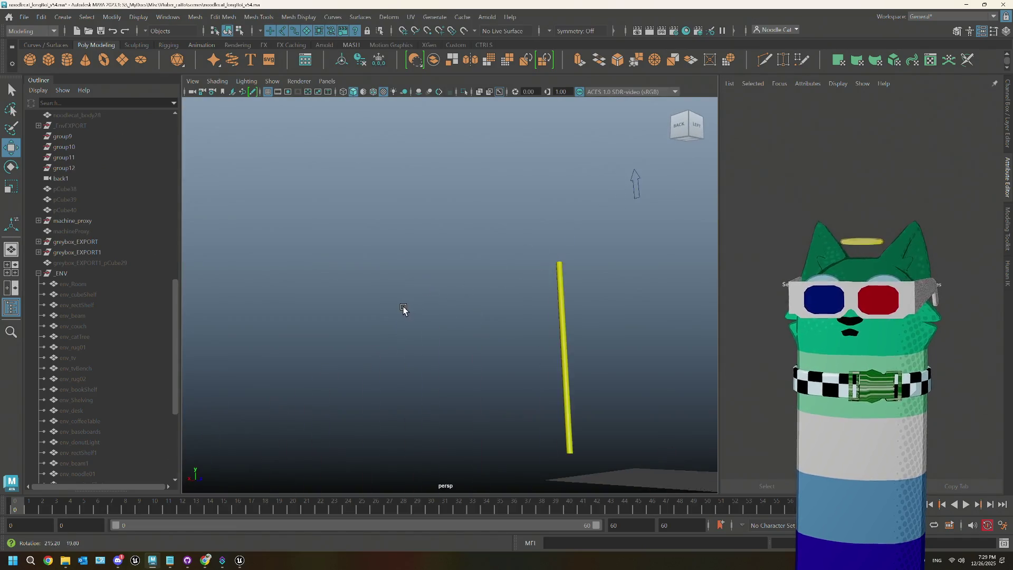
drag(403, 308, 457, 337)
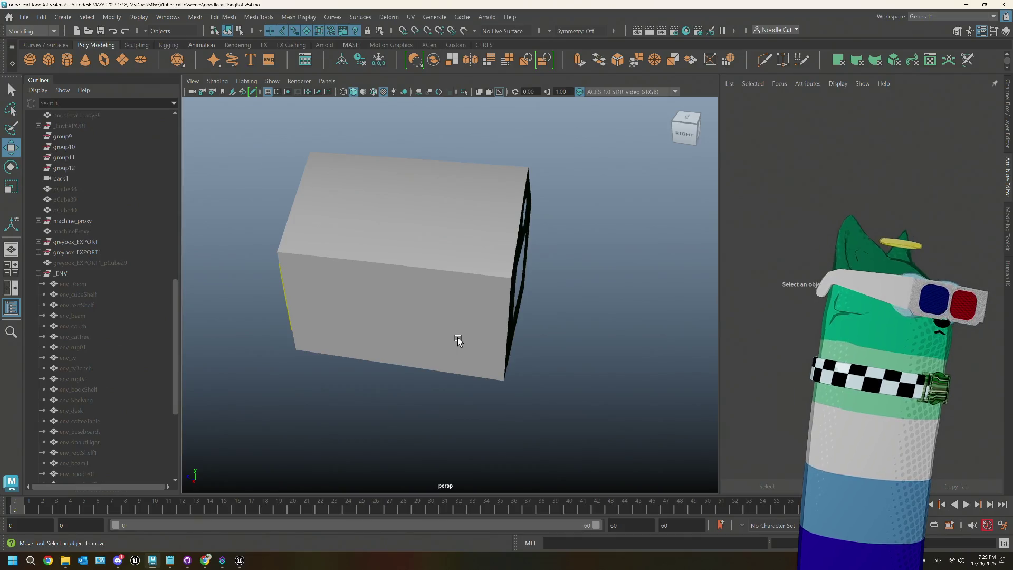
drag(413, 262, 432, 273)
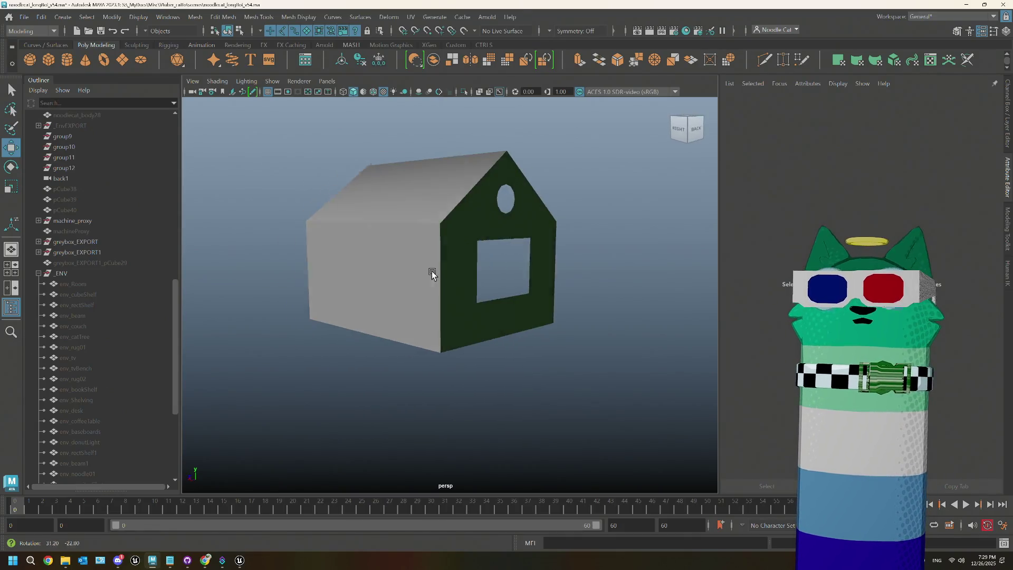
click(444, 249)
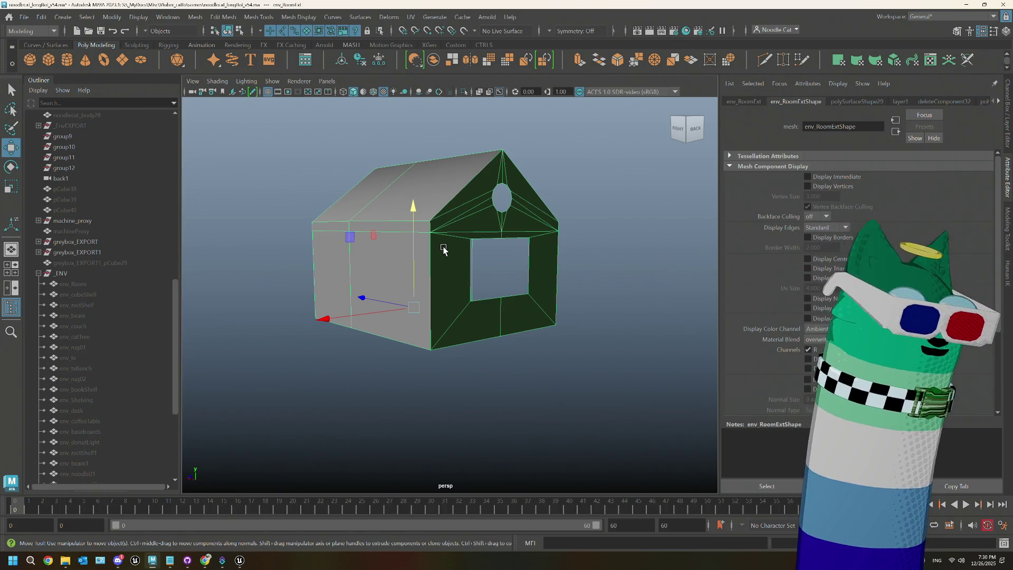
drag(527, 226, 532, 253)
right_click(538, 149)
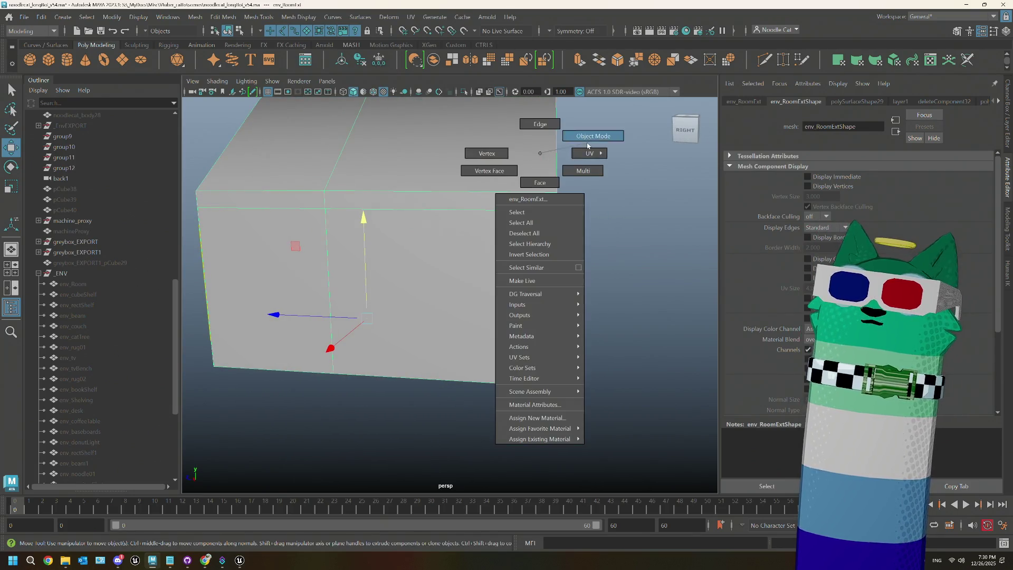
- Assign an existing grey material to the whole house mesh from its context menu
right_click(507, 158)
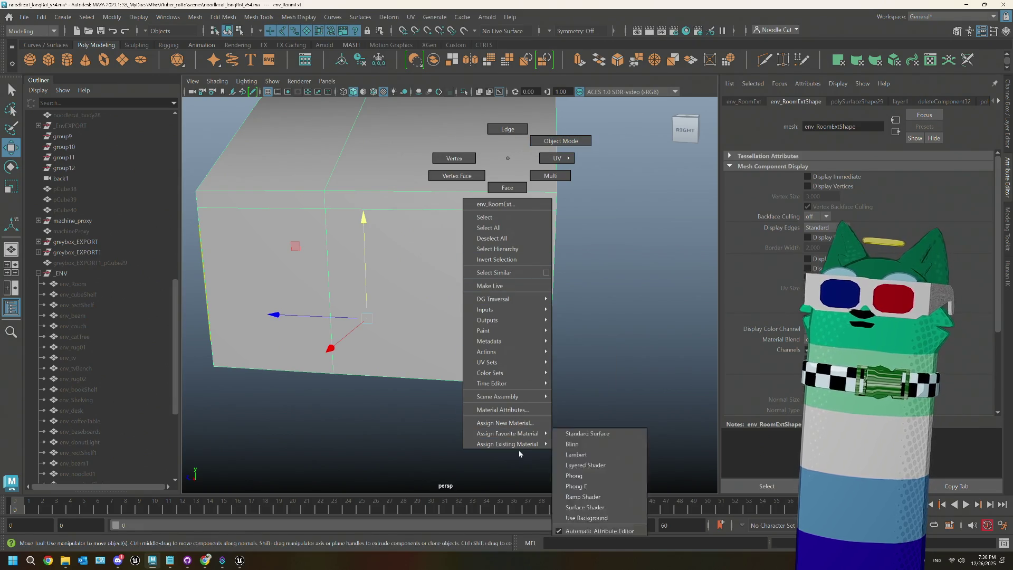
click(391, 214)
right_click(435, 174)
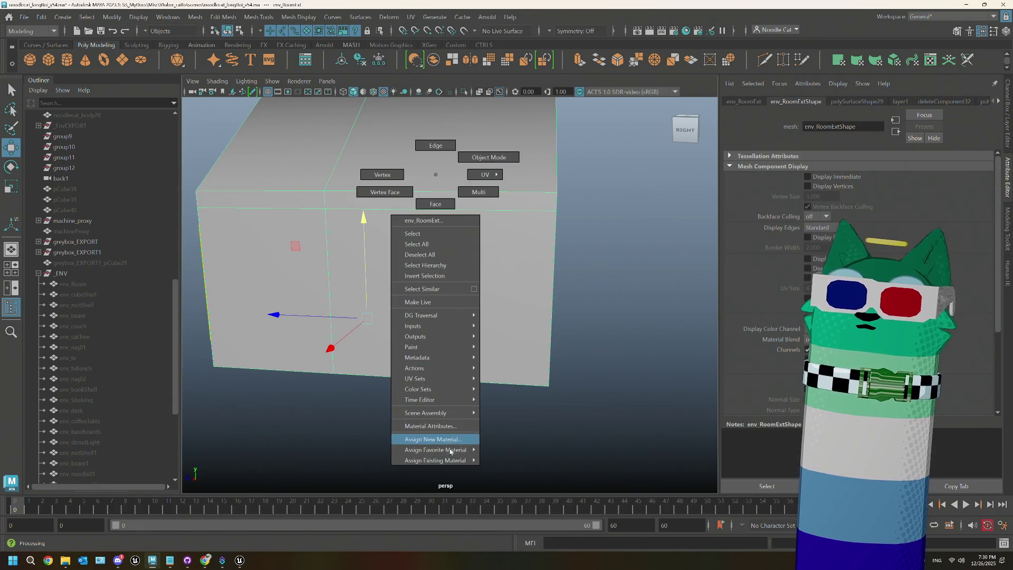
mouse_move(448, 460)
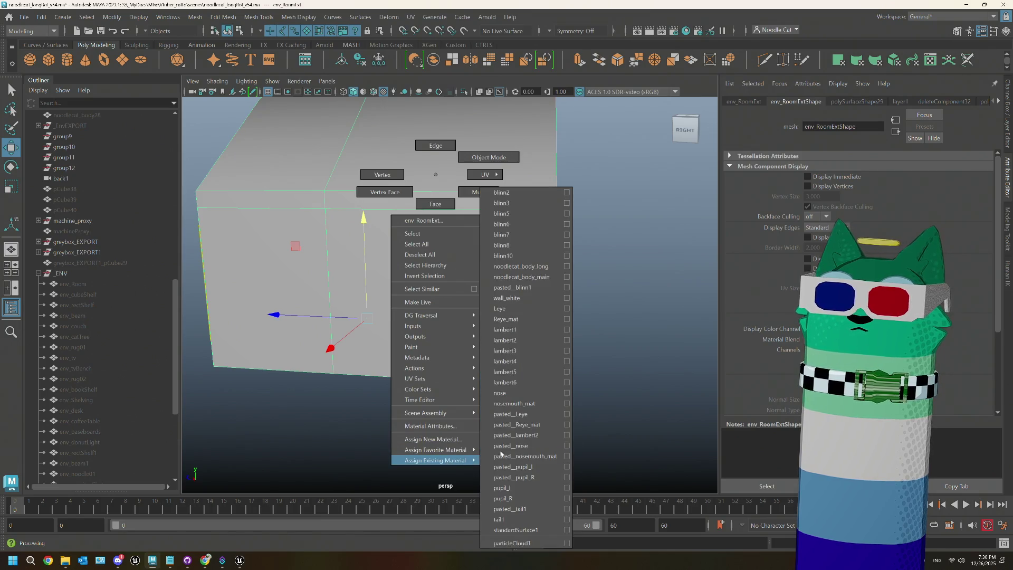
click(520, 332)
click(578, 315)
- Orbit around the grey house to check its window wall, front and back, then open the UV menu
drag(579, 315, 670, 336)
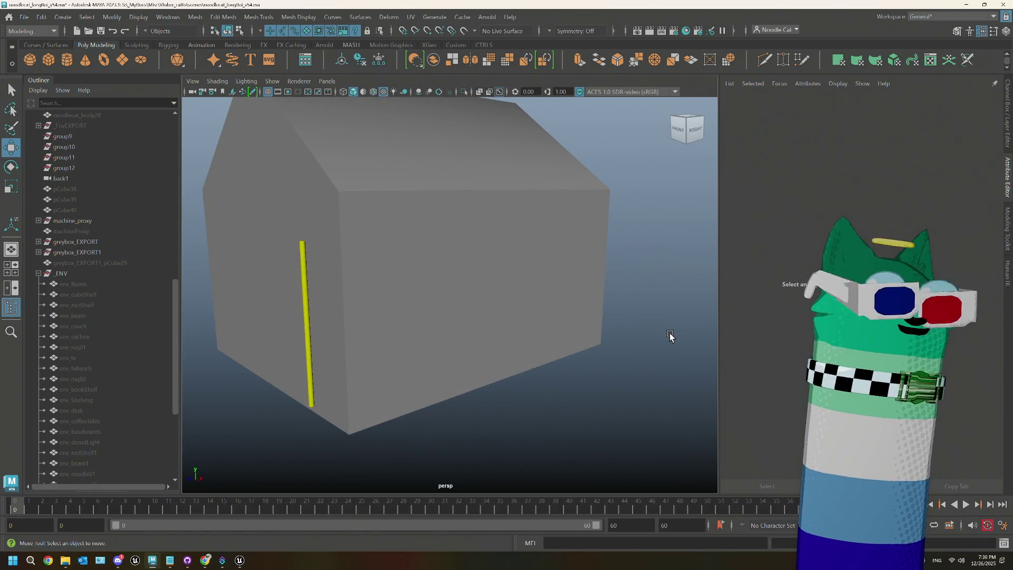
drag(669, 333, 534, 310)
click(477, 202)
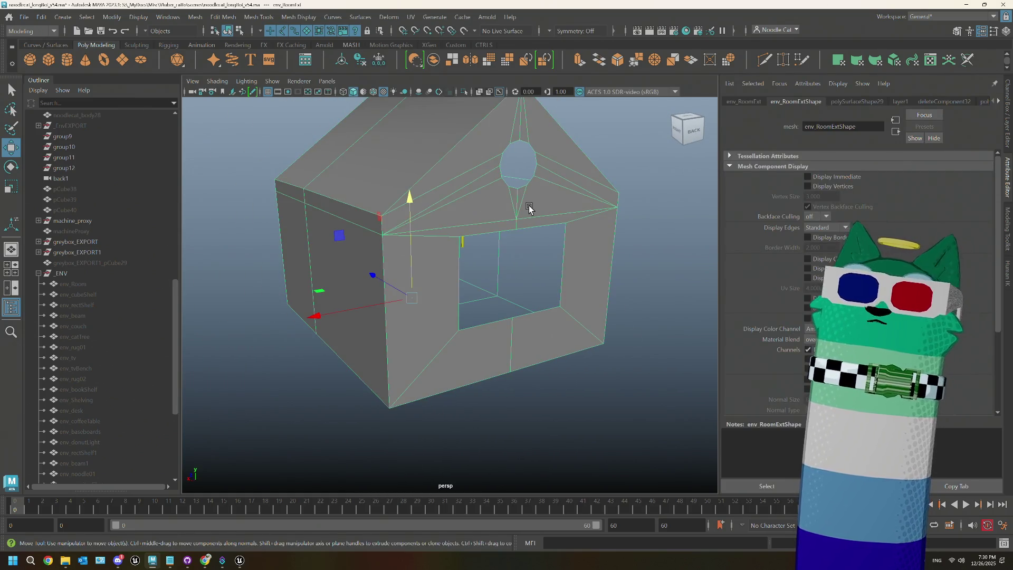
drag(460, 260, 513, 251)
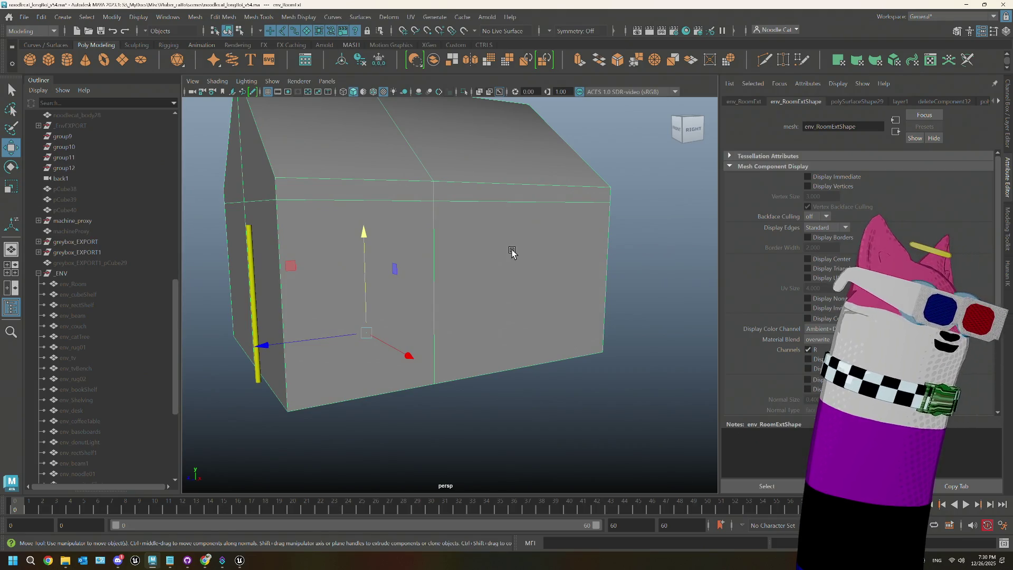
drag(520, 271, 417, 275)
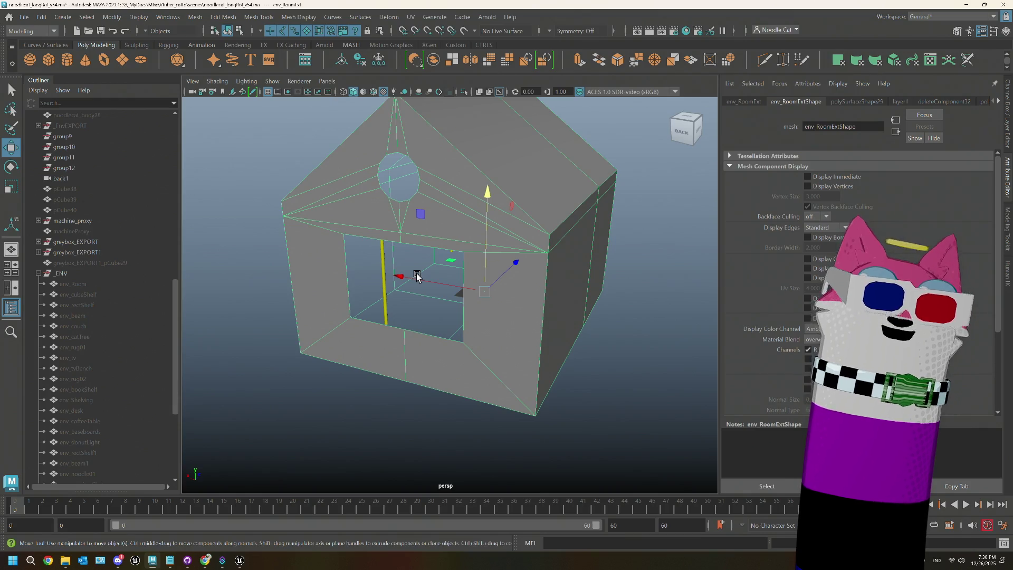
right_click(614, 248)
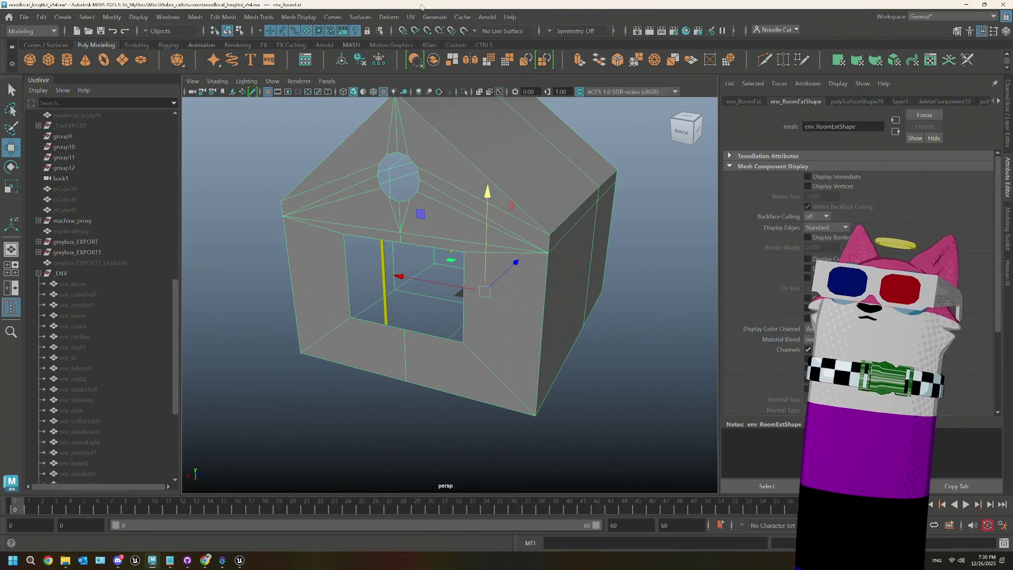
click(418, 21)
click(424, 37)
scroll(down, 3)
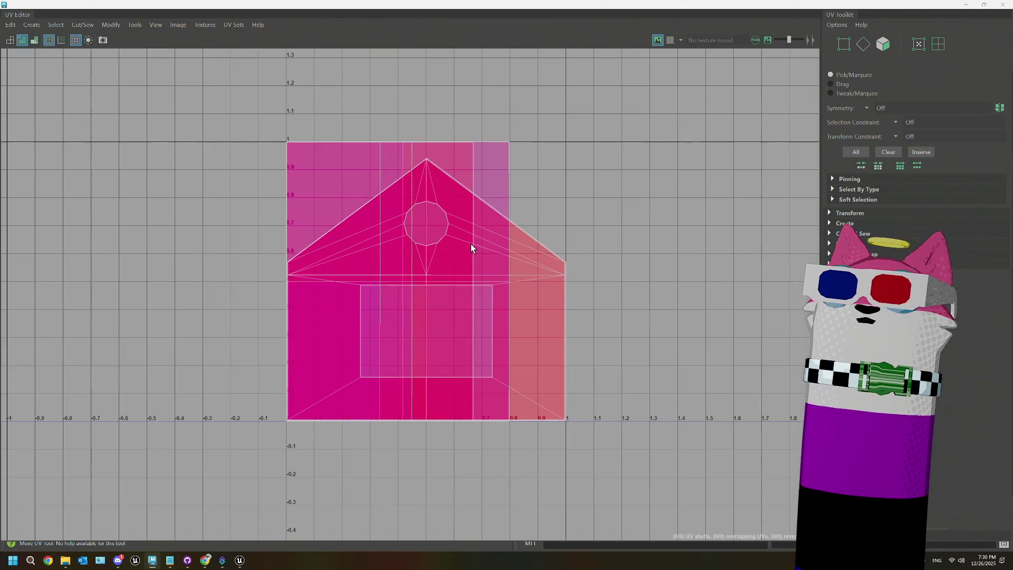
scroll(up, 3)
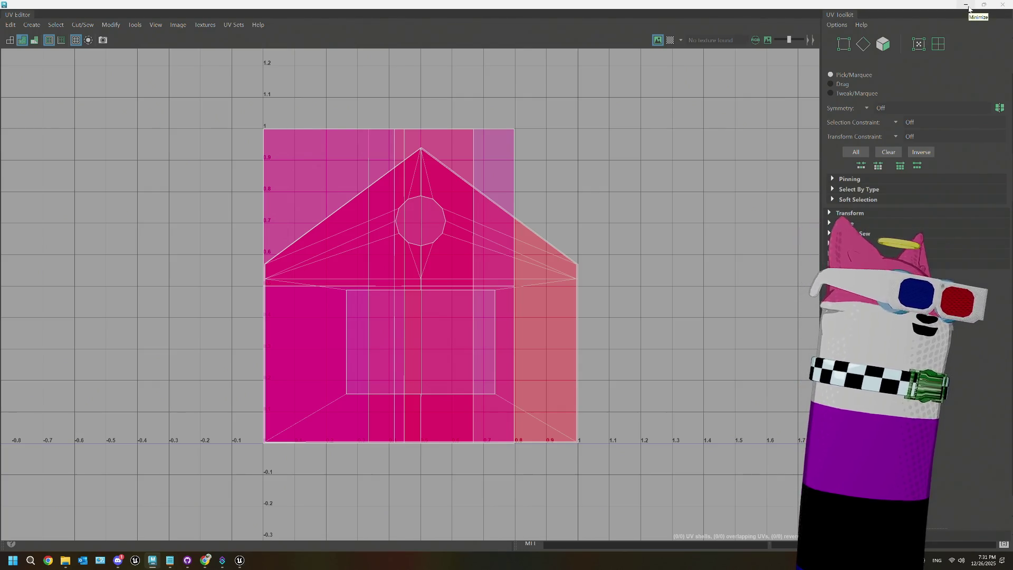
click(966, 5)
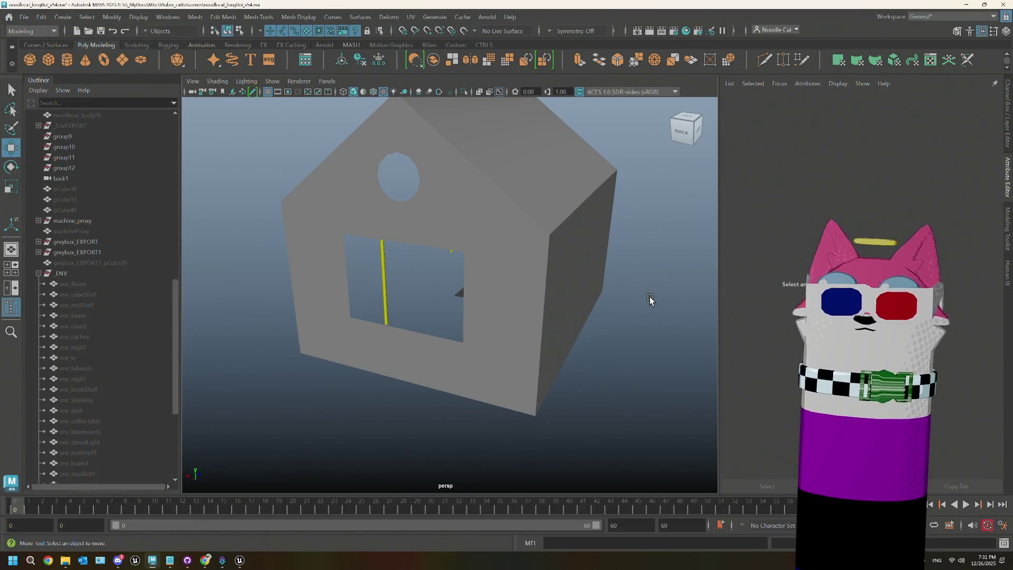
- Select the house's roof faces and assign them the existing lambert2 material
drag(644, 294, 561, 296)
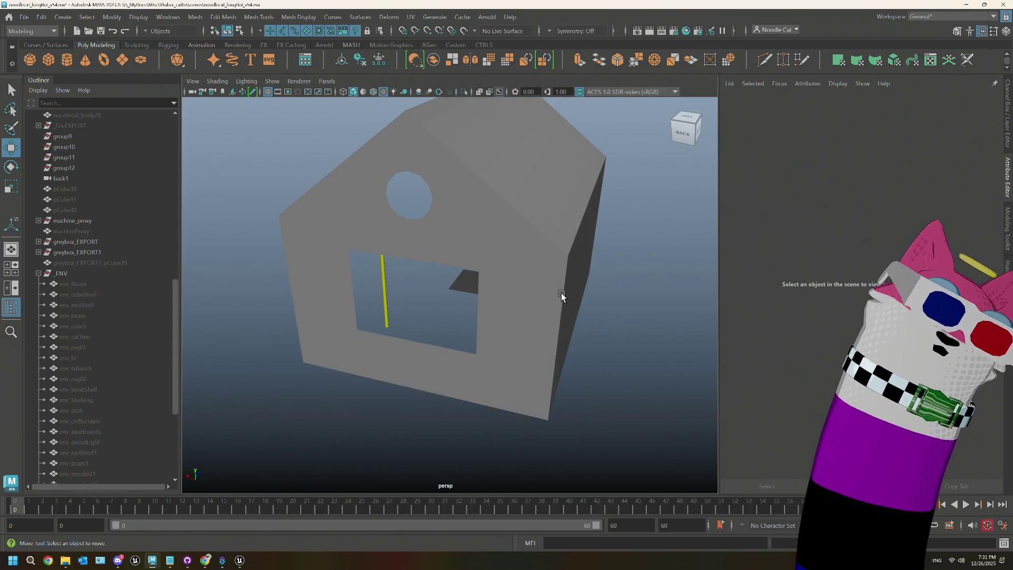
right_click(553, 291)
click(534, 185)
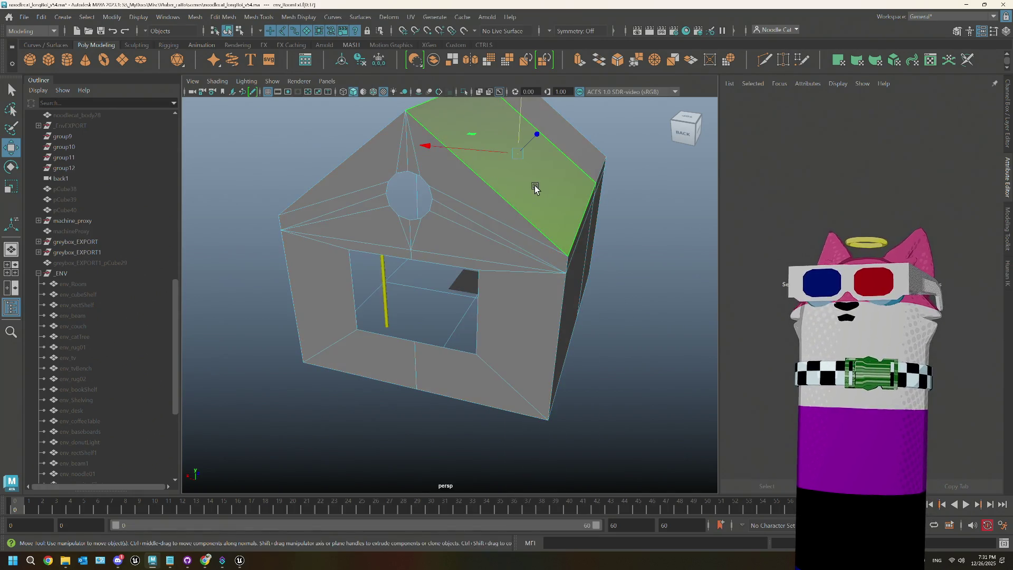
drag(577, 152, 393, 166)
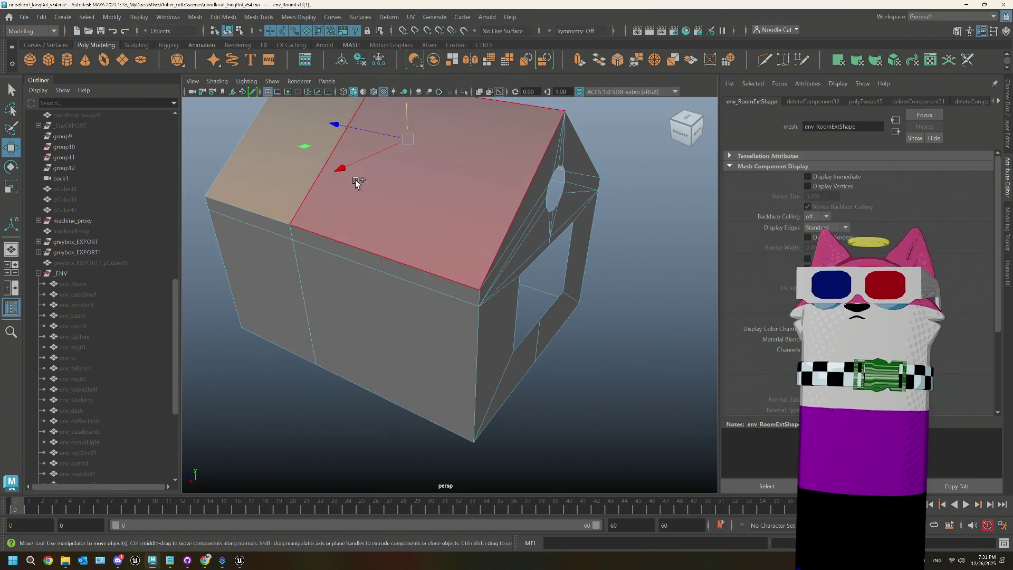
drag(627, 260, 546, 257)
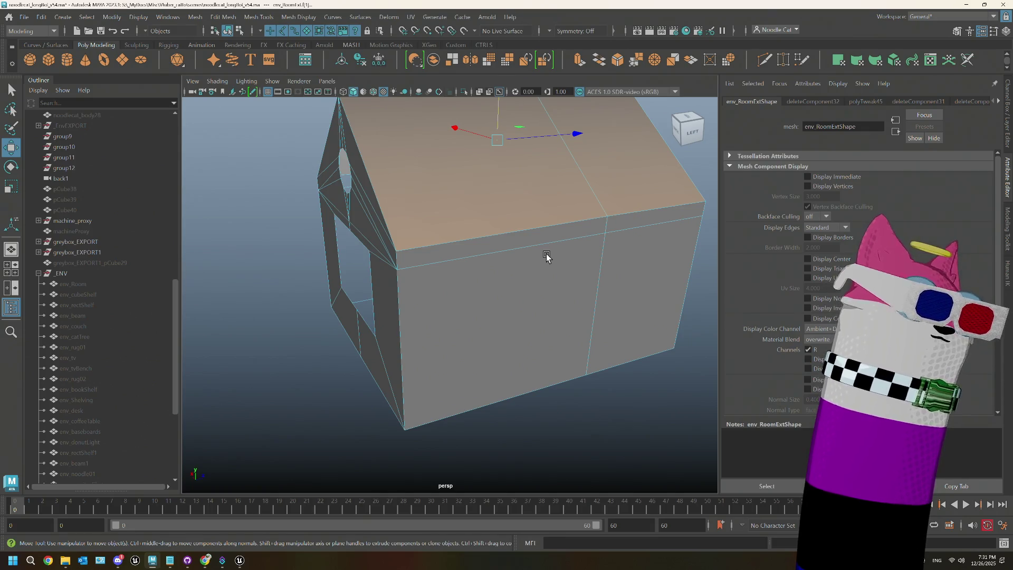
drag(546, 257, 377, 214)
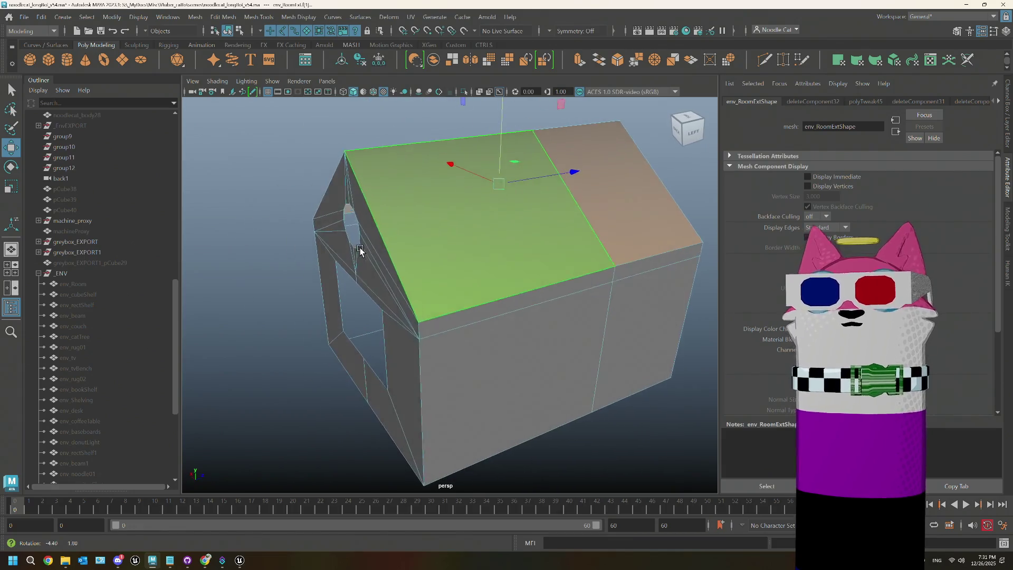
right_click(378, 213)
mouse_move(397, 488)
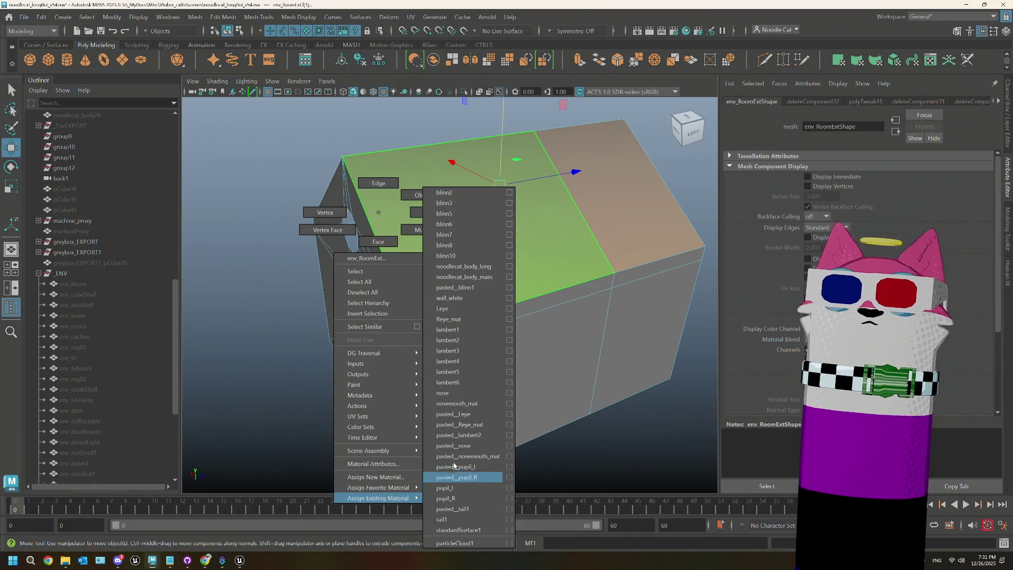
click(453, 344)
- Deselect, orbit to check the dark grey roof from behind, then switch to Unreal
click(325, 369)
drag(325, 367, 460, 353)
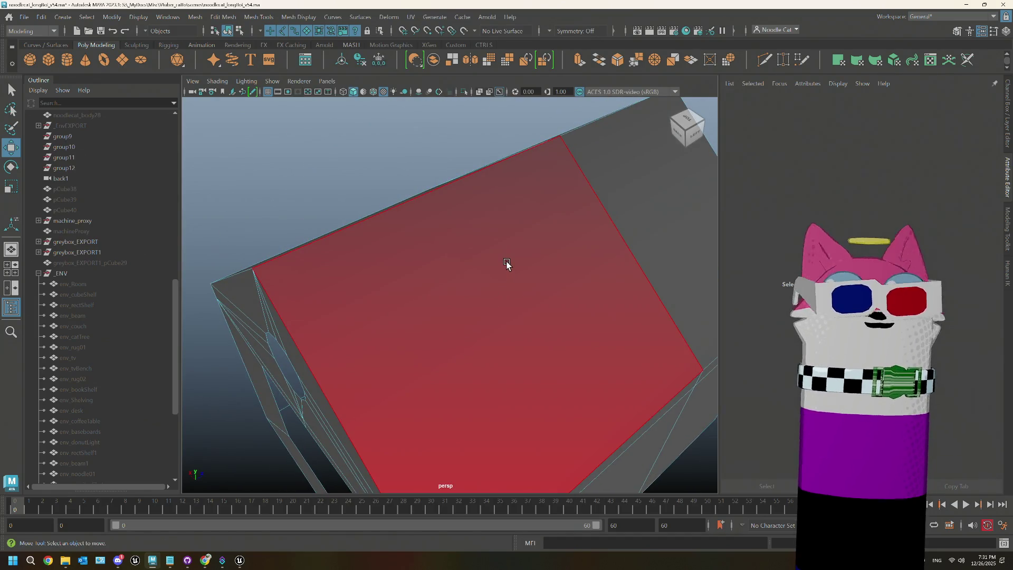
drag(497, 265, 518, 283)
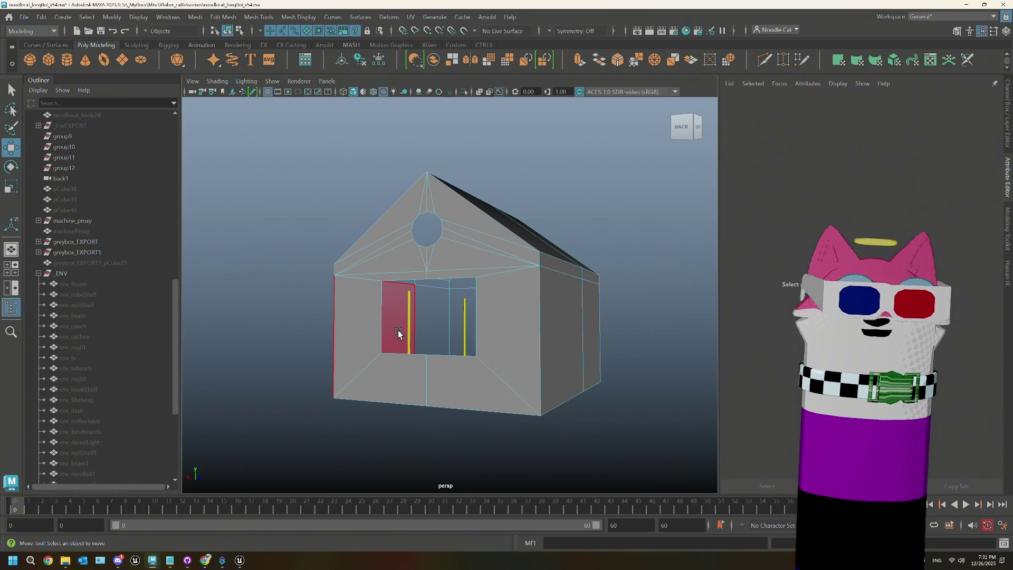
drag(398, 333, 379, 190)
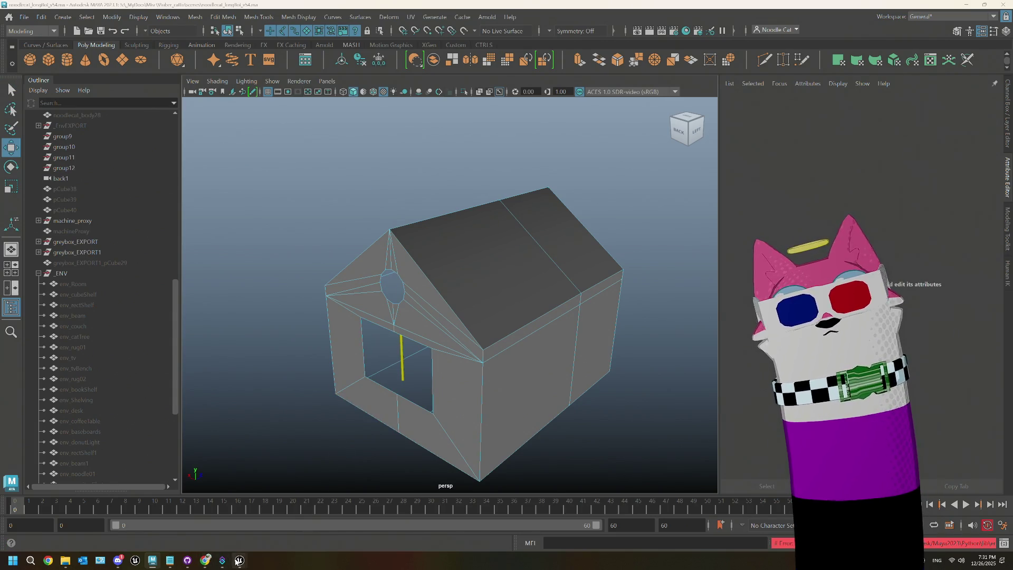
mouse_move(239, 560)
click(196, 519)
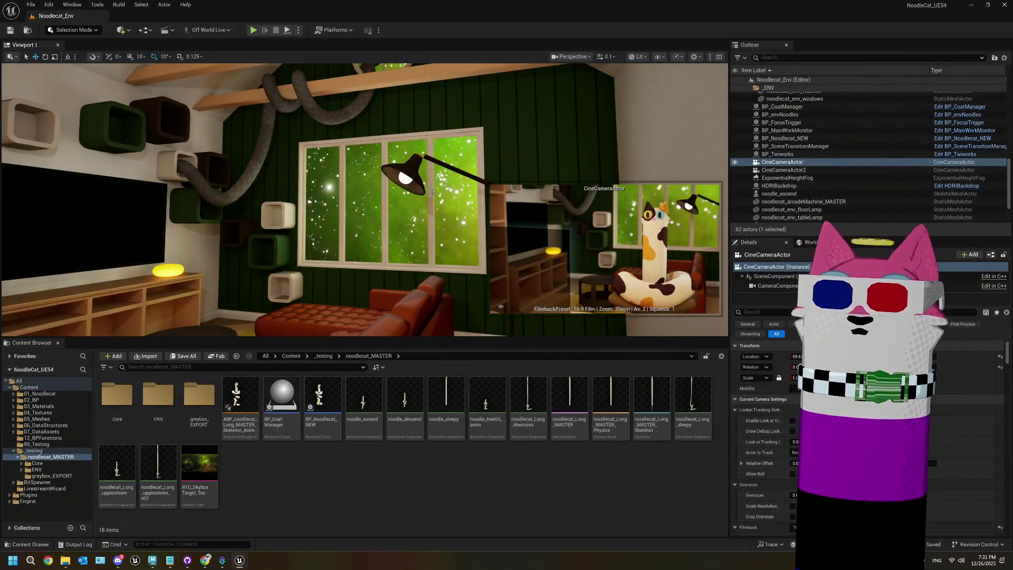
- Select the yellow noodle_ascend actor, screenshot its Details transform values, then return to Maya
drag(405, 175, 349, 135)
click(349, 135)
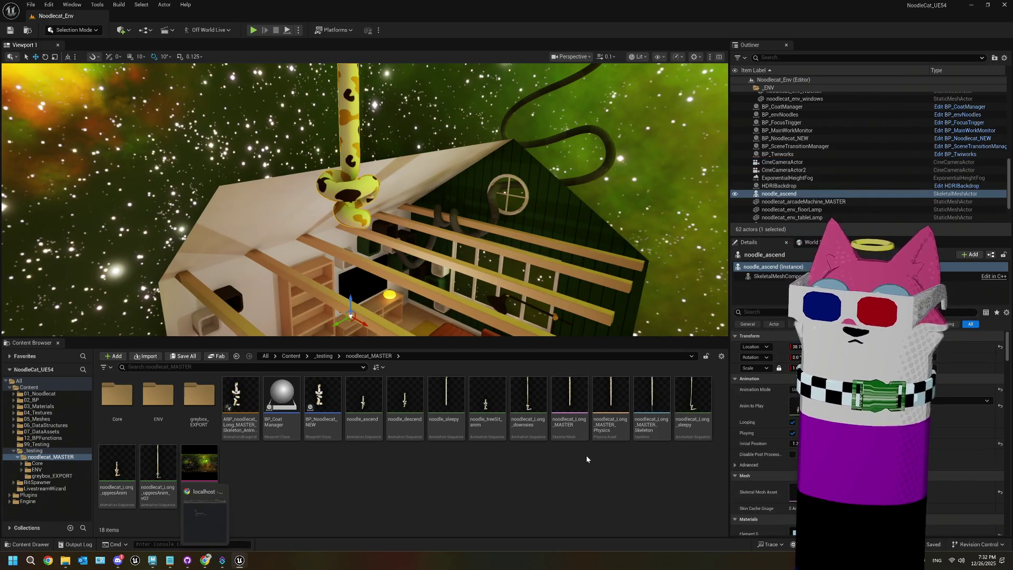
key(super+shift+s)
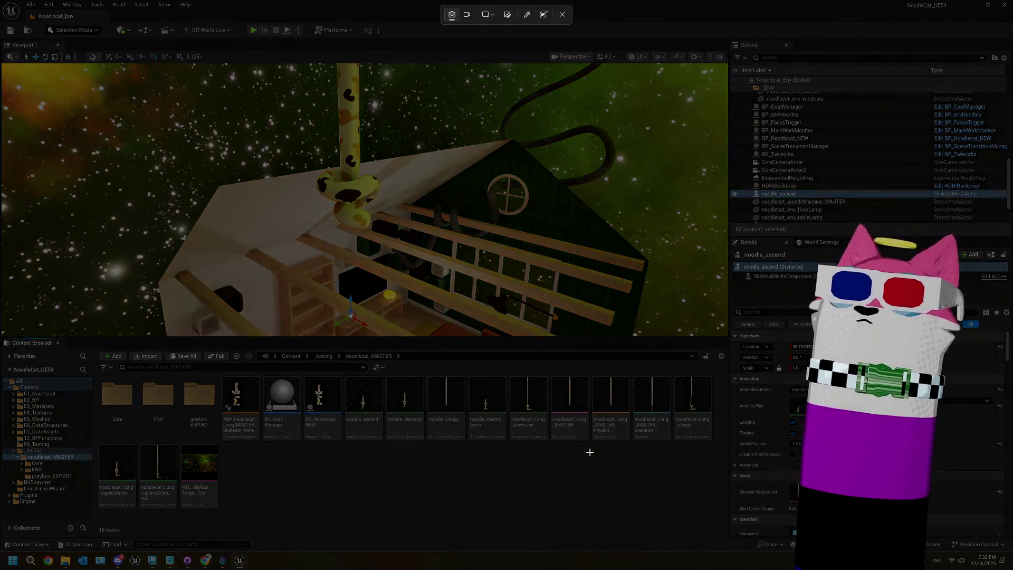
drag(733, 329, 760, 381)
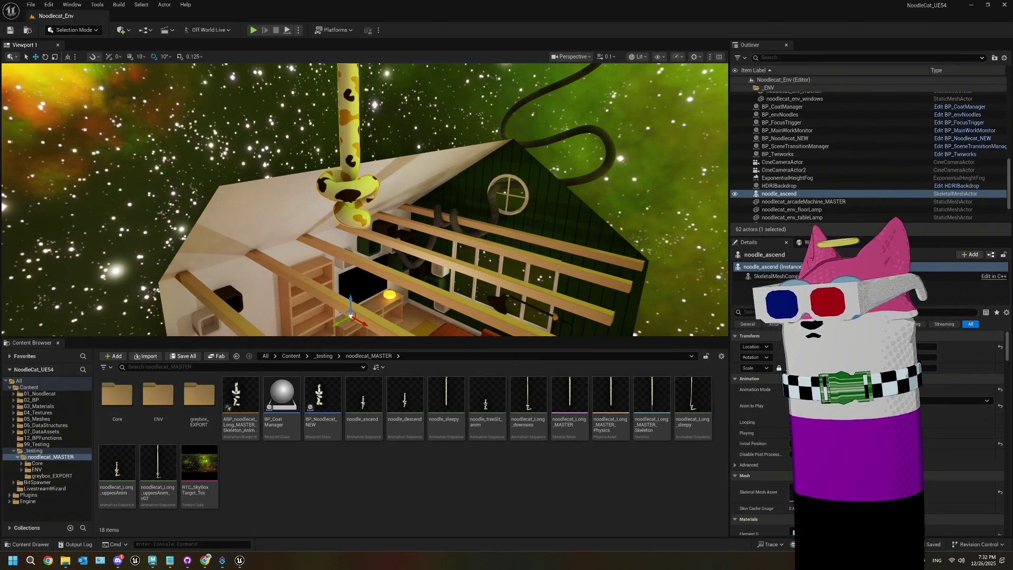
click(152, 561)
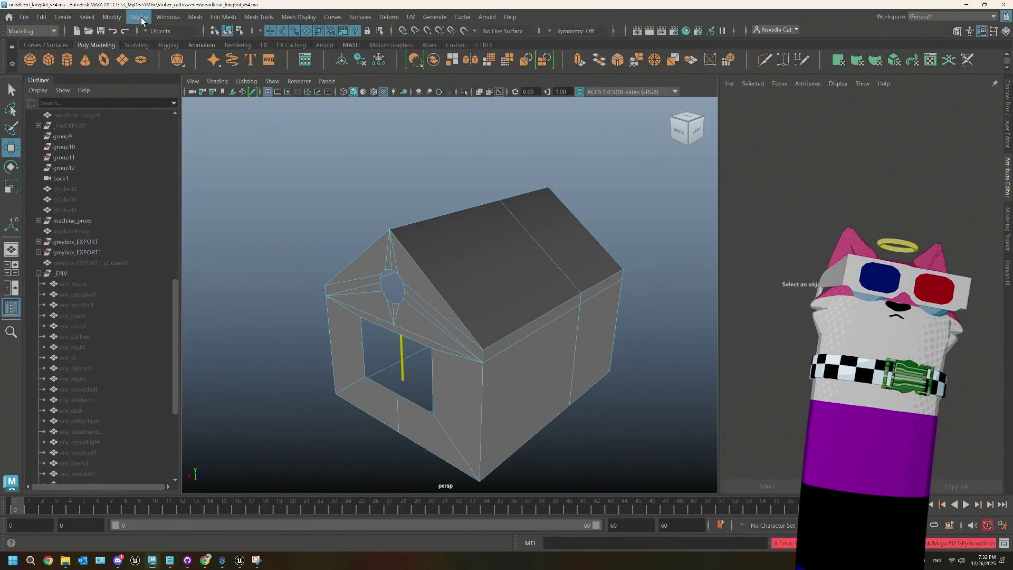
click(167, 16)
mouse_move(243, 132)
click(288, 140)
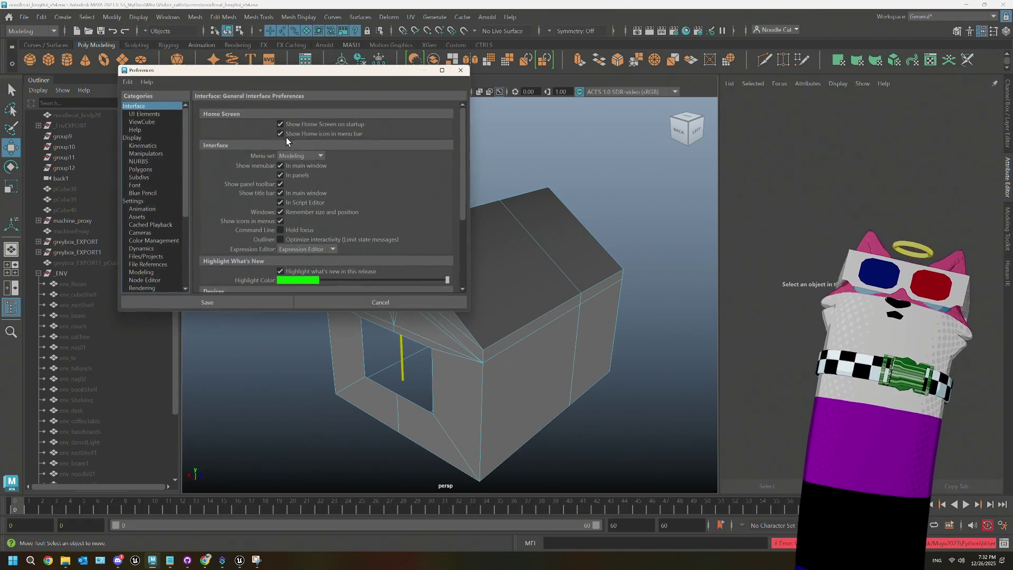
click(132, 139)
click(138, 201)
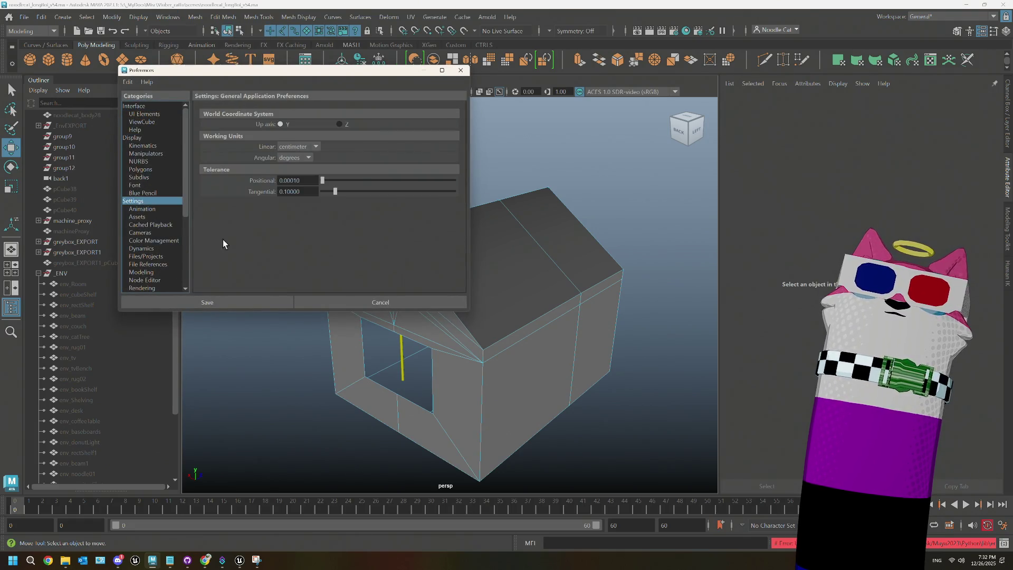
click(382, 303)
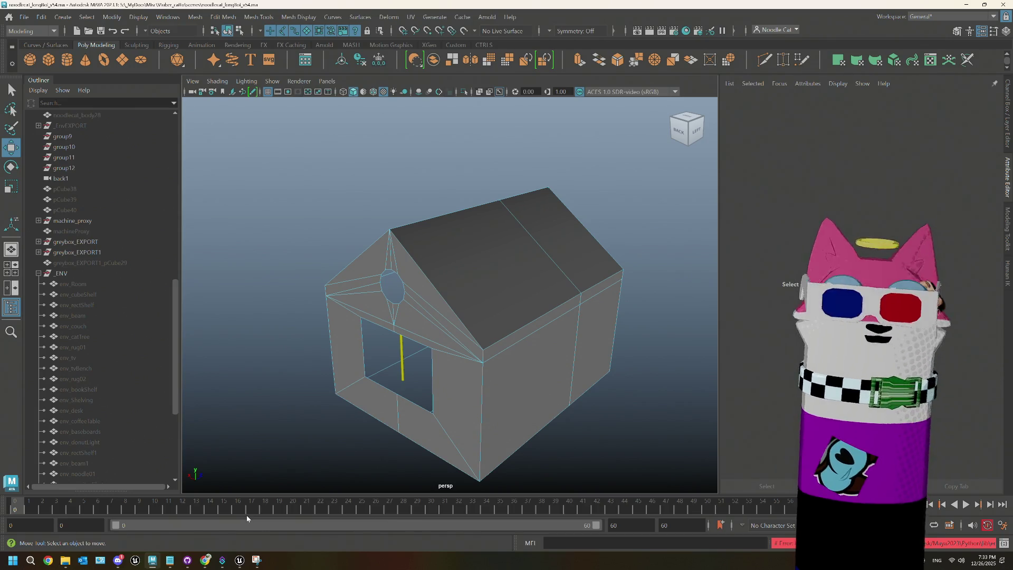
- Show the Channel Box in place of the Attribute Editor with Ctrl+A, then return to Unreal
drag(507, 422, 495, 412)
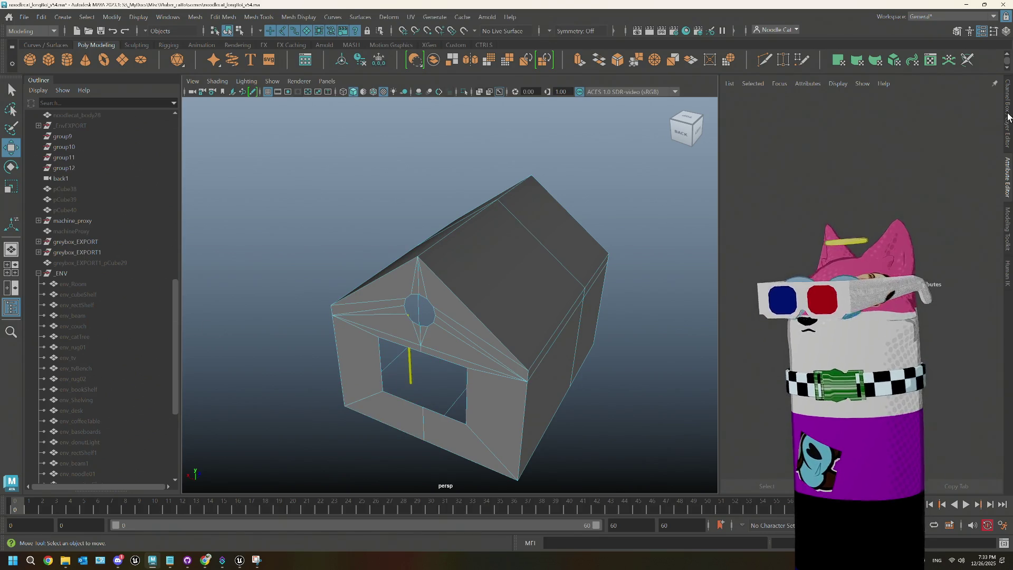
key(ctrl+a)
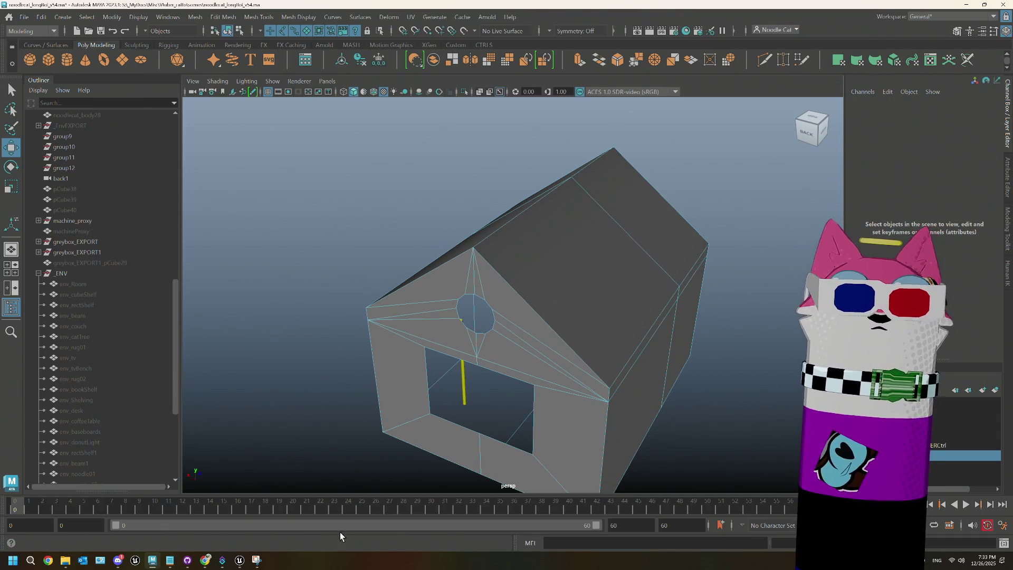
mouse_move(205, 560)
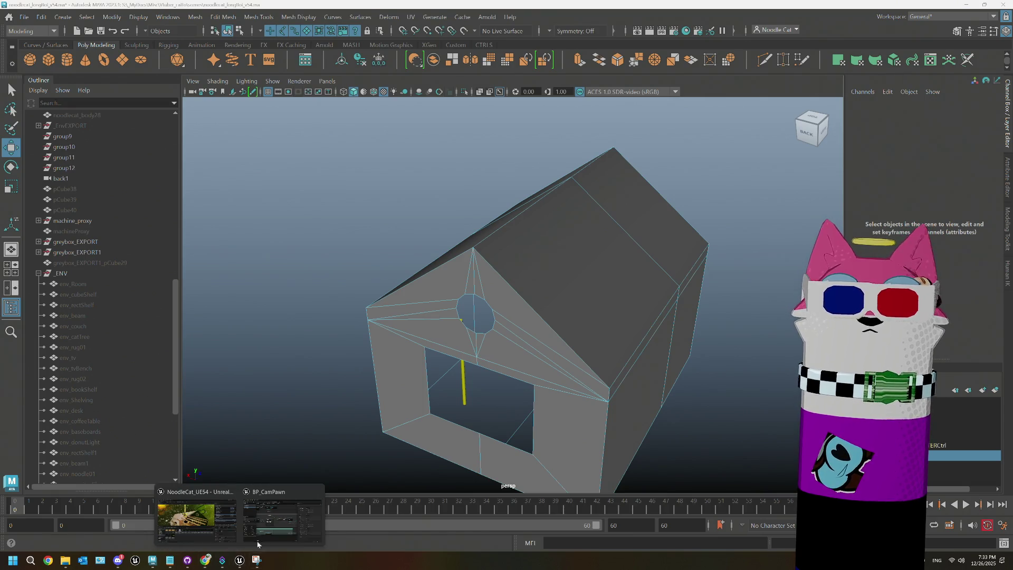
click(239, 561)
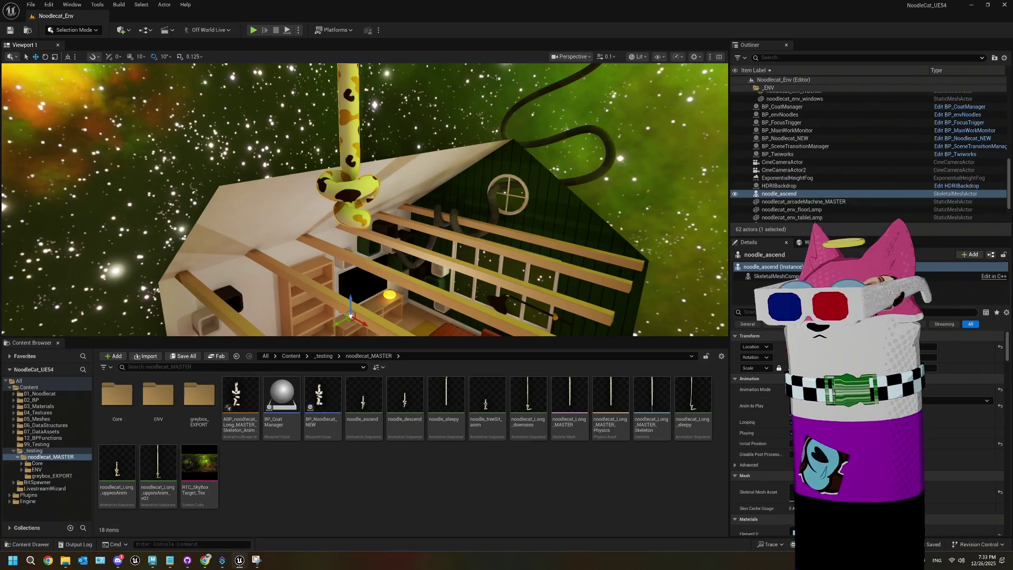
right_click(356, 124)
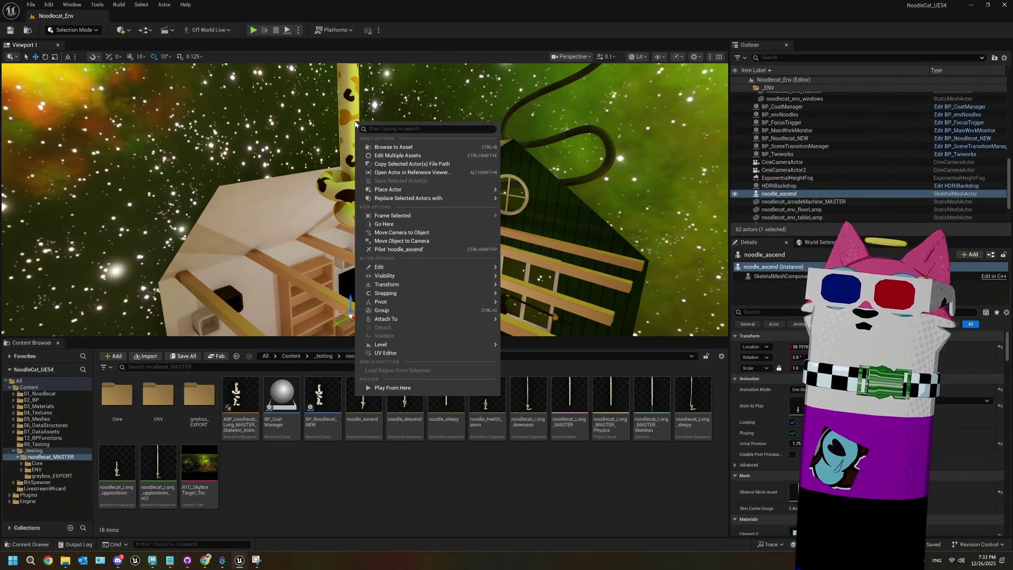
mouse_move(491, 269)
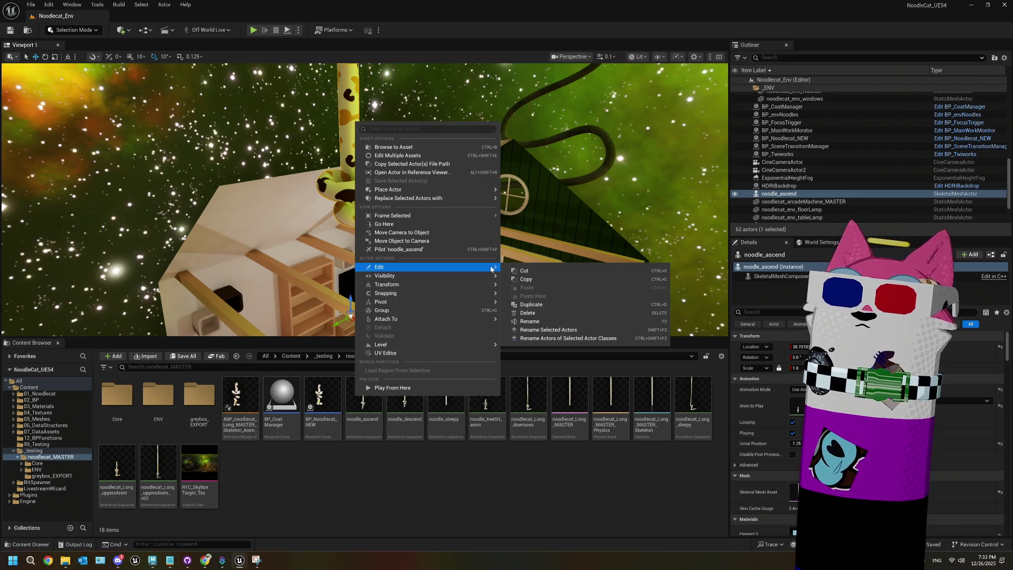
mouse_move(475, 345)
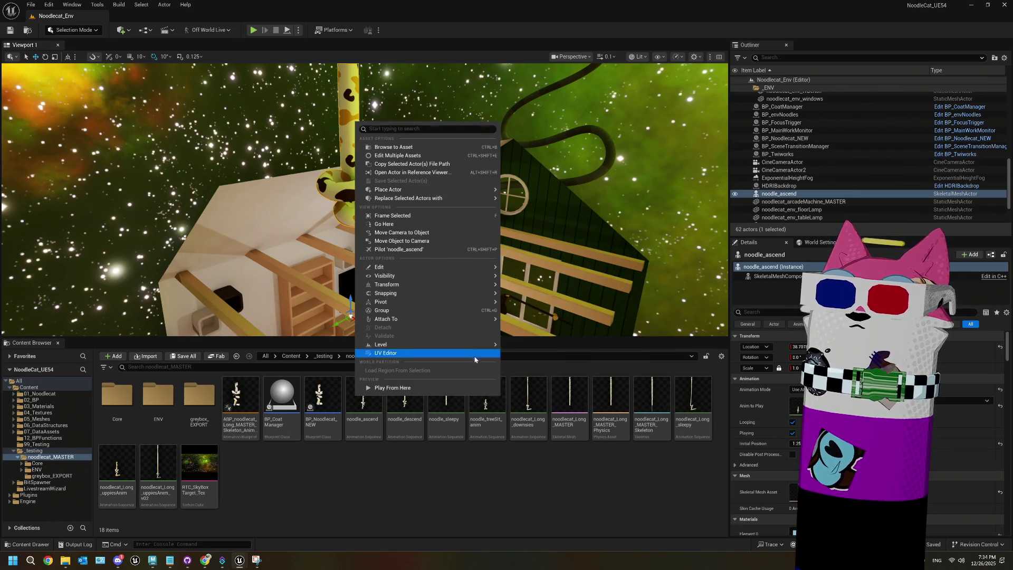
click(348, 469)
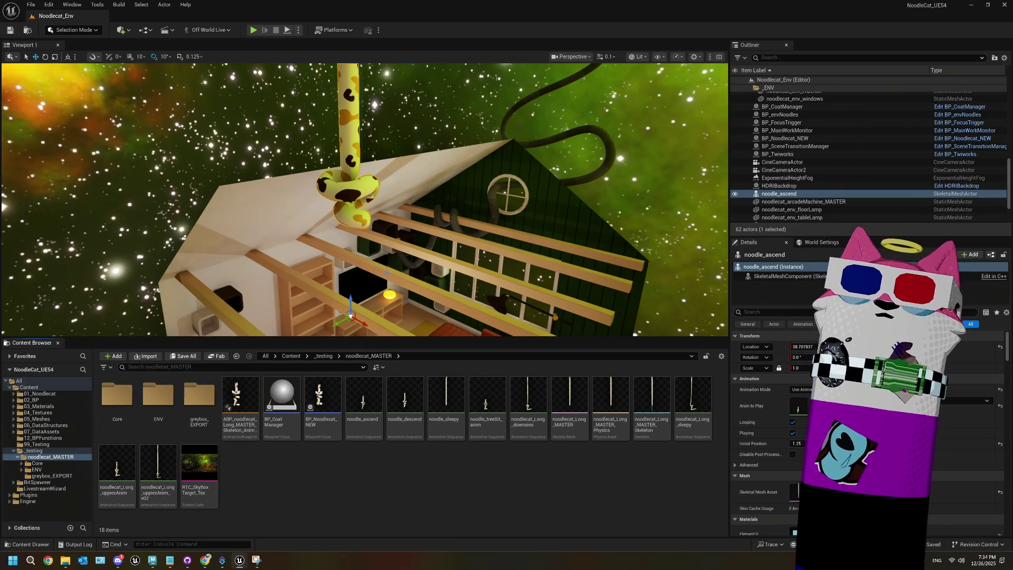
key(f)
drag(393, 224, 363, 122)
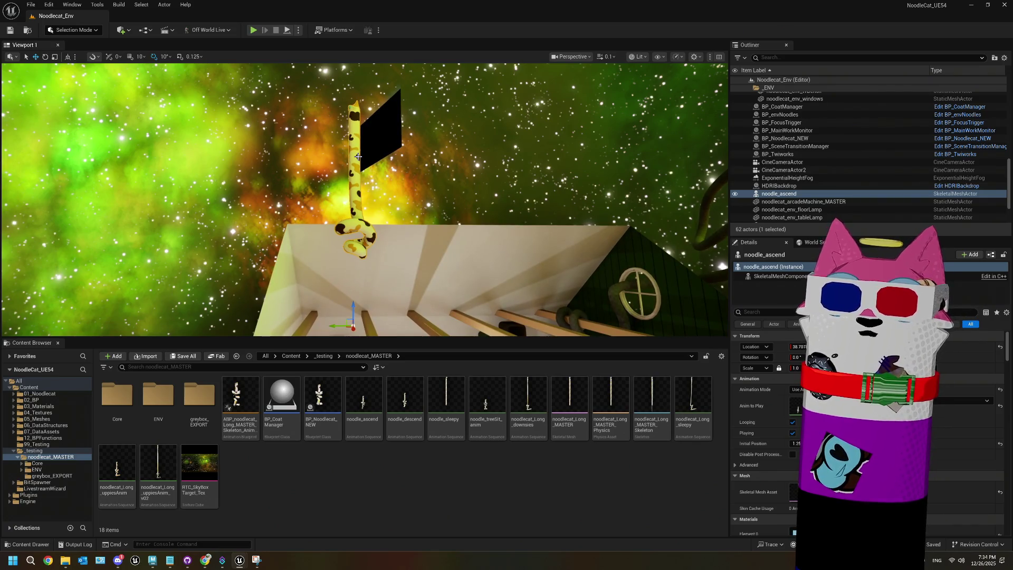
- Browse the noodle actor's Place Actor and Attach To options, then open the File menu
right_click(358, 157)
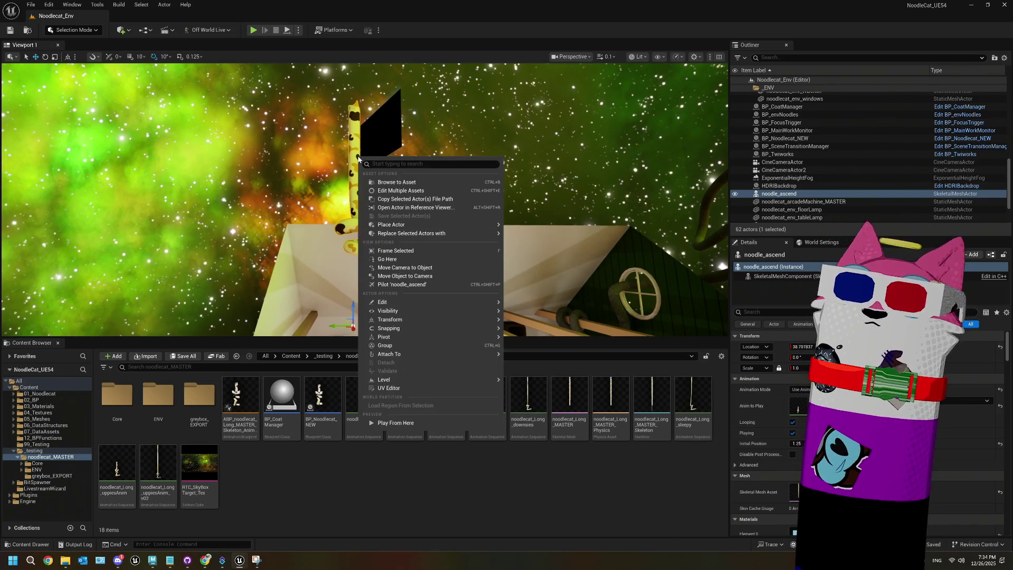
mouse_move(460, 227)
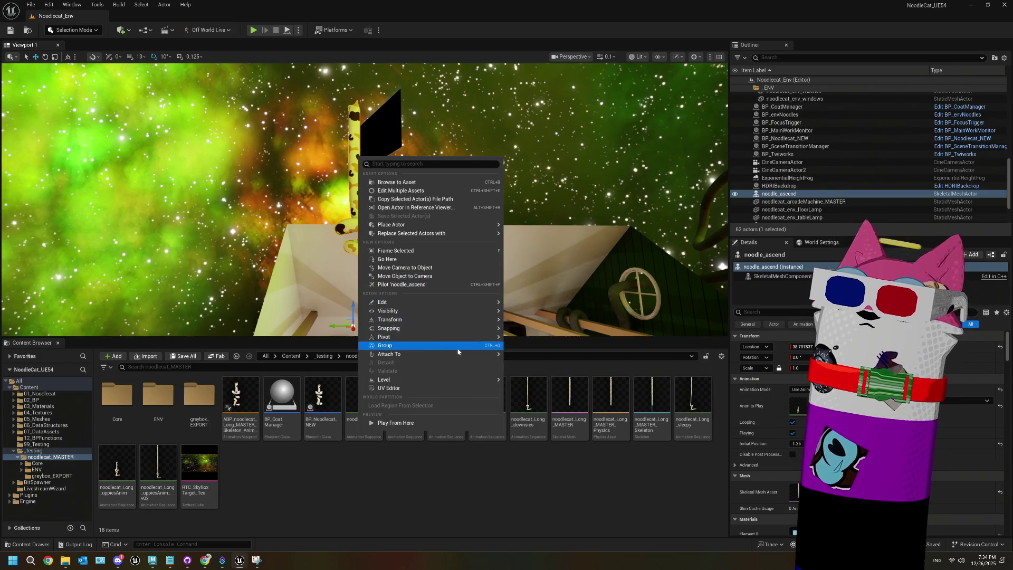
mouse_move(458, 354)
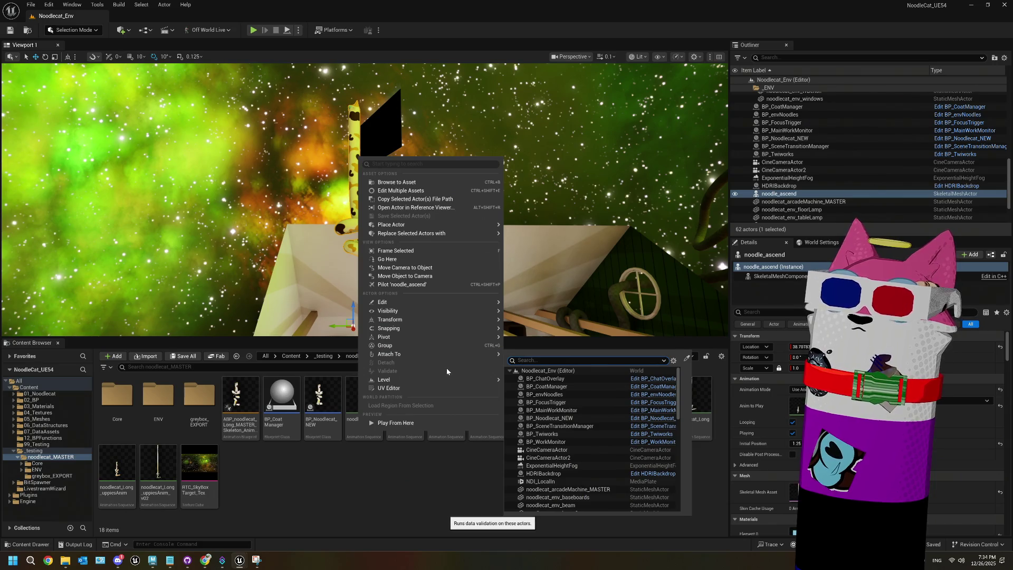
click(29, 8)
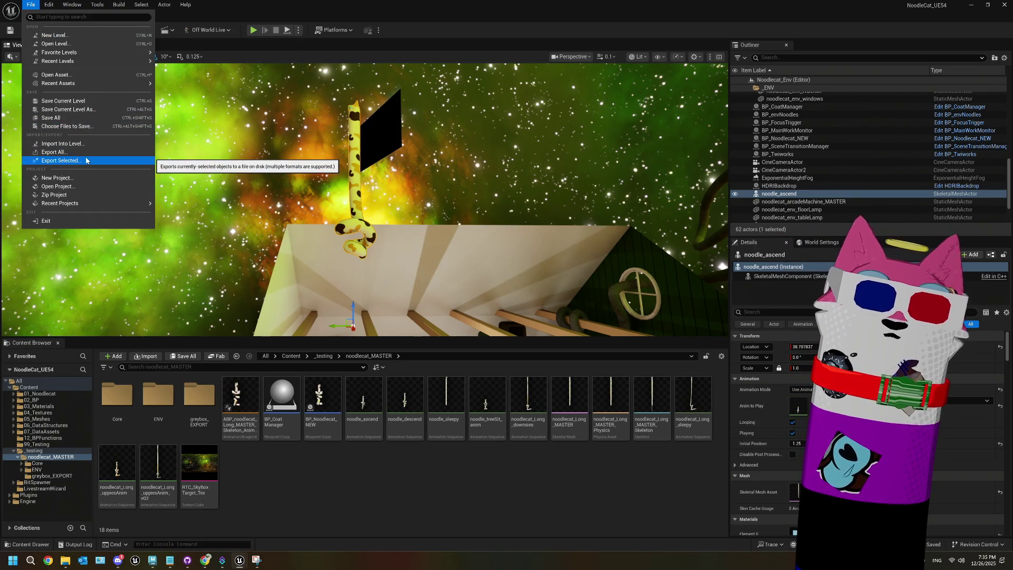
- Export the selected noodle actor to the scenes folder as Noodlecat_ascend
click(86, 160)
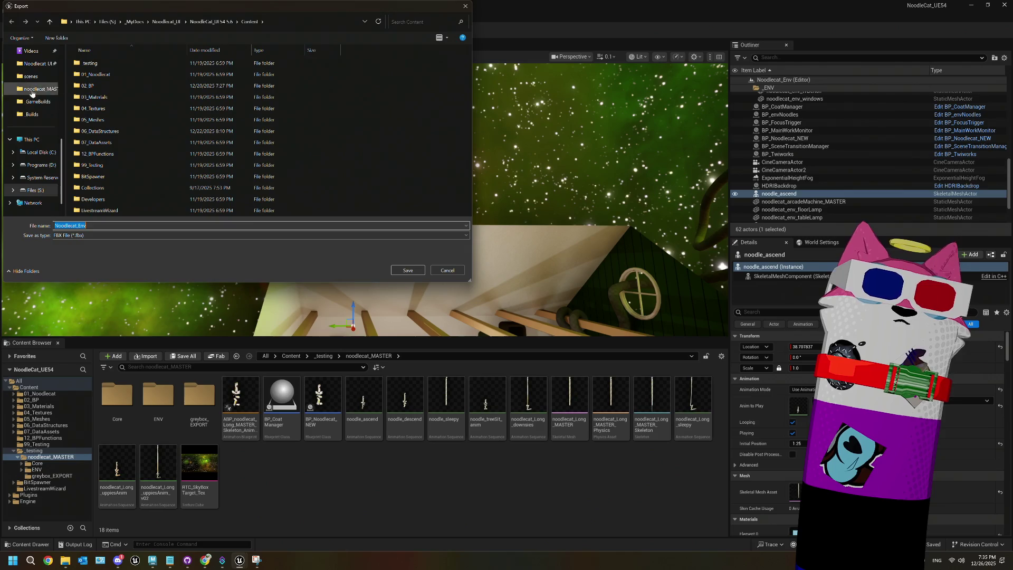
click(31, 76)
click(105, 241)
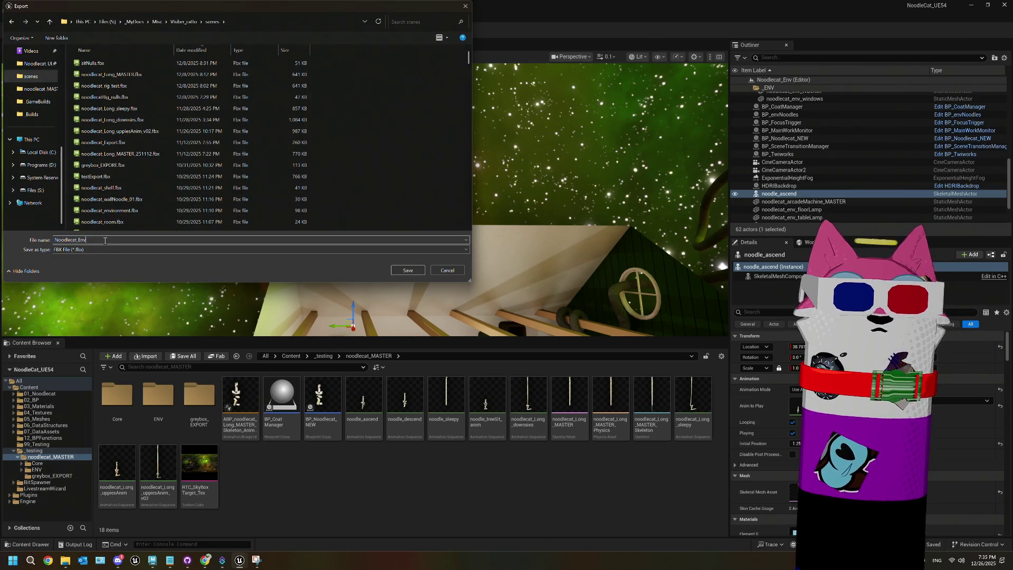
key(BackSpace)
key(BackSpace)
key(BackSpace)
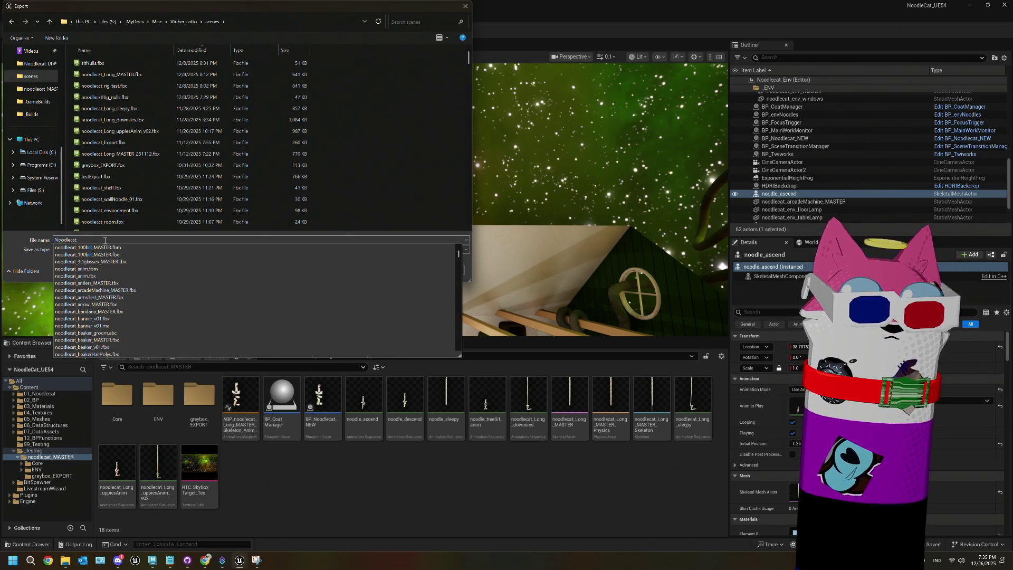
text(ascend)
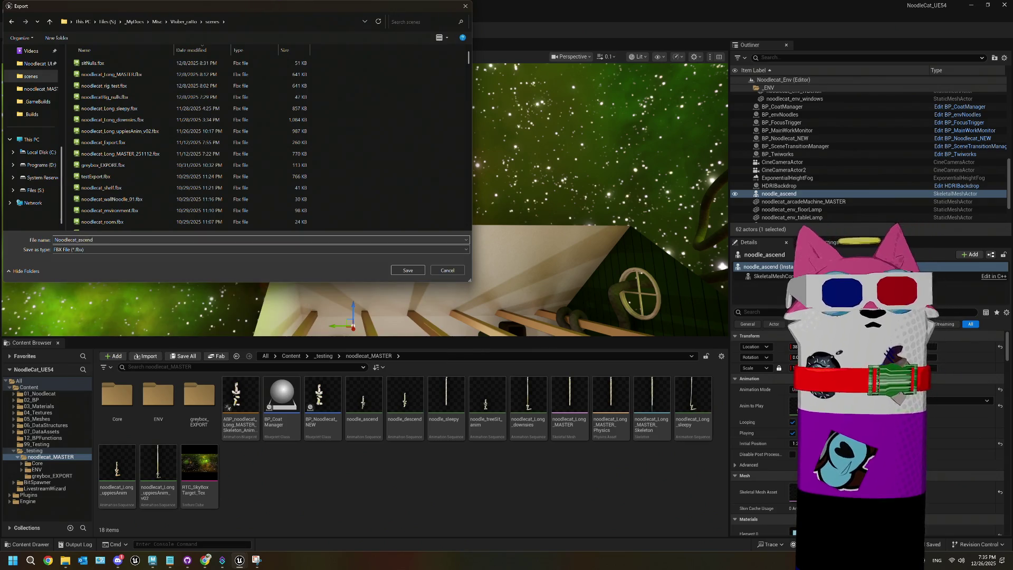
click(409, 271)
- Accept the FBX Export Options with current settings and bring Maya to the front
scroll(down, 3)
scroll(up, 3)
scroll(down, 3)
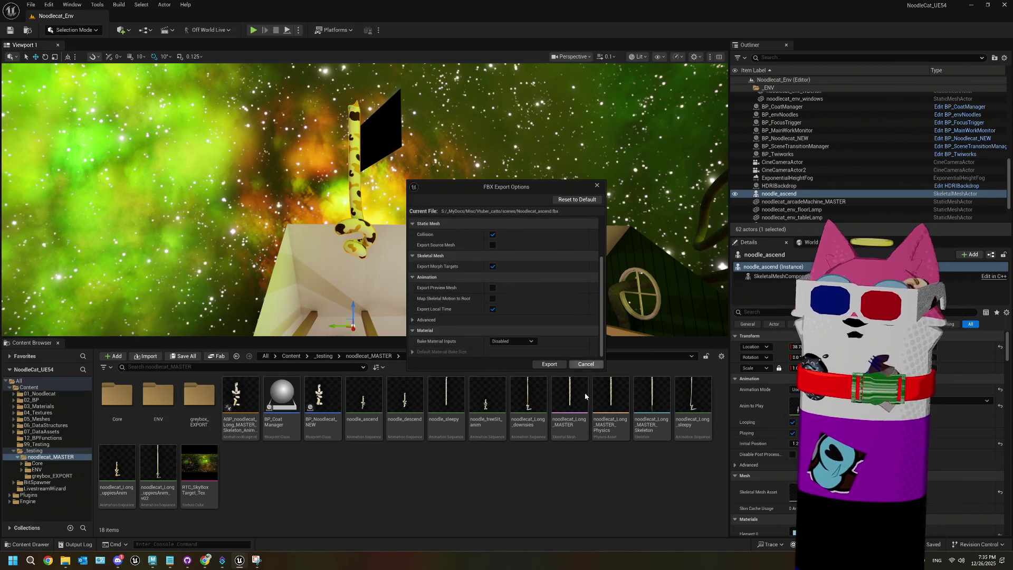
click(551, 364)
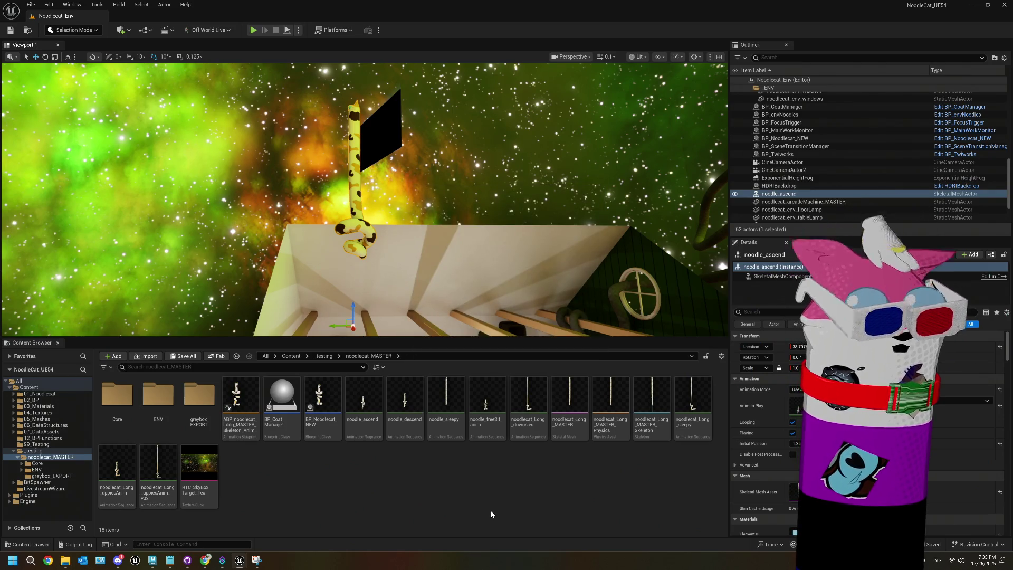
mouse_move(203, 563)
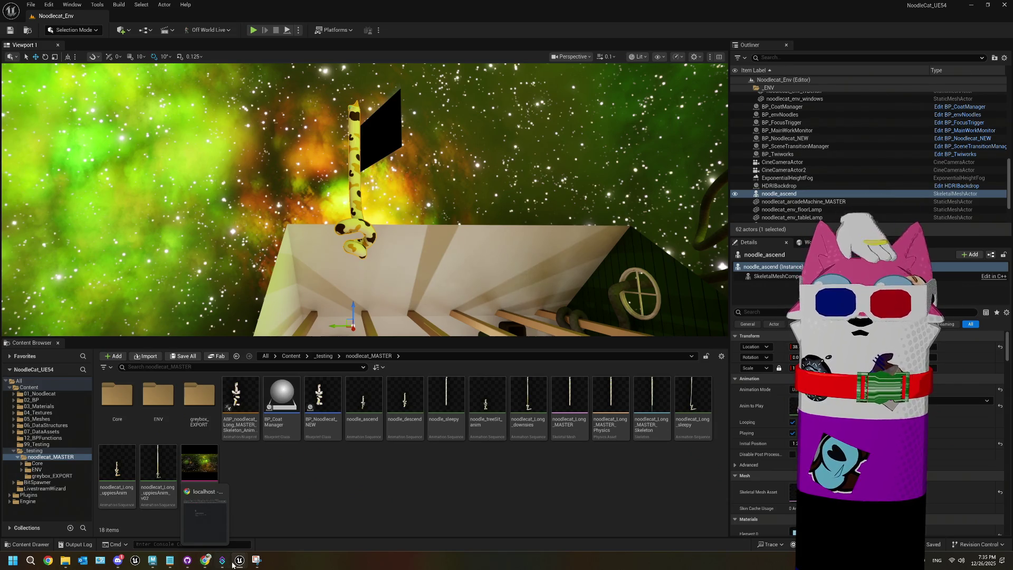
mouse_move(256, 561)
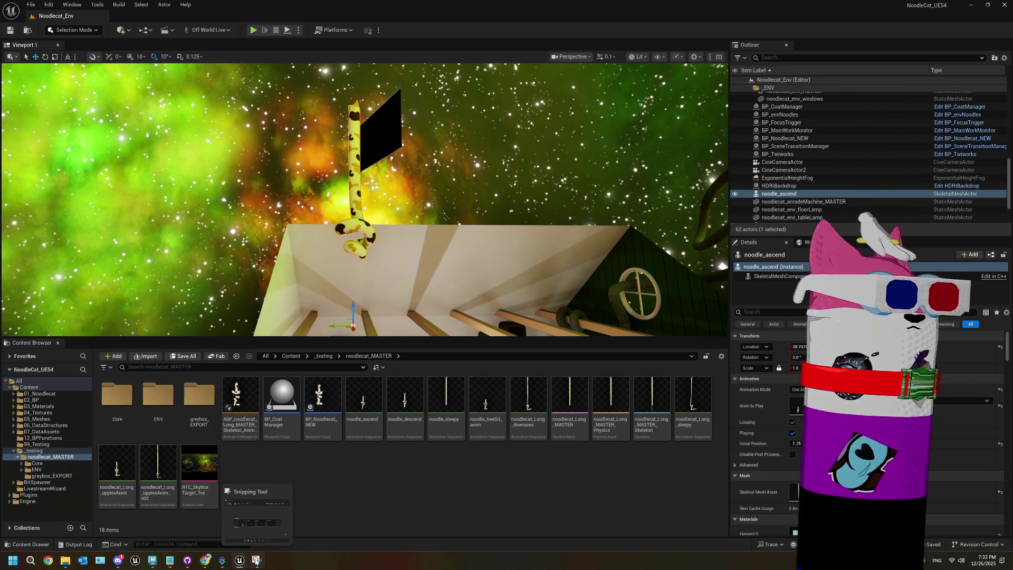
click(153, 560)
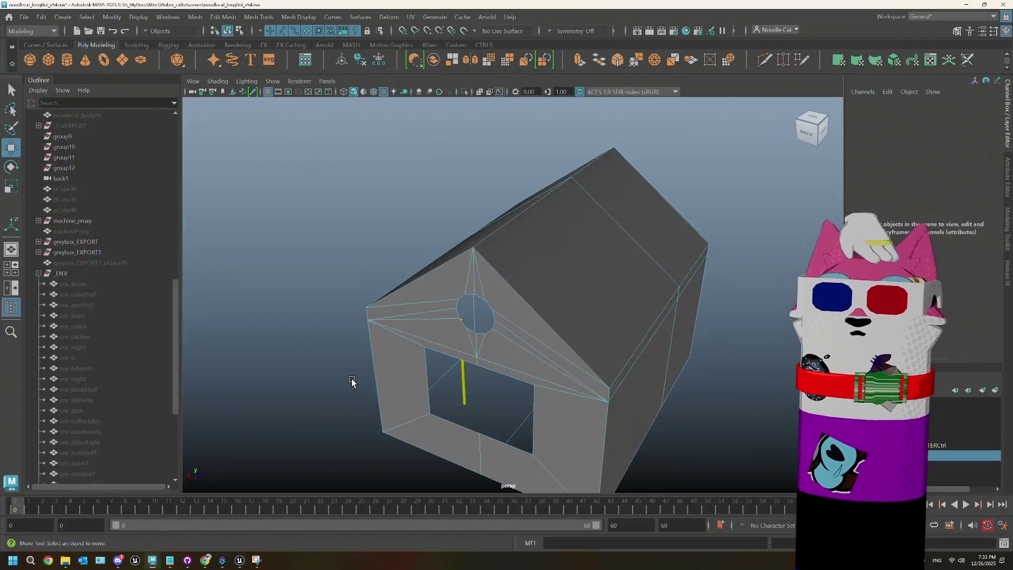
- Import Noodlecat_ascend.fbx into the scene and collapse the _ENV group in the Outliner
click(24, 16)
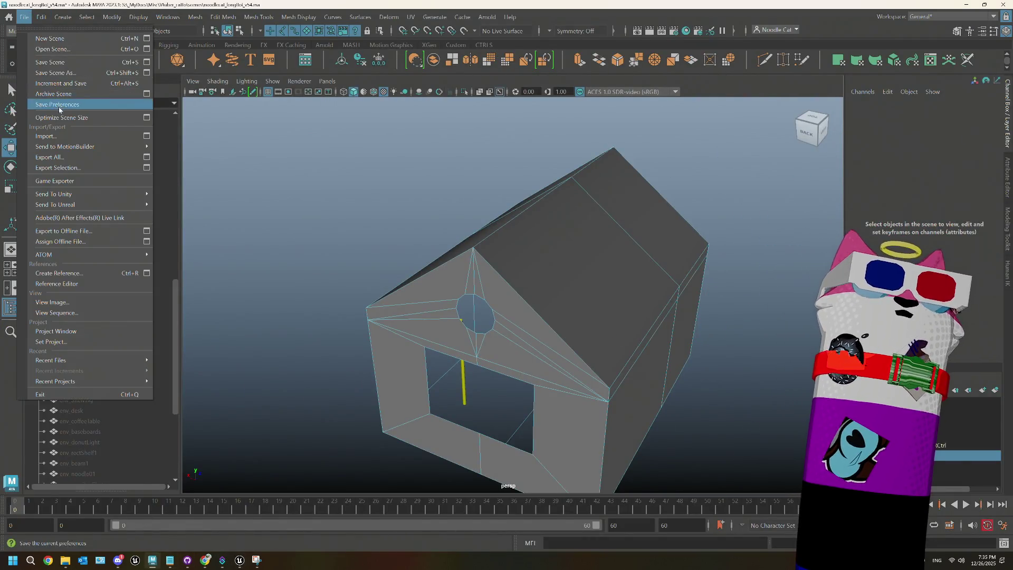
click(79, 134)
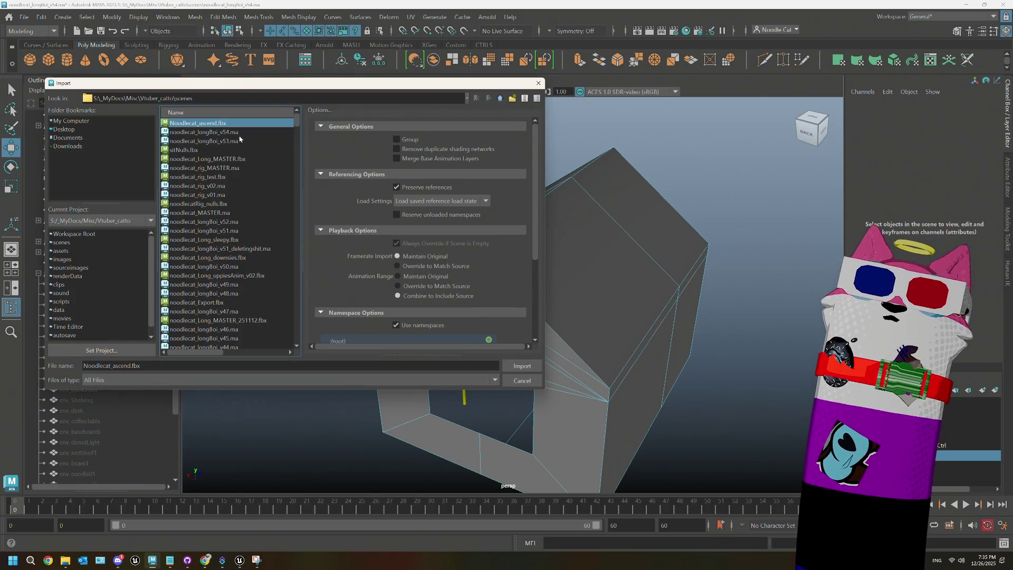
click(197, 123)
click(521, 366)
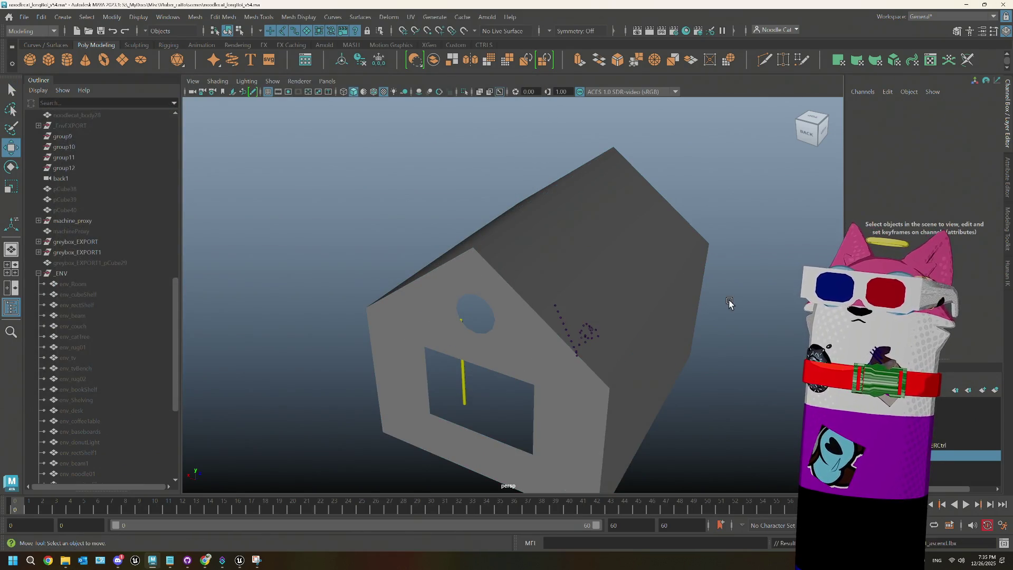
right_click(625, 319)
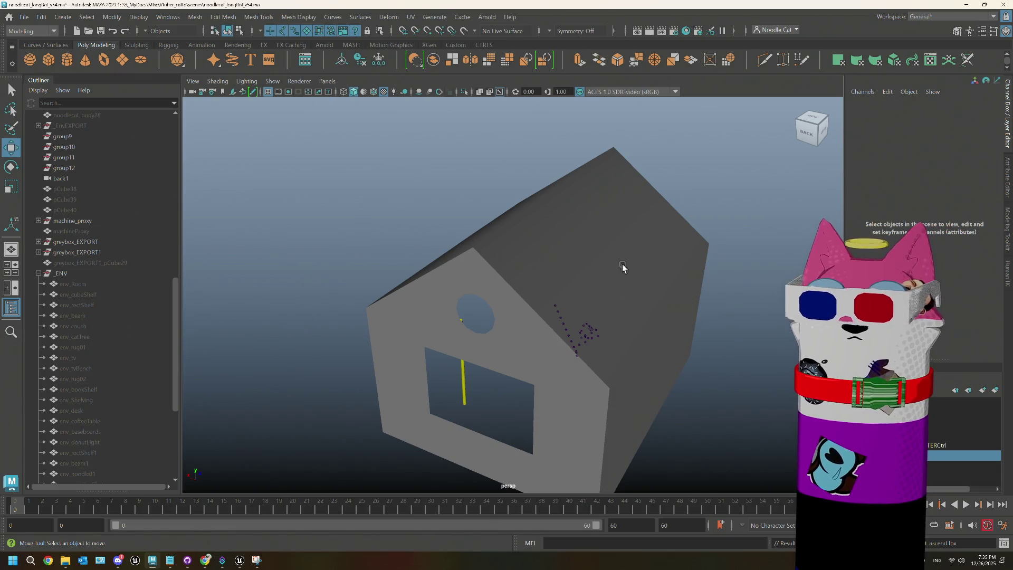
drag(654, 374, 612, 369)
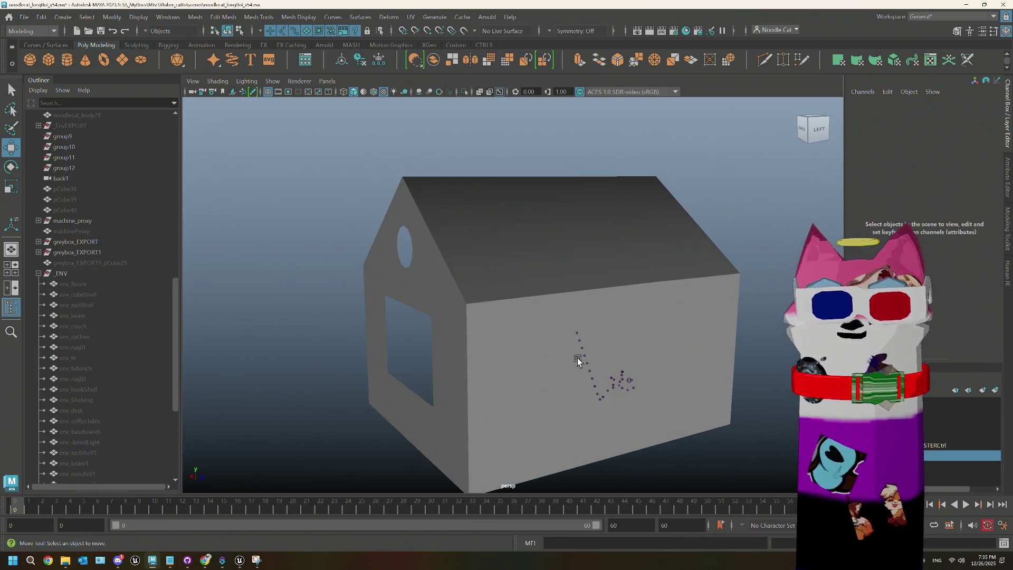
click(39, 274)
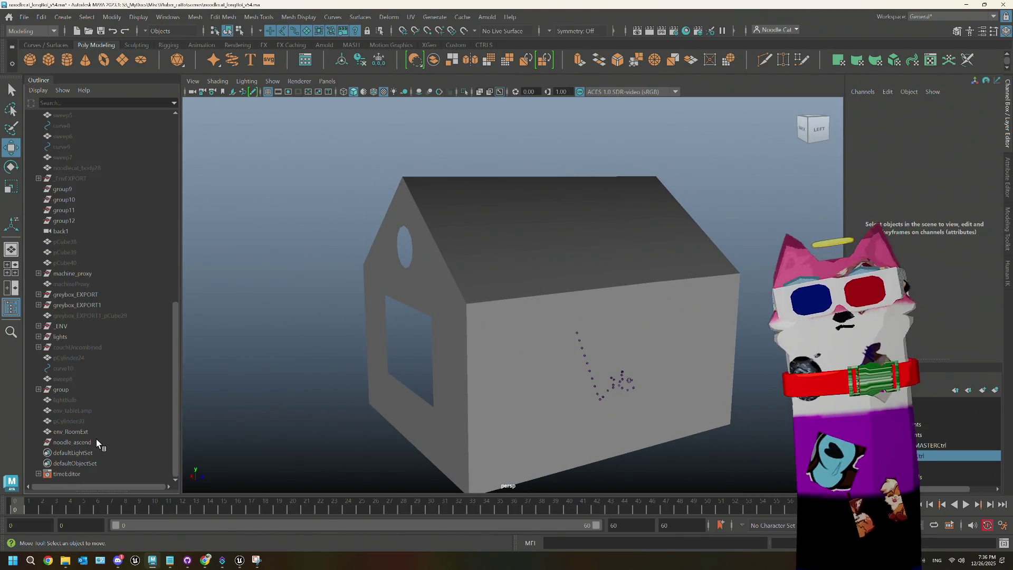
- Try rotating noodle_ascend to -270 around X, then undo the rotation
click(96, 441)
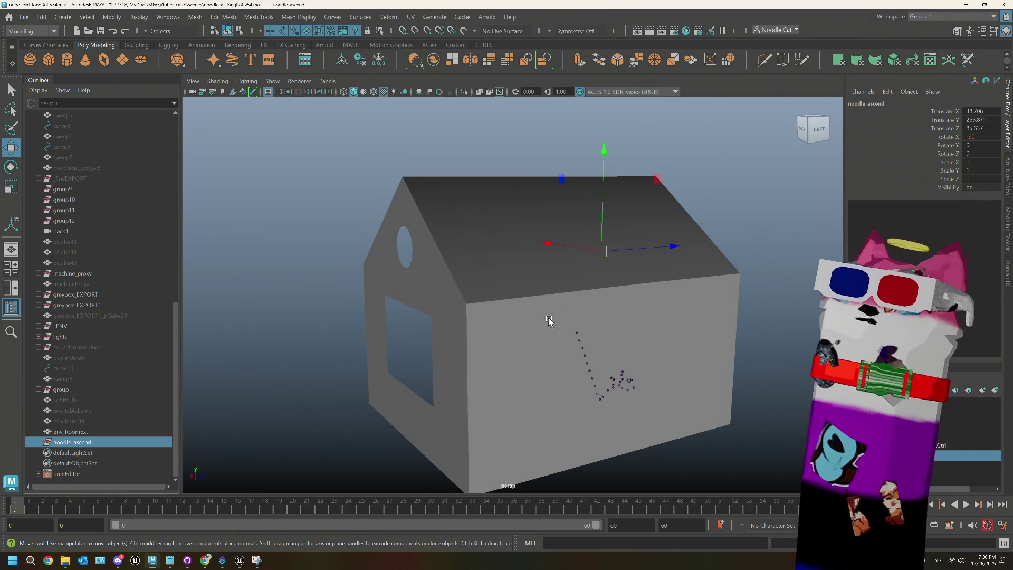
drag(476, 341, 535, 344)
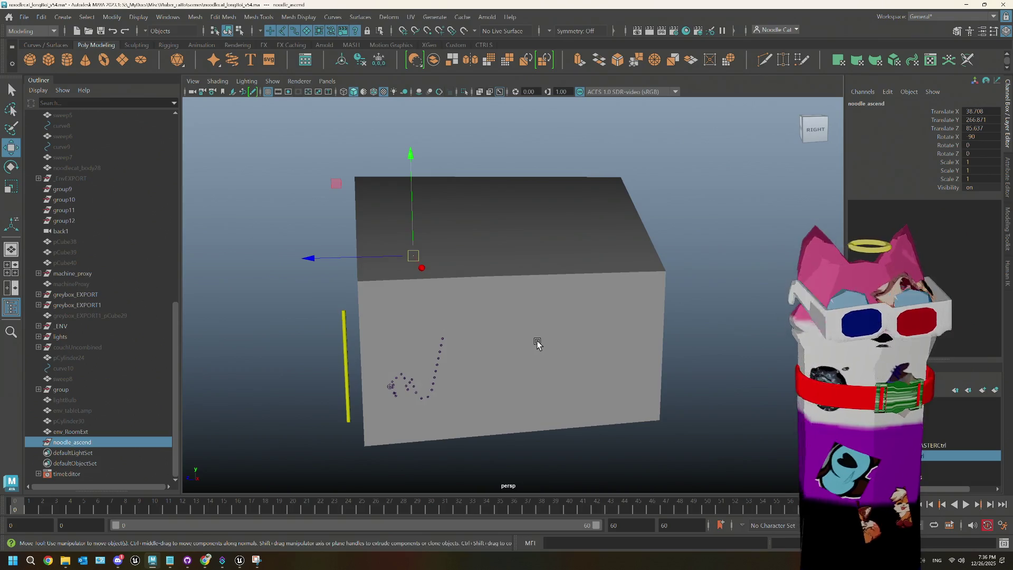
key(e)
drag(463, 174, 524, 196)
key(ctrl+z)
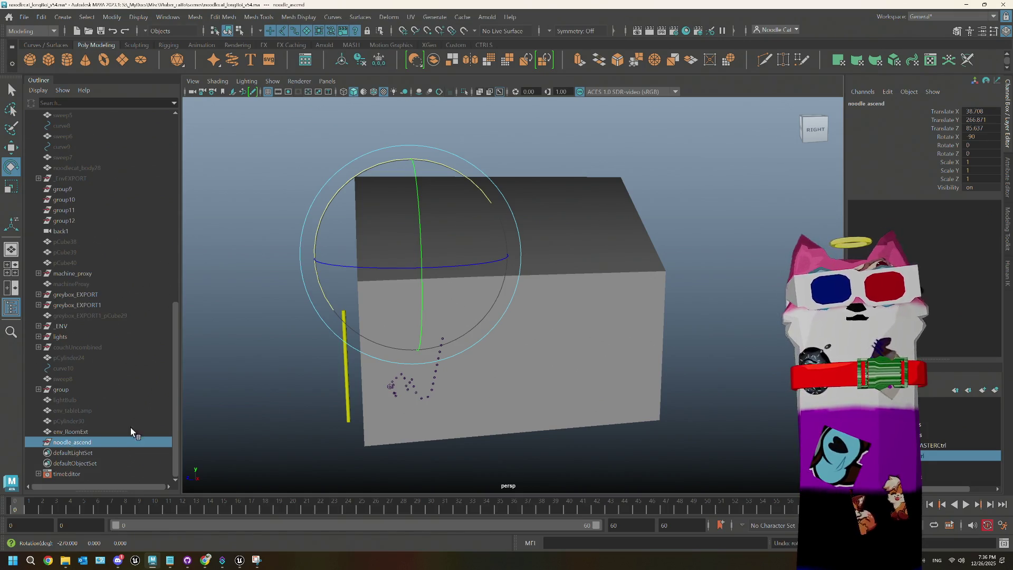
- Select and frame the noodlecat_body10 rig part to inspect the noodle geometry
click(405, 380)
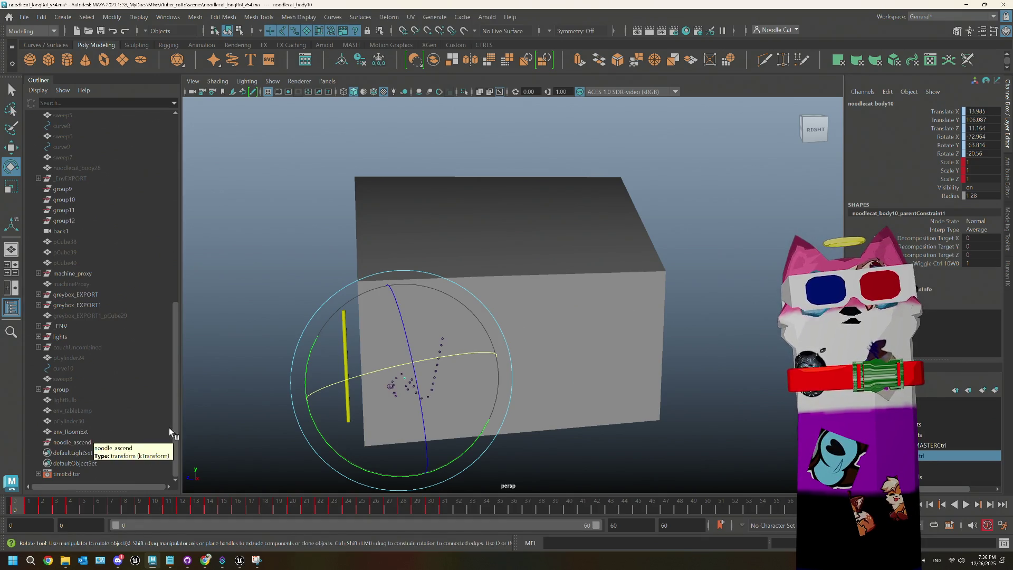
scroll(up, 3)
key(f)
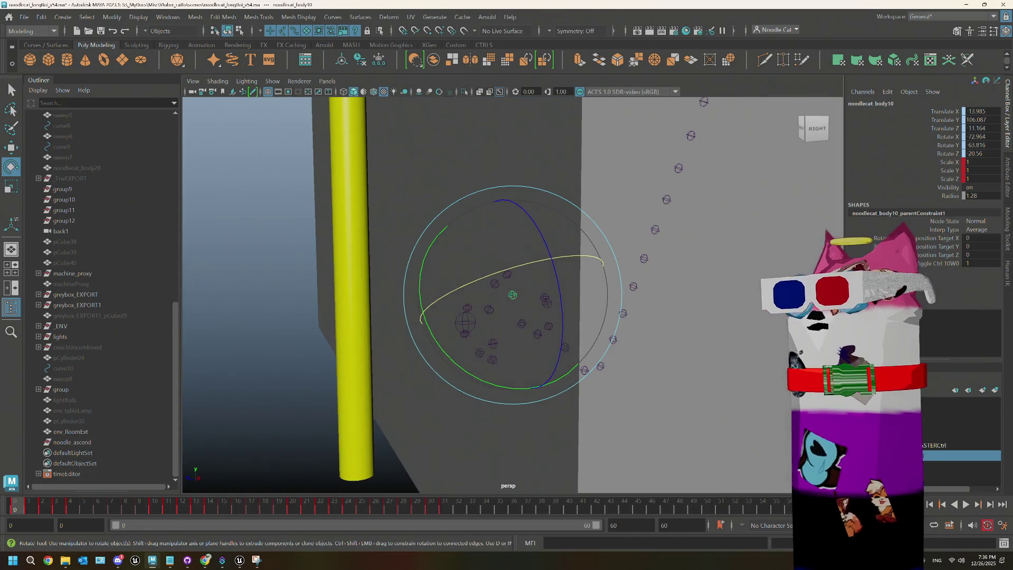
drag(599, 267, 538, 280)
drag(538, 280, 280, 278)
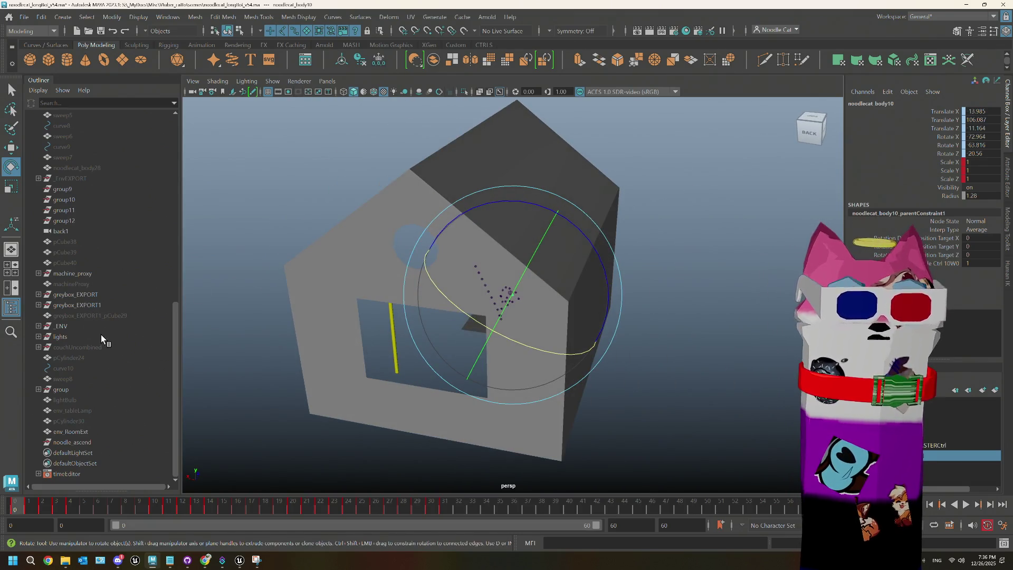
- Delete the imported noodle_ascend object and select the MASTER_CTRL rig control
click(80, 443)
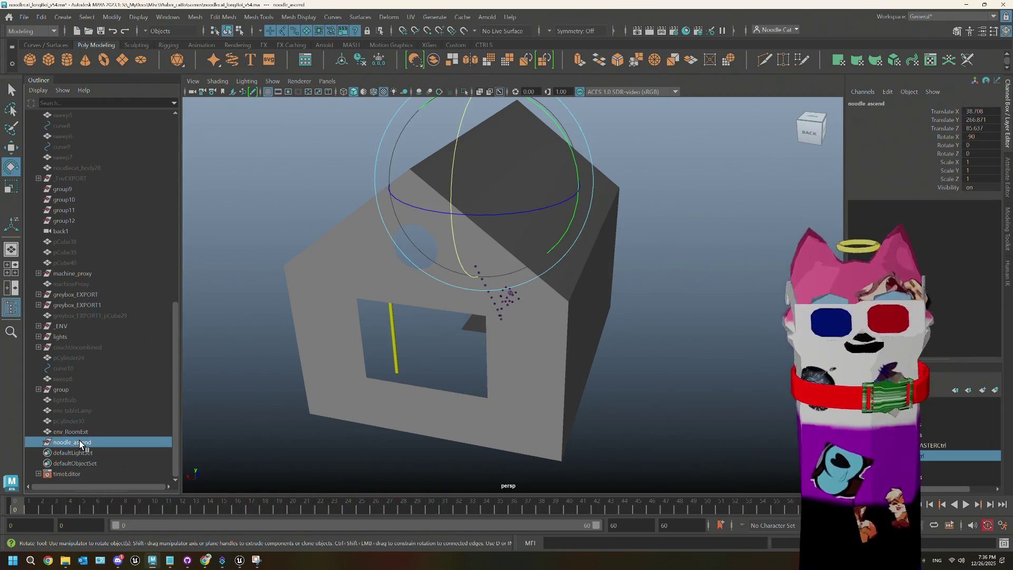
key(Delete)
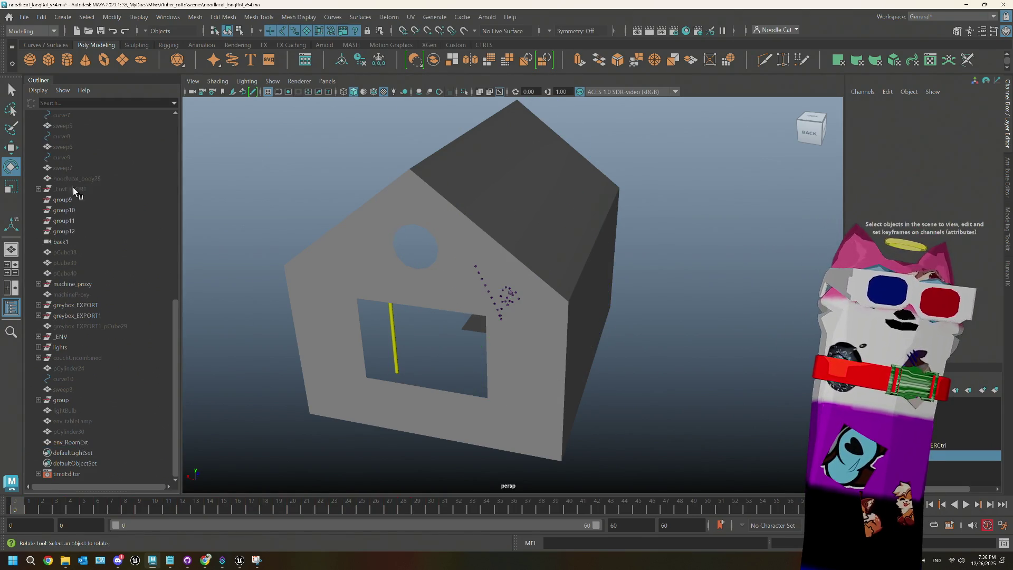
scroll(up, 3)
click(78, 242)
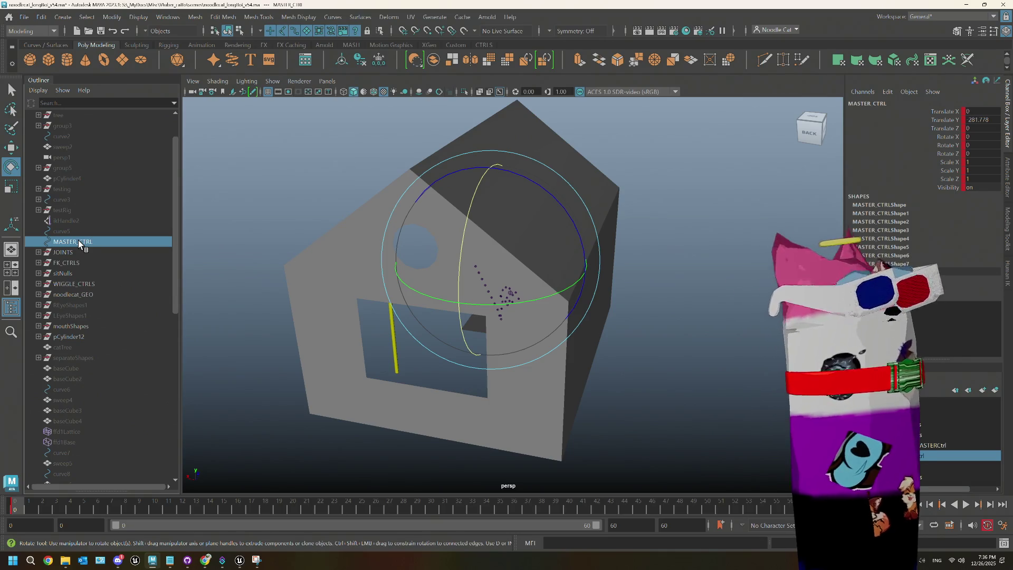
click(85, 336)
key(Delete)
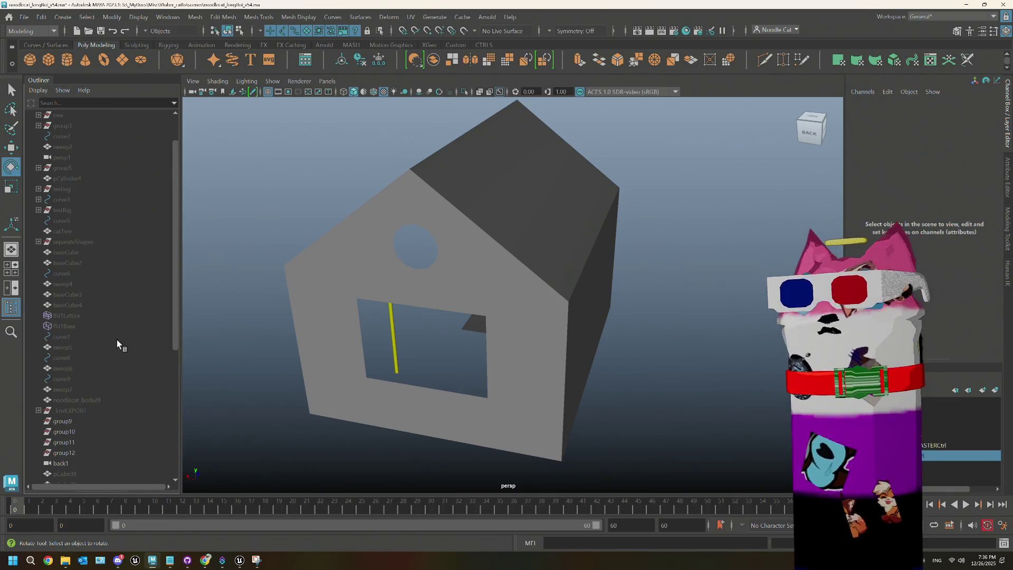
click(25, 18)
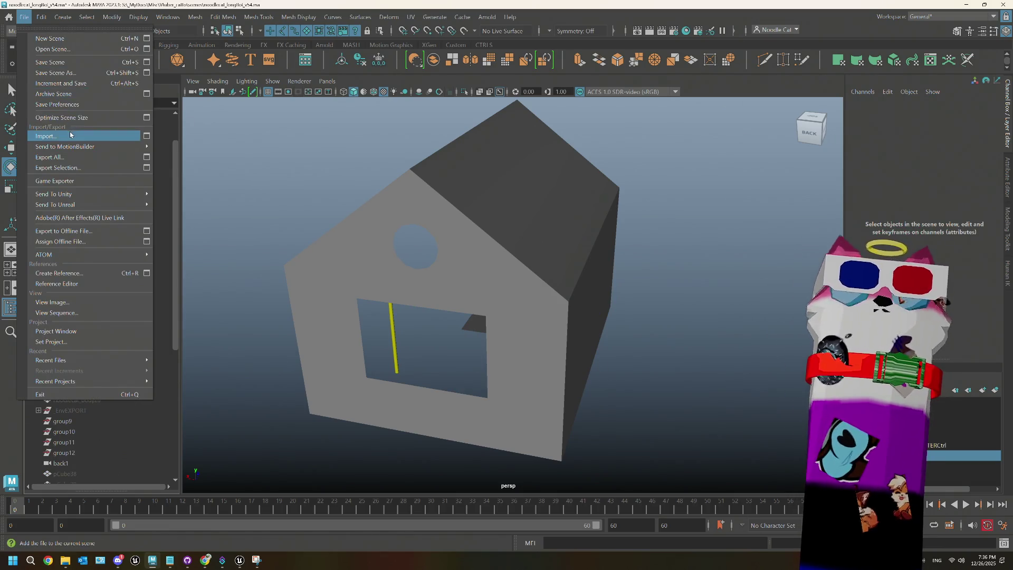
click(63, 135)
click(200, 124)
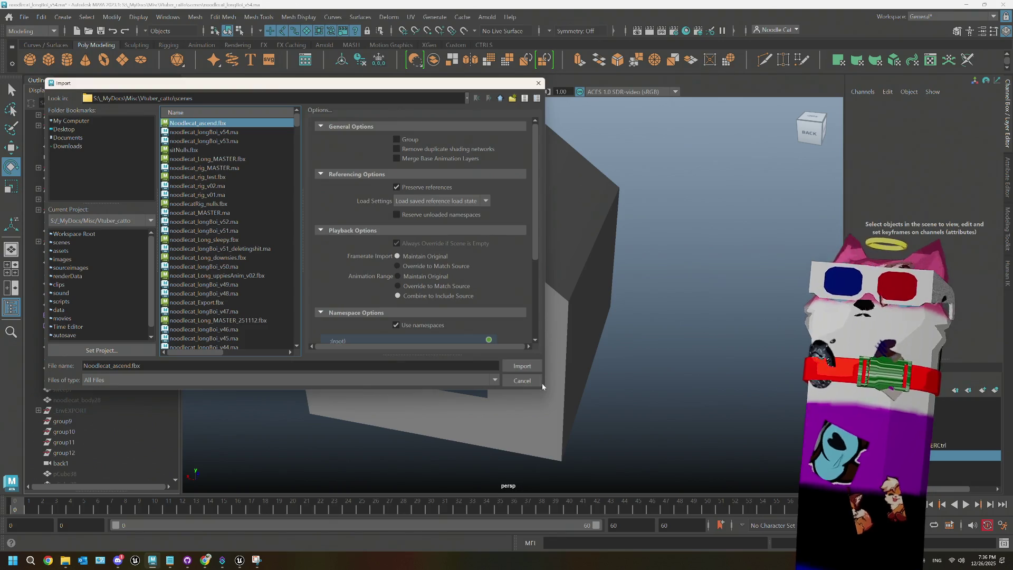
click(523, 365)
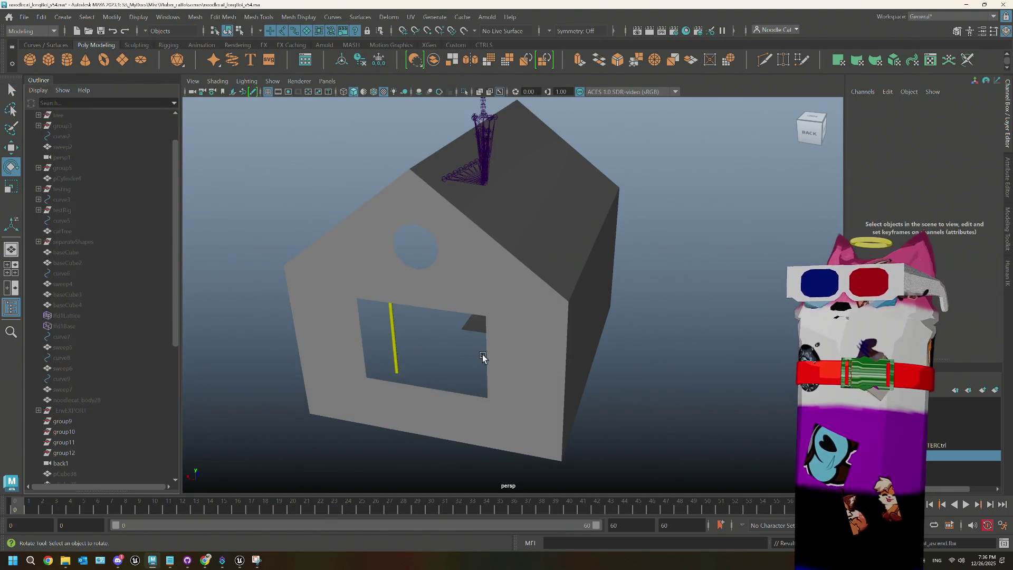
scroll(down, 3)
drag(508, 310, 482, 334)
scroll(up, 3)
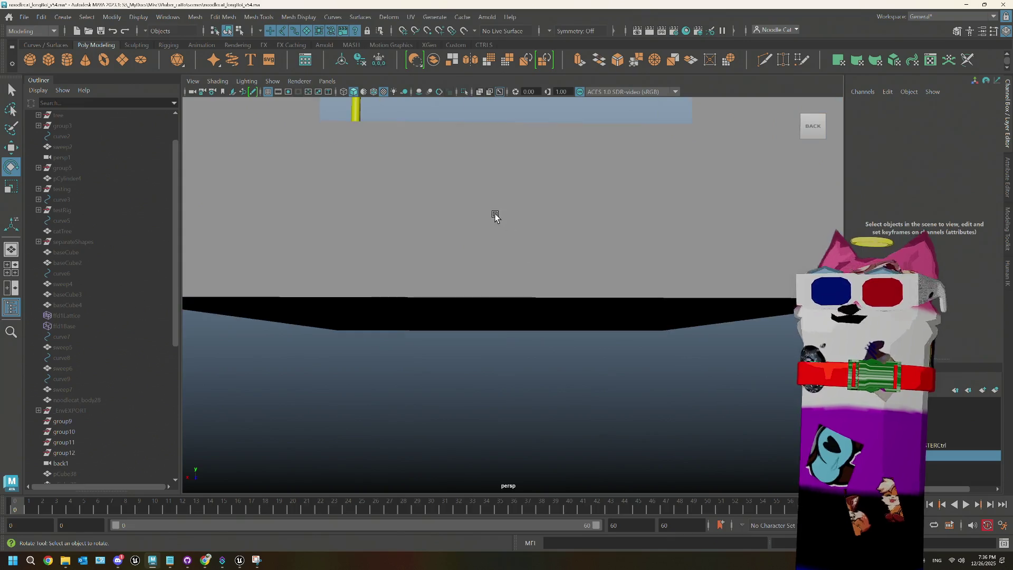
scroll(down, 3)
scroll(down, 3)
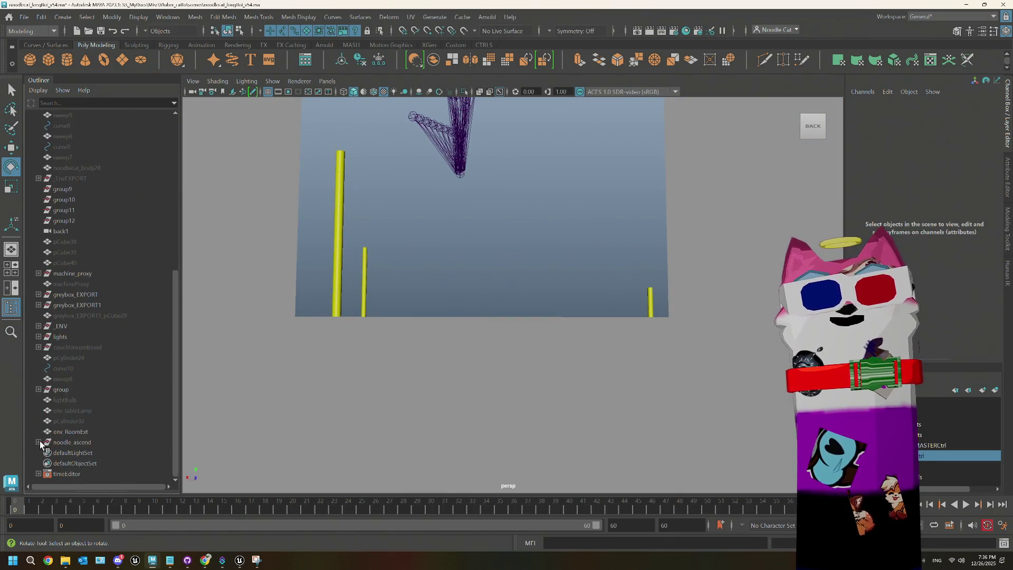
- Expand noodle_ascend in the Outliner and frame its JOINTS group
click(38, 442)
scroll(down, 3)
click(461, 125)
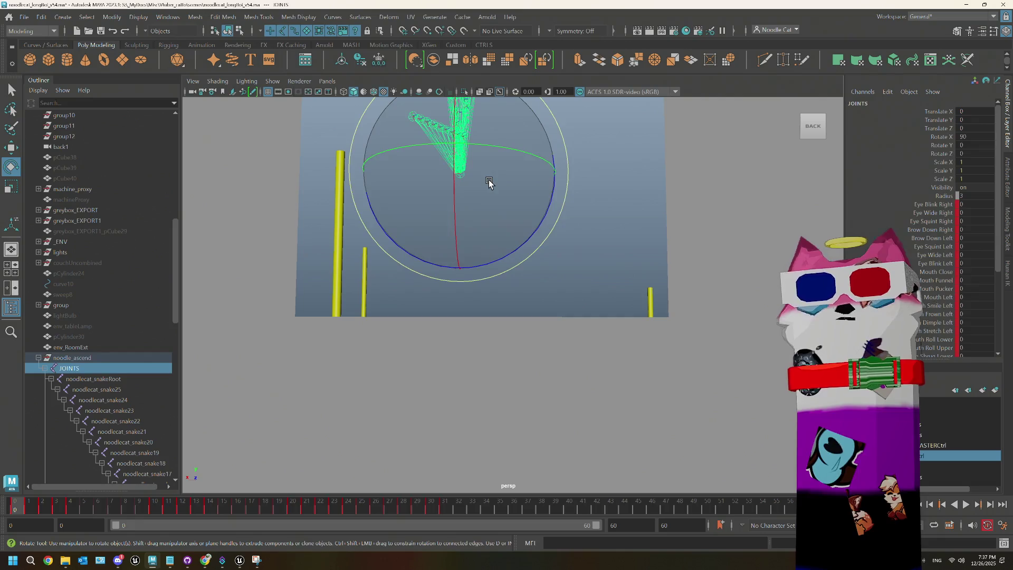
key(f)
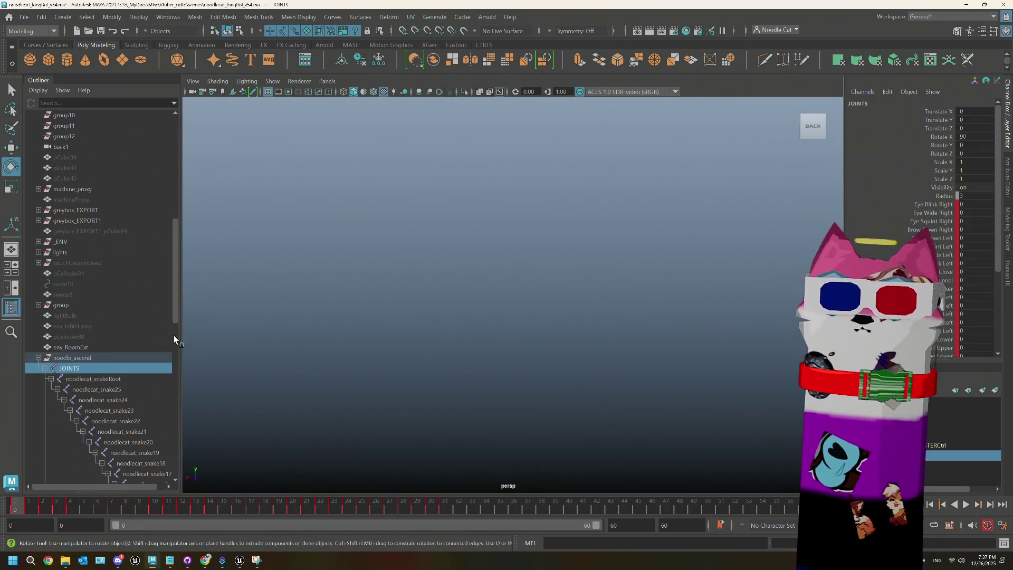
- Frame the _ENV group, play and stop the noodle rig animation, then clear the selection
click(126, 357)
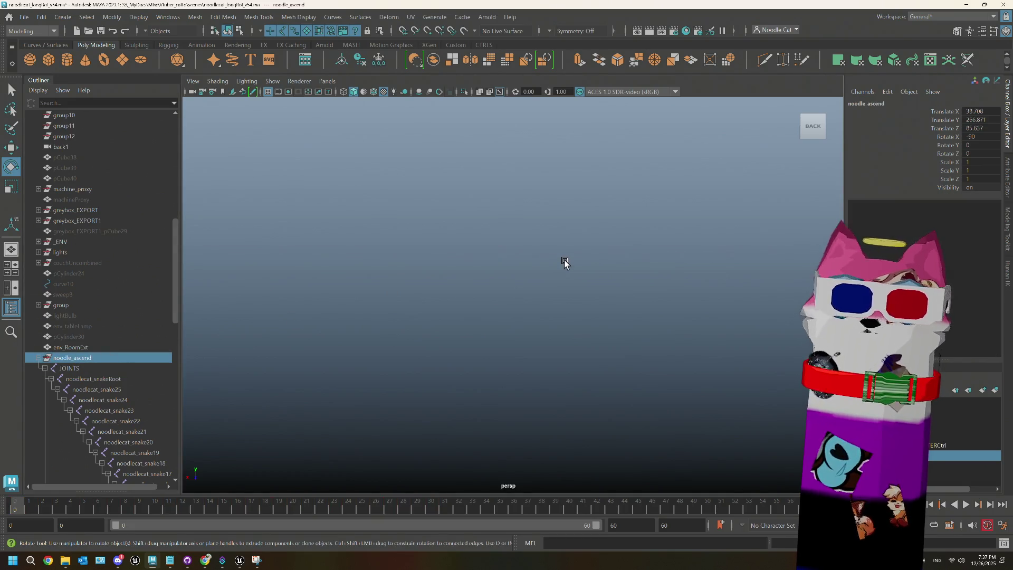
click(75, 188)
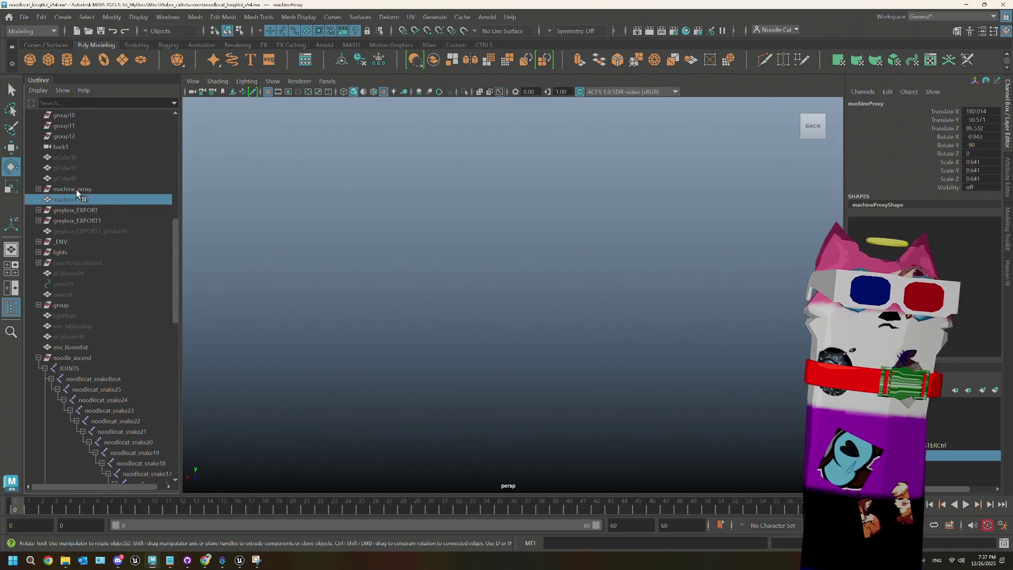
click(61, 241)
key(f)
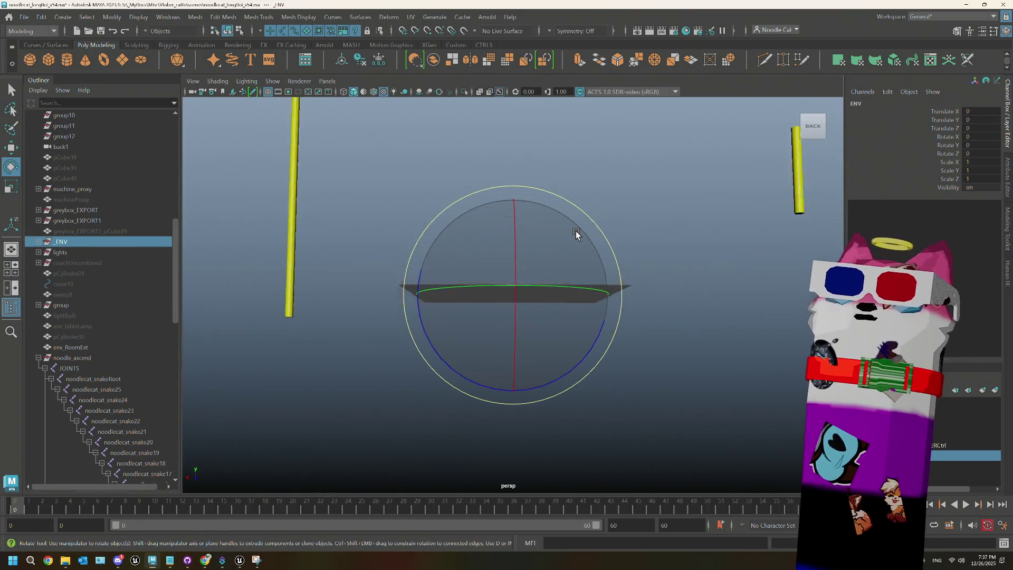
drag(576, 230, 500, 288)
scroll(up, 3)
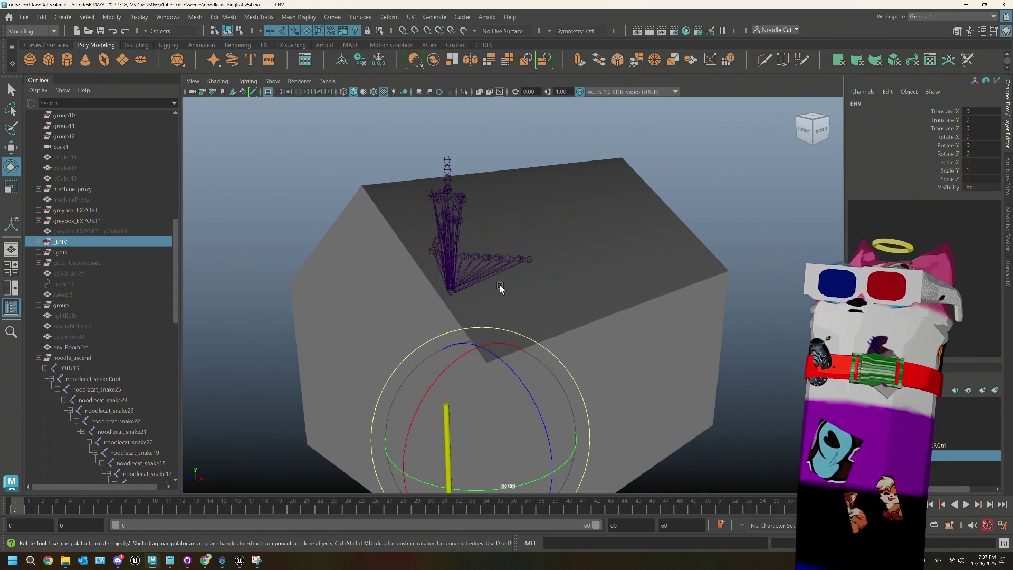
key(alt+v)
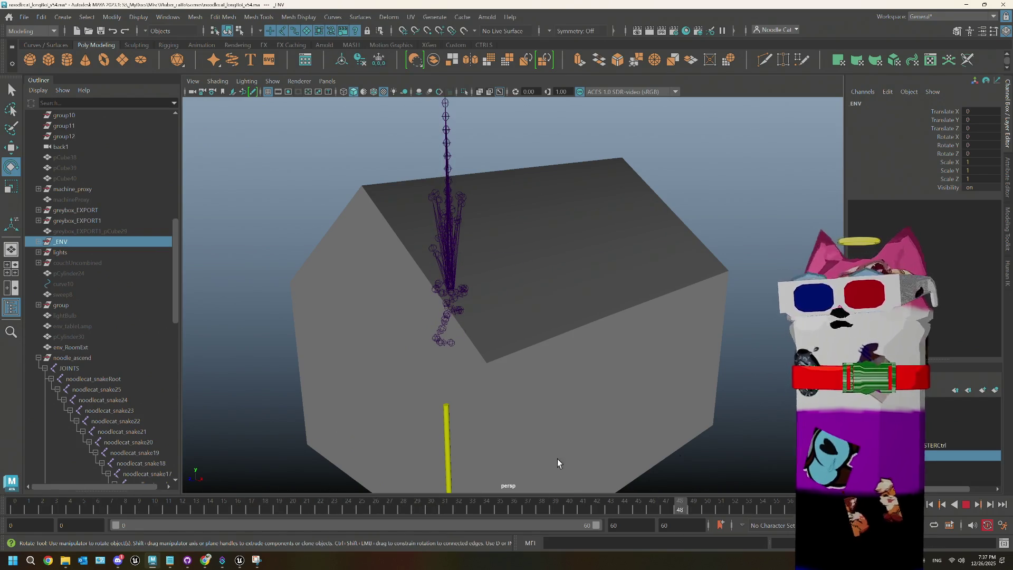
key(alt+v)
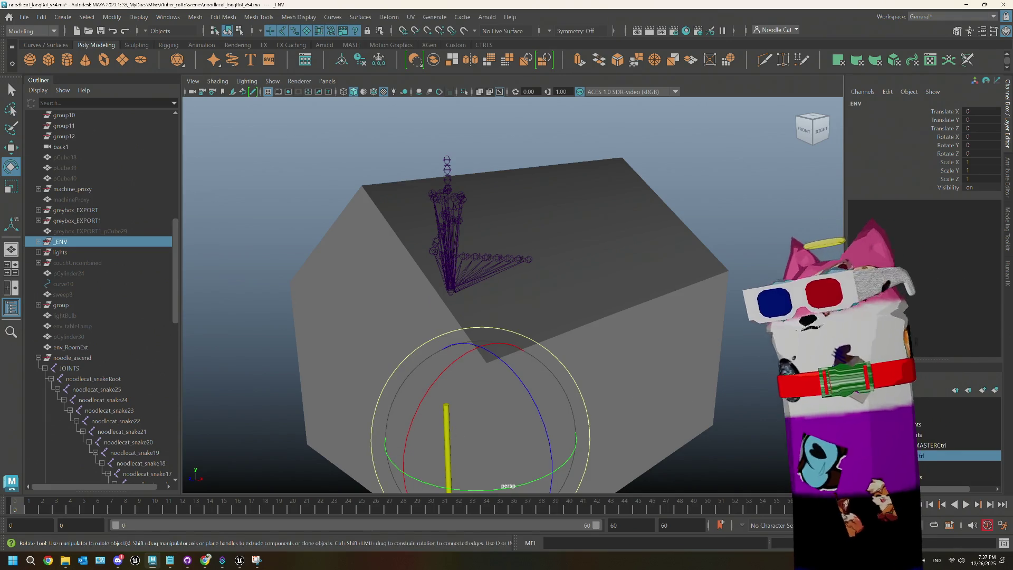
click(767, 252)
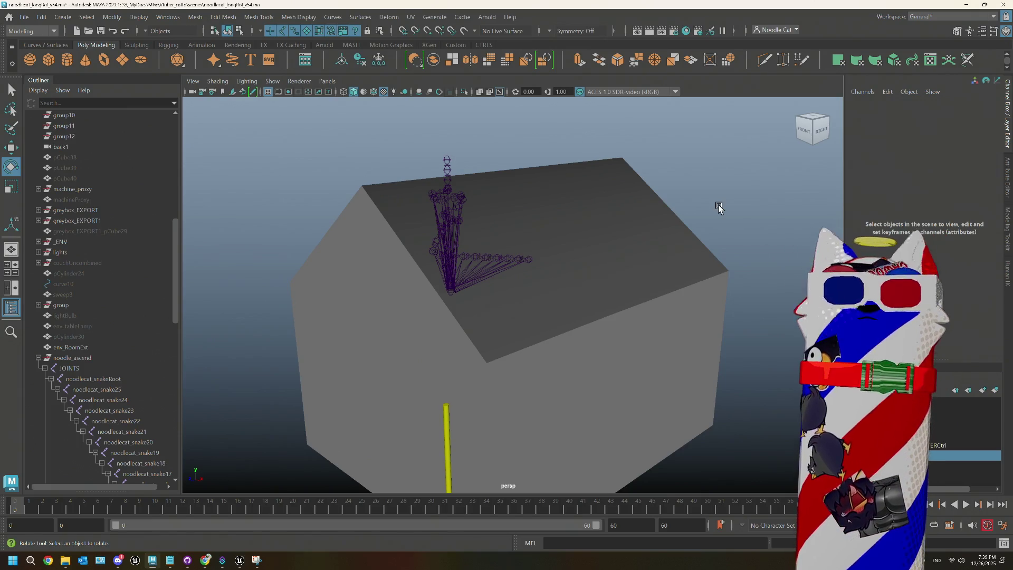
- Orbit to an angled top view and select the env_RoomExt house box
drag(552, 210, 560, 209)
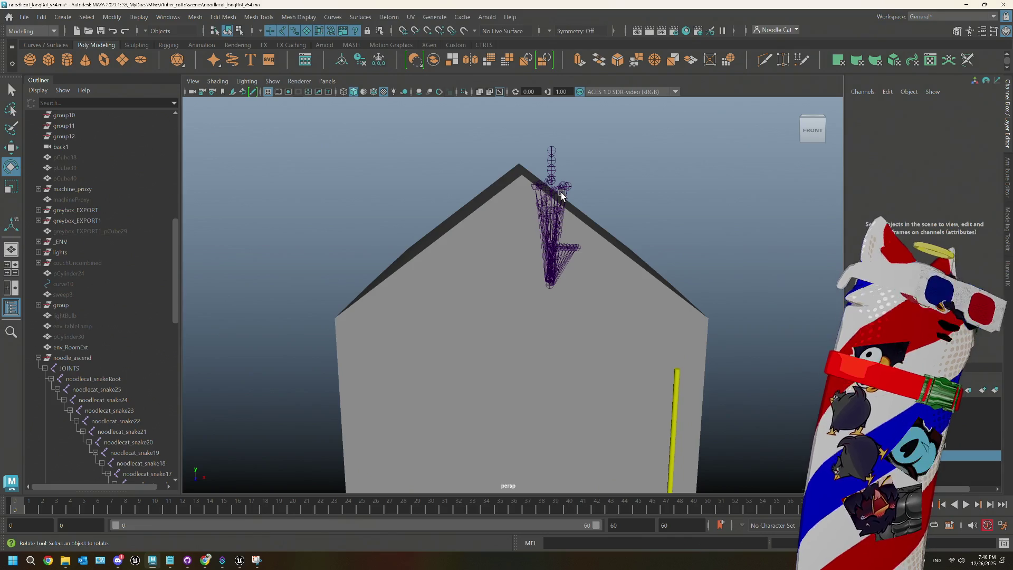
drag(560, 201, 543, 204)
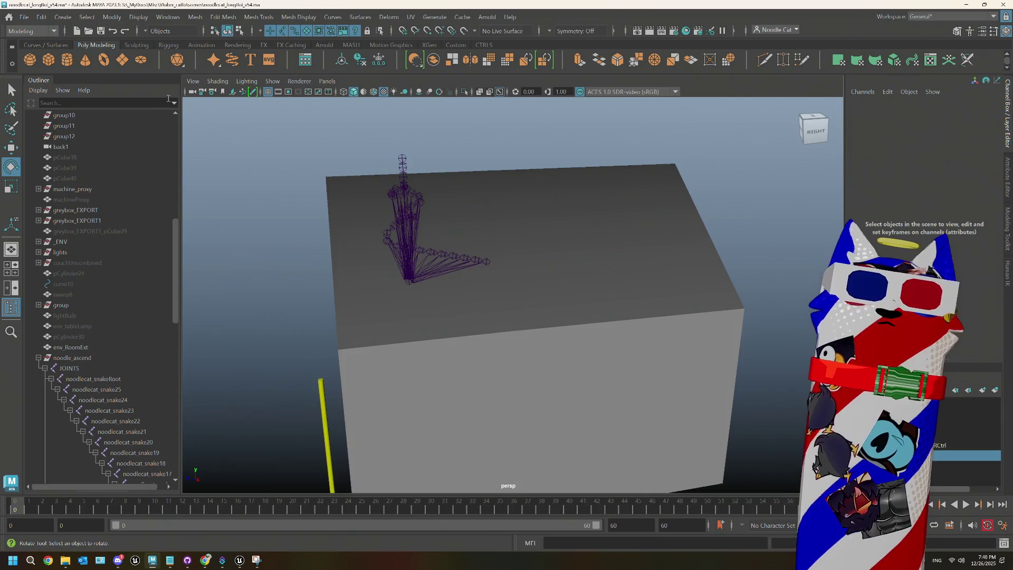
click(486, 206)
drag(481, 242, 478, 234)
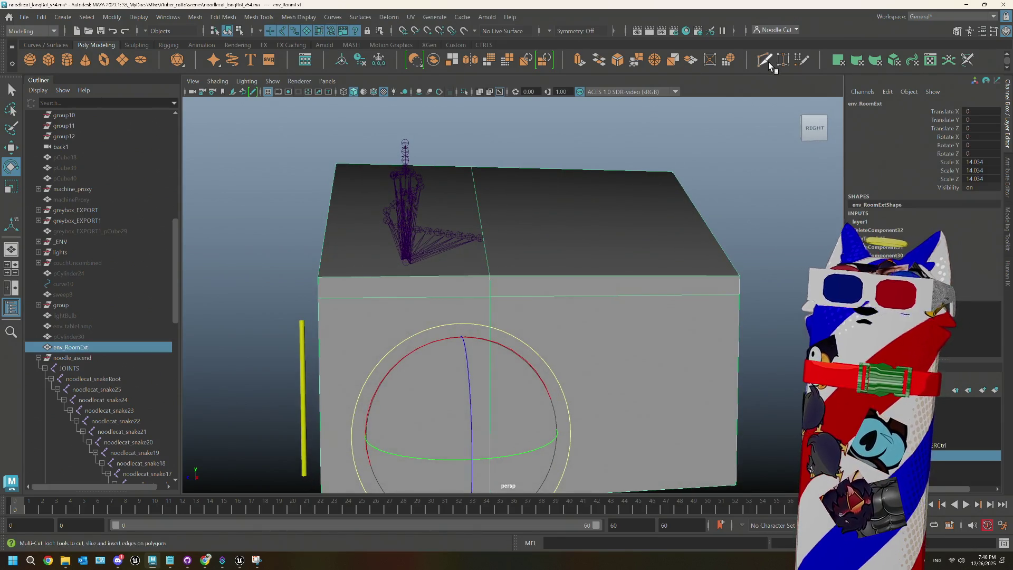
- Slice the roof slope with a Multi-Cut running down to the roof's lower edge
key(ctrl+shift+x)
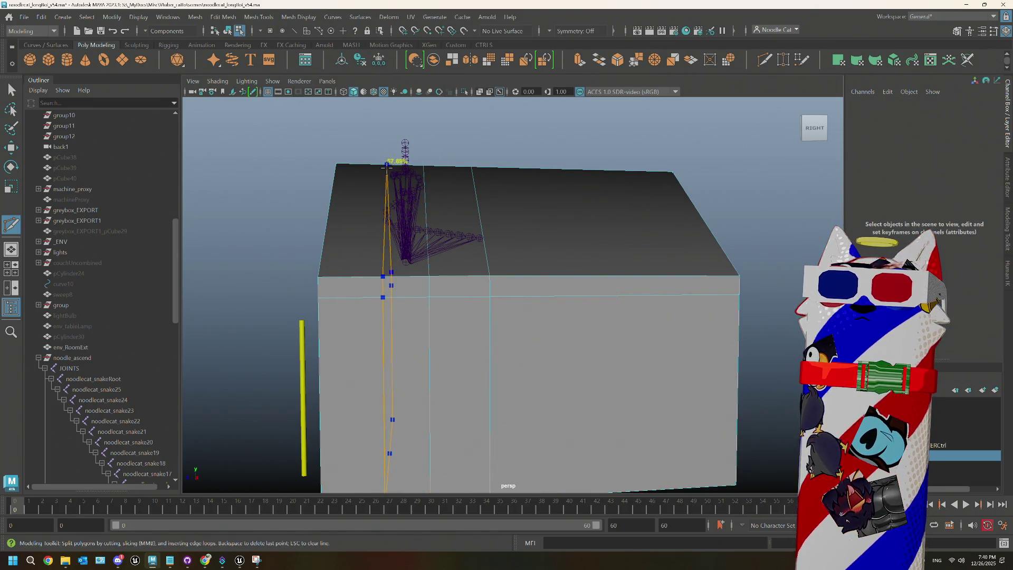
drag(492, 271, 474, 264)
click(493, 291)
drag(572, 334, 559, 332)
click(611, 399)
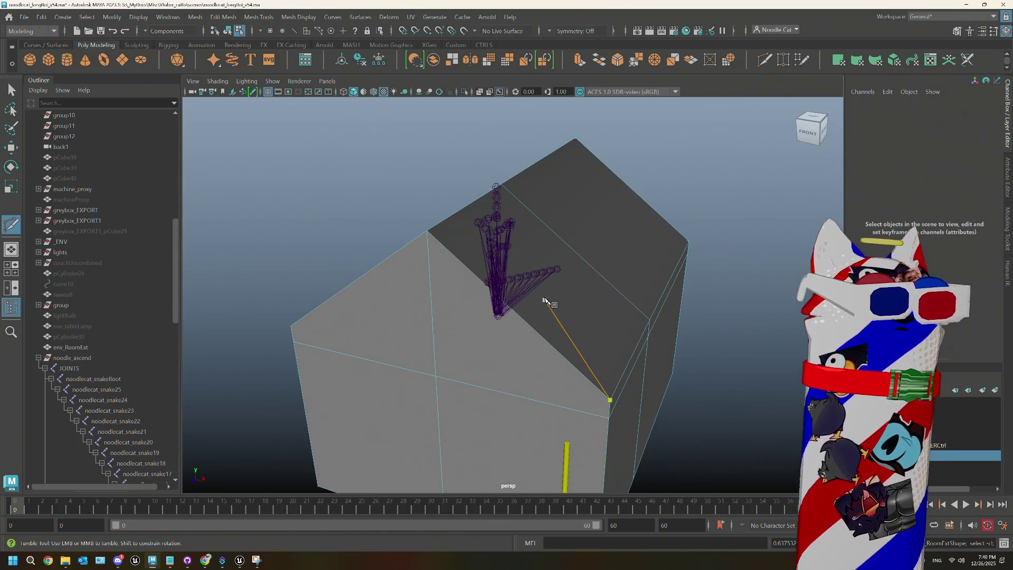
right_click(510, 277)
- Select the roof face beside the noodle rig and extrude it with Ctrl+E
click(552, 292)
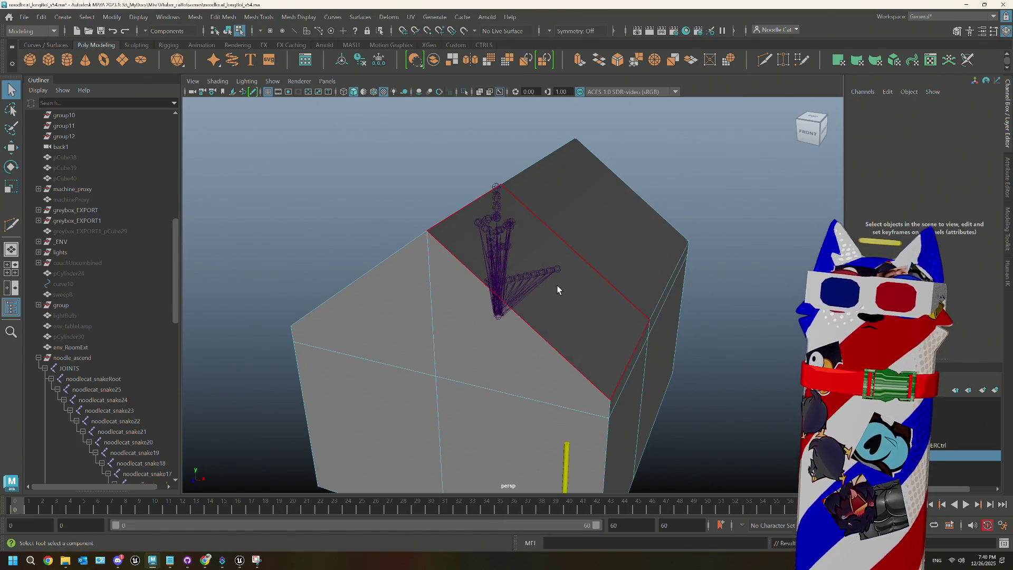
right_click(555, 285)
click(568, 280)
key(ctrl+e)
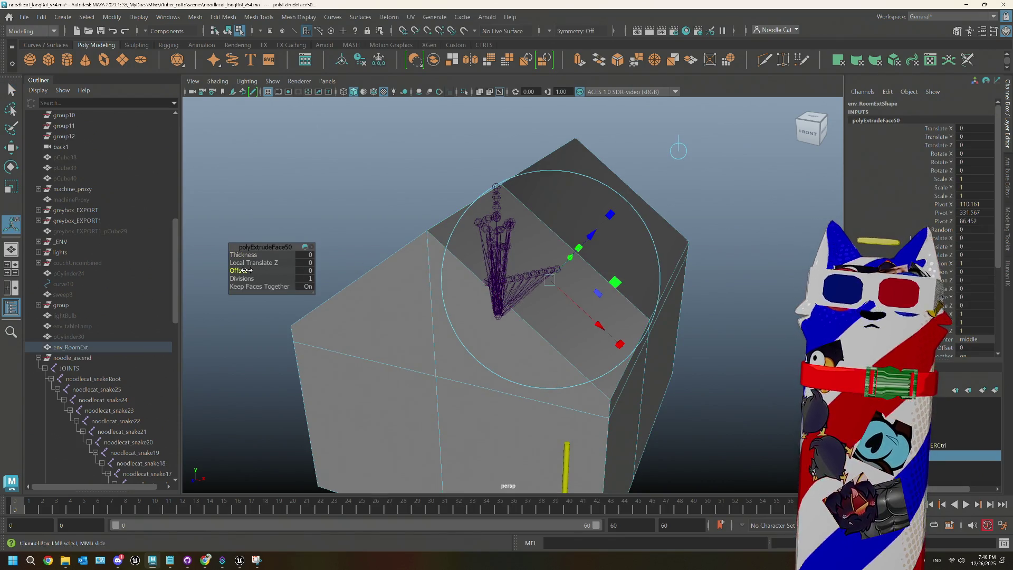
- Inset the extruded roof face with an Offset of 67.7, then switch the mesh to Edge mode
drag(248, 270, 431, 271)
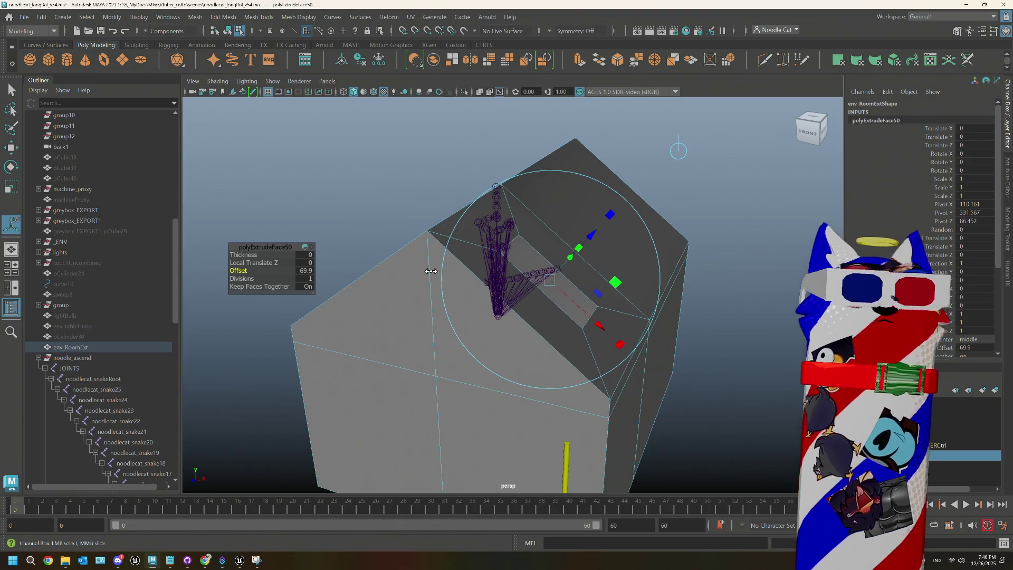
drag(425, 267, 482, 237)
right_click(476, 230)
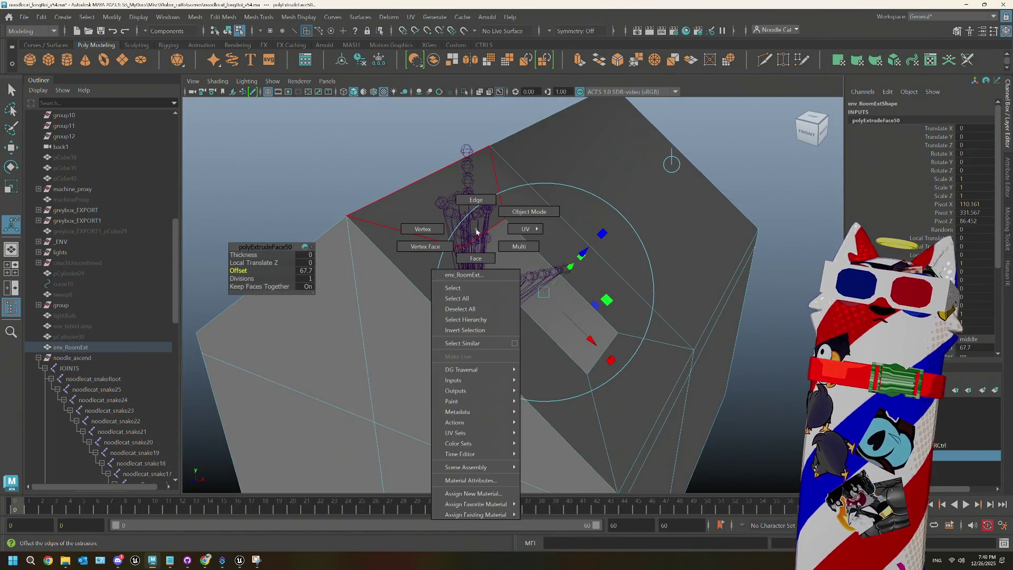
click(476, 201)
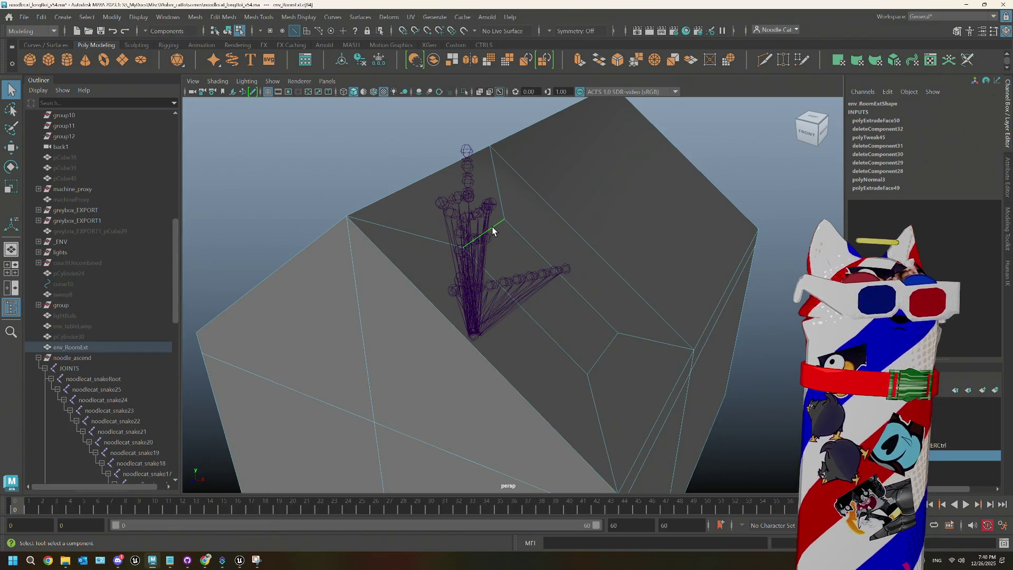
- Slide the diagonal edge across the roof face using Slide Edge, then deselect it
right_click(493, 230)
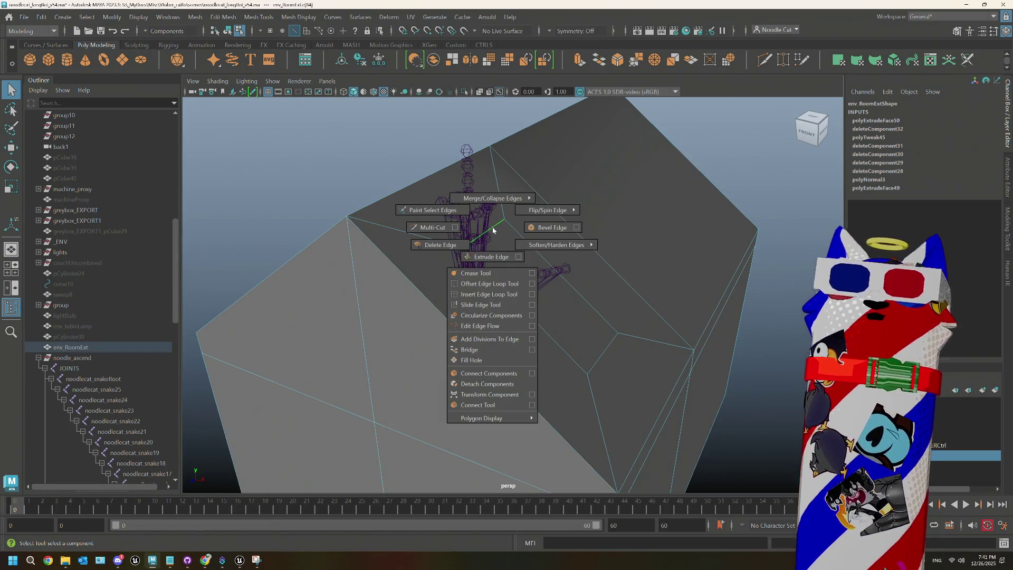
click(480, 301)
click(496, 298)
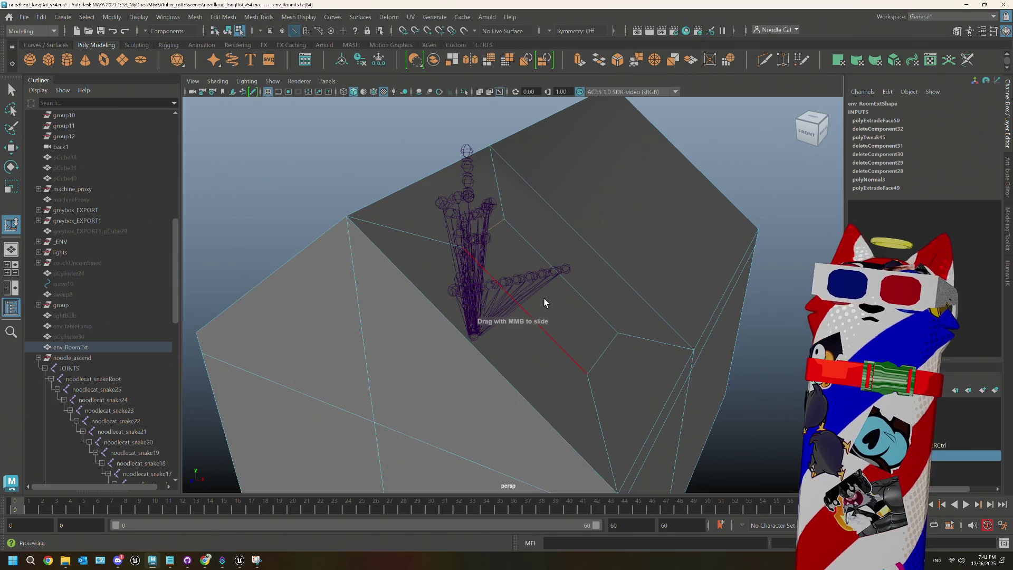
drag(530, 287, 525, 284)
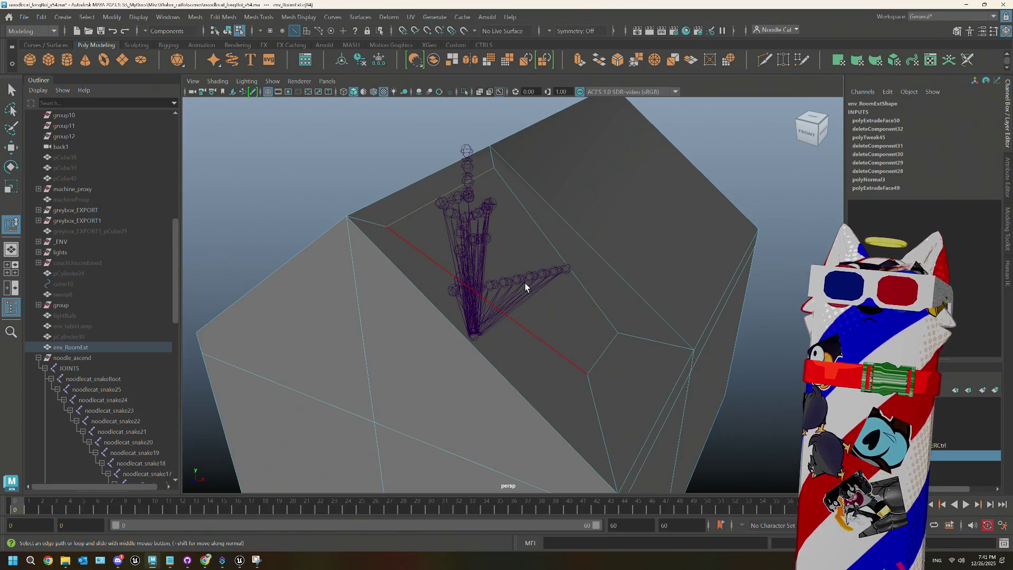
drag(469, 306, 473, 304)
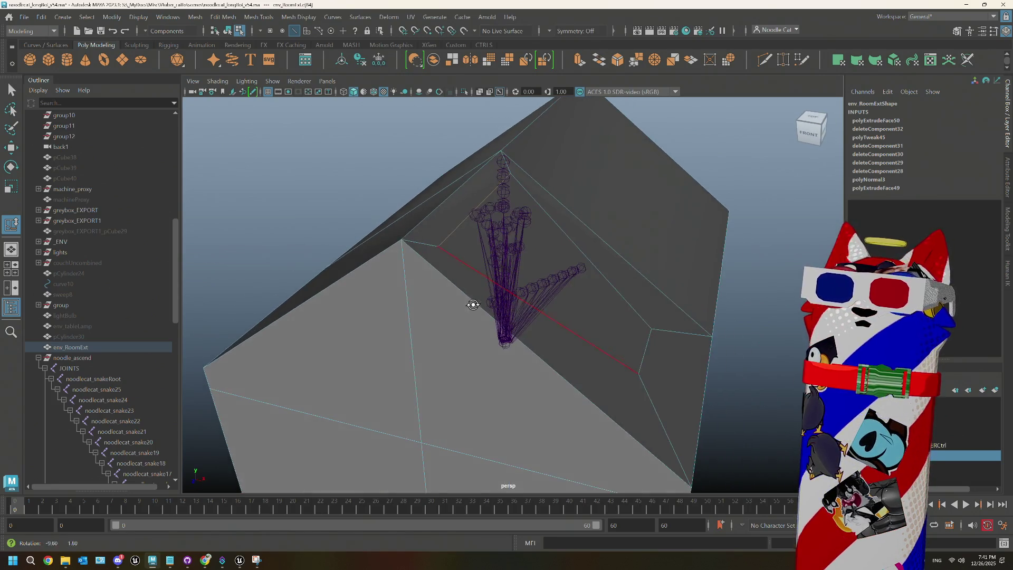
click(626, 346)
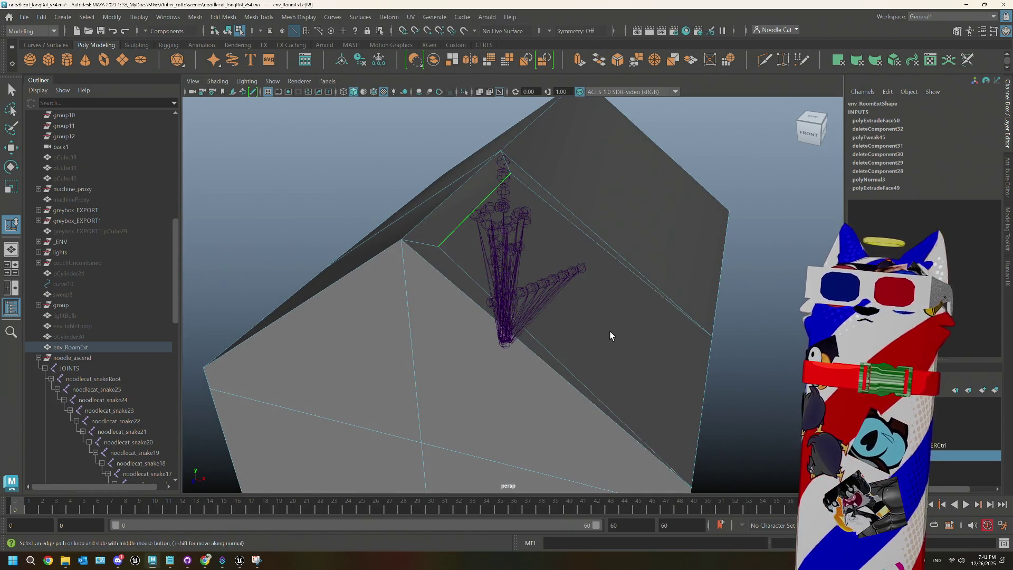
- Orbit to the roof's top face and show top, perspective, front and side views together
drag(577, 335, 587, 327)
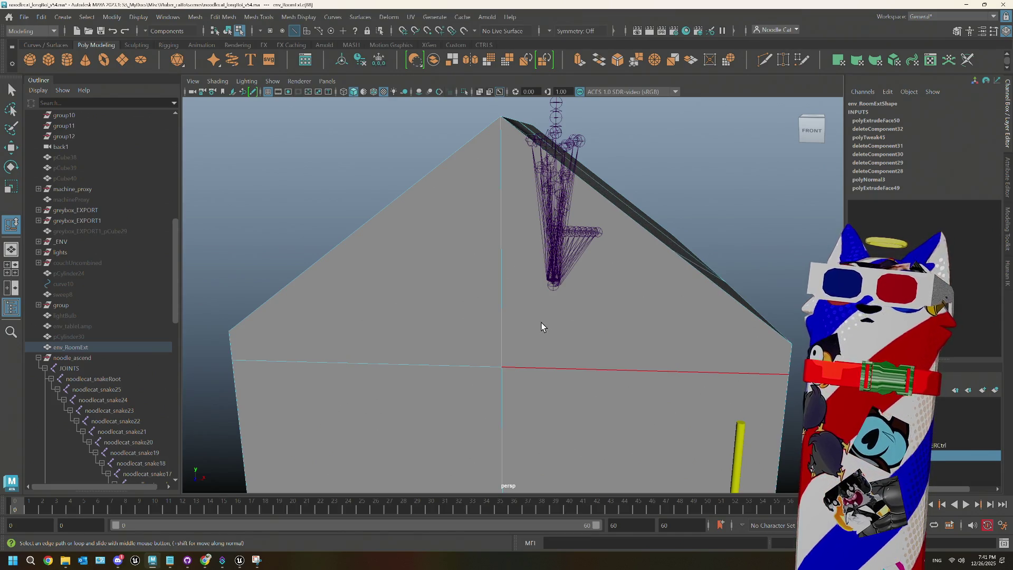
drag(624, 319, 565, 308)
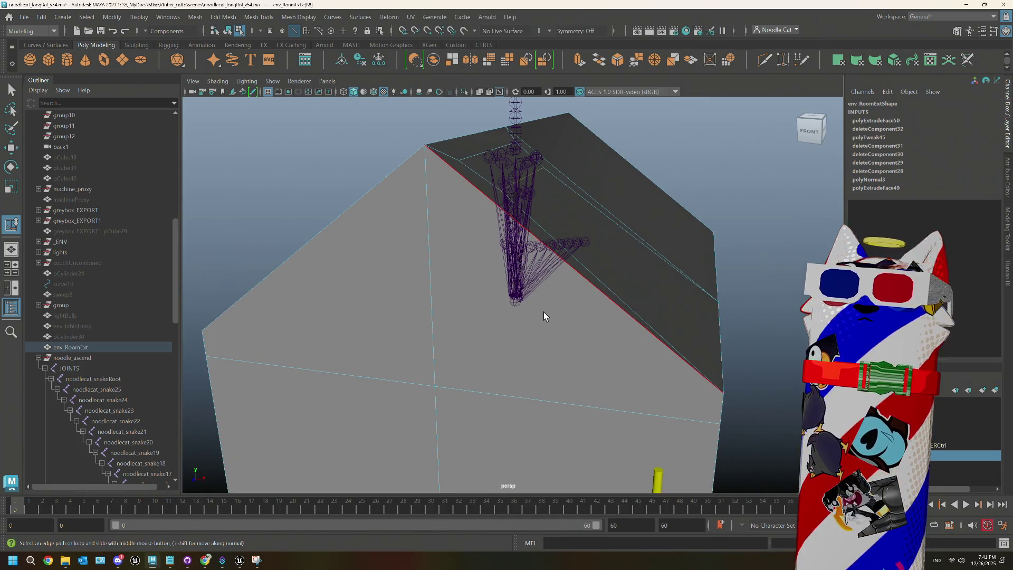
drag(525, 327, 564, 296)
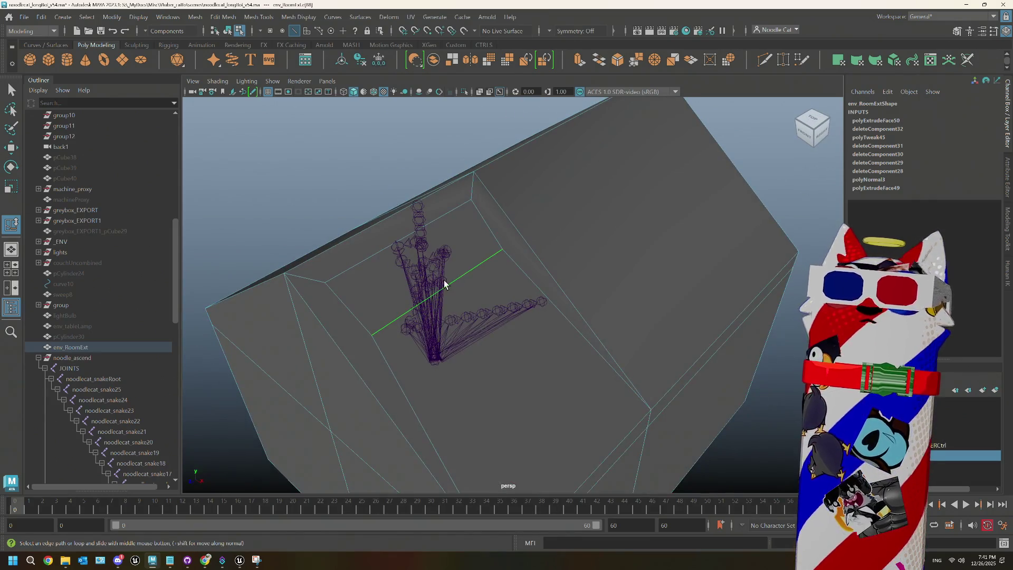
right_click(407, 274)
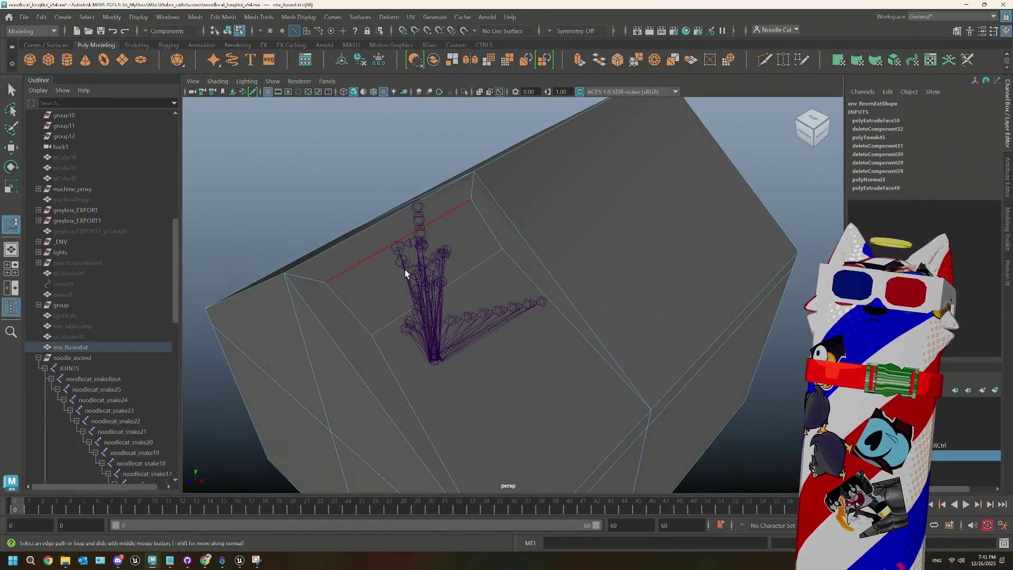
key(space)
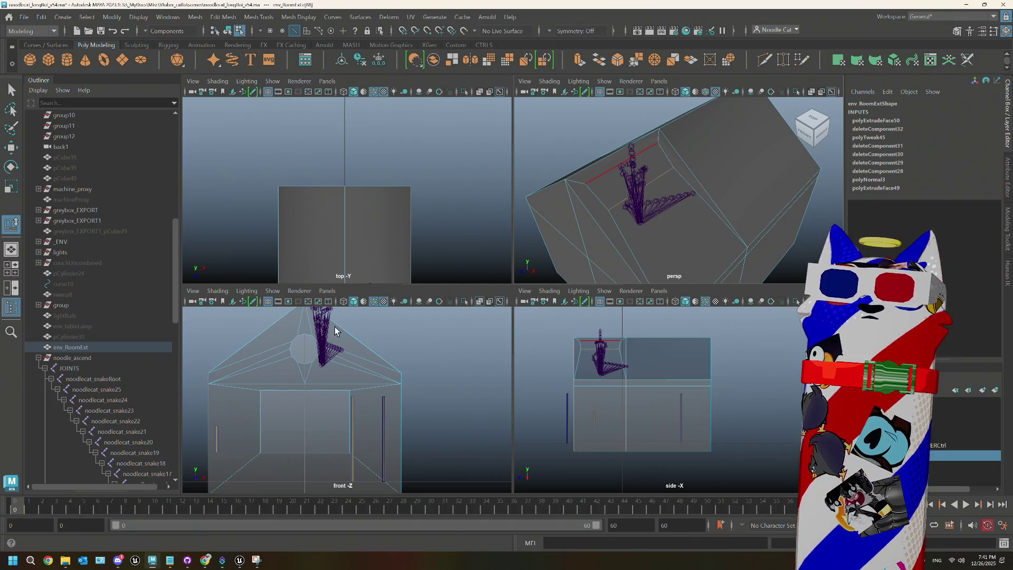
- Put the room mesh in vertex mode and select roof vertices in the side view
scroll(up, 3)
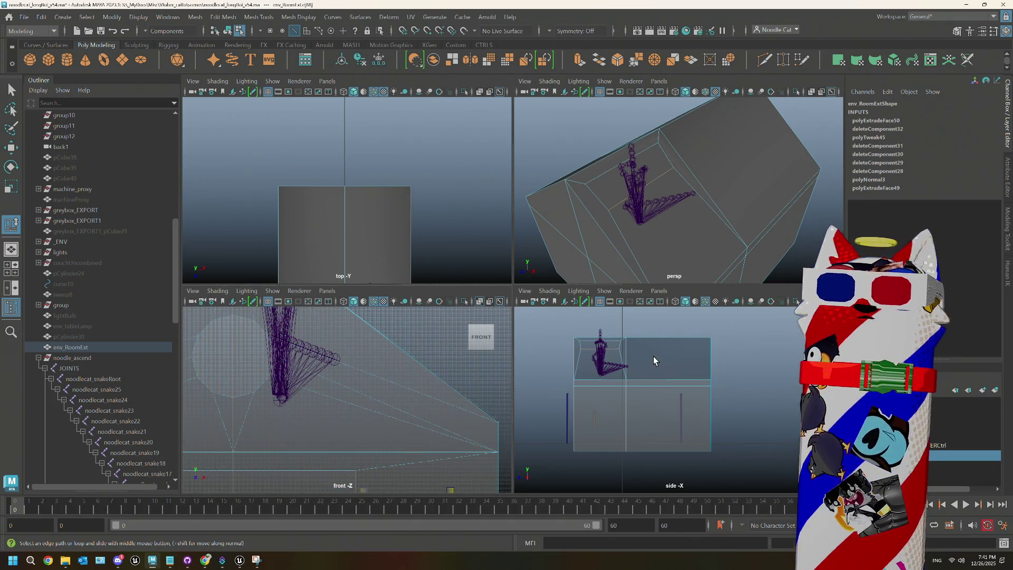
scroll(up, 3)
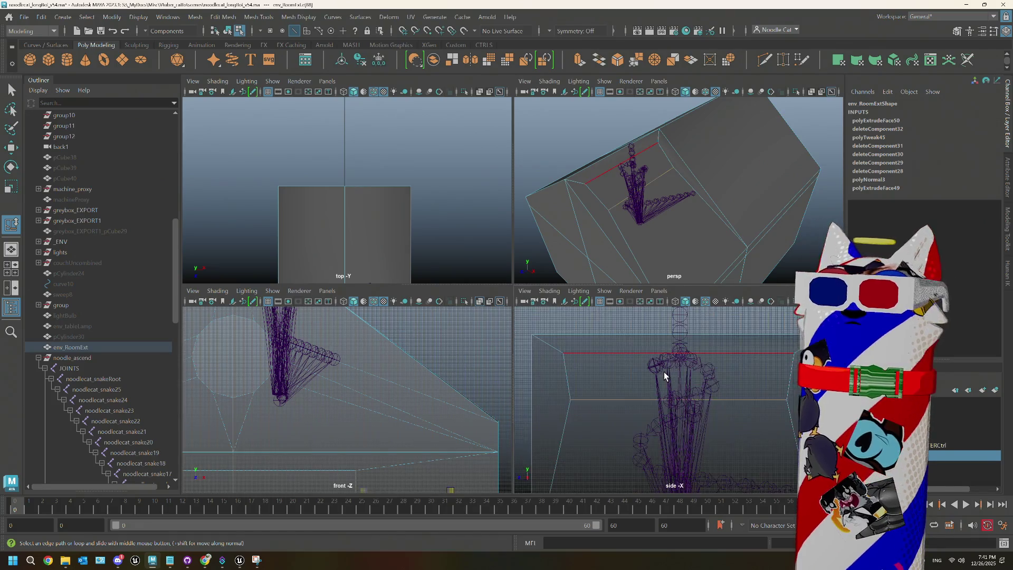
scroll(up, 3)
right_click(561, 311)
click(519, 267)
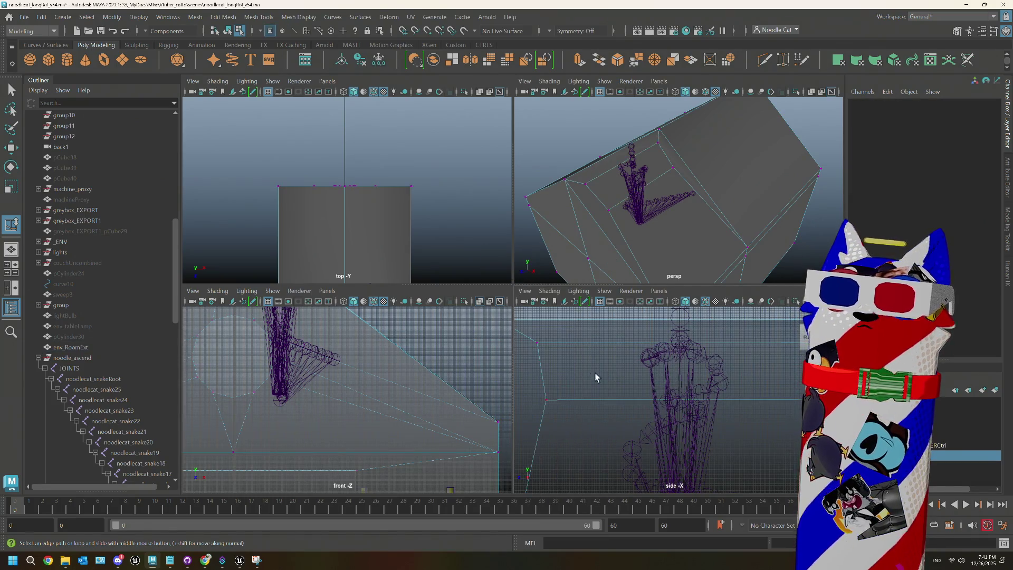
scroll(up, 3)
drag(578, 425, 578, 430)
key(w)
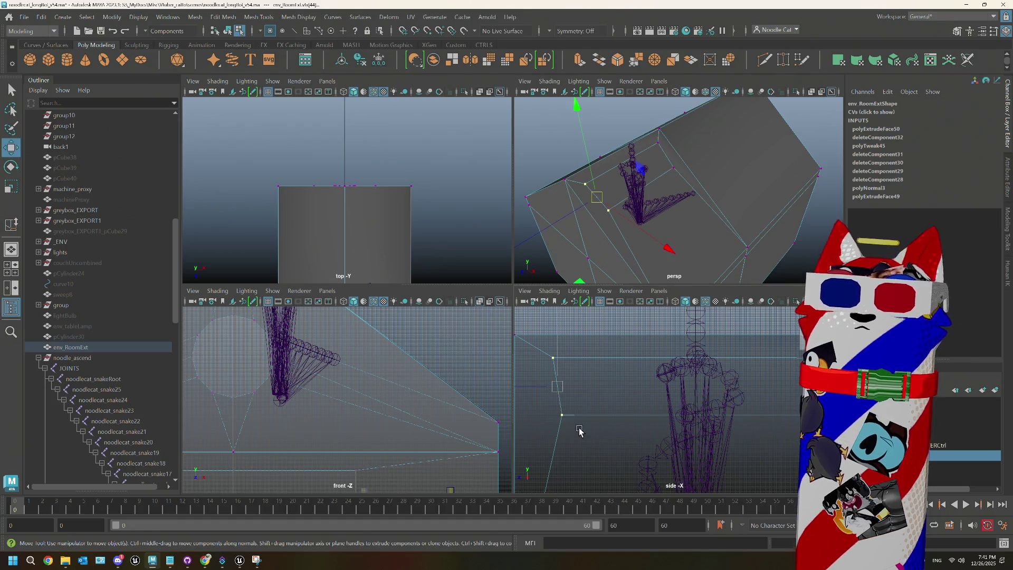
scroll(down, 3)
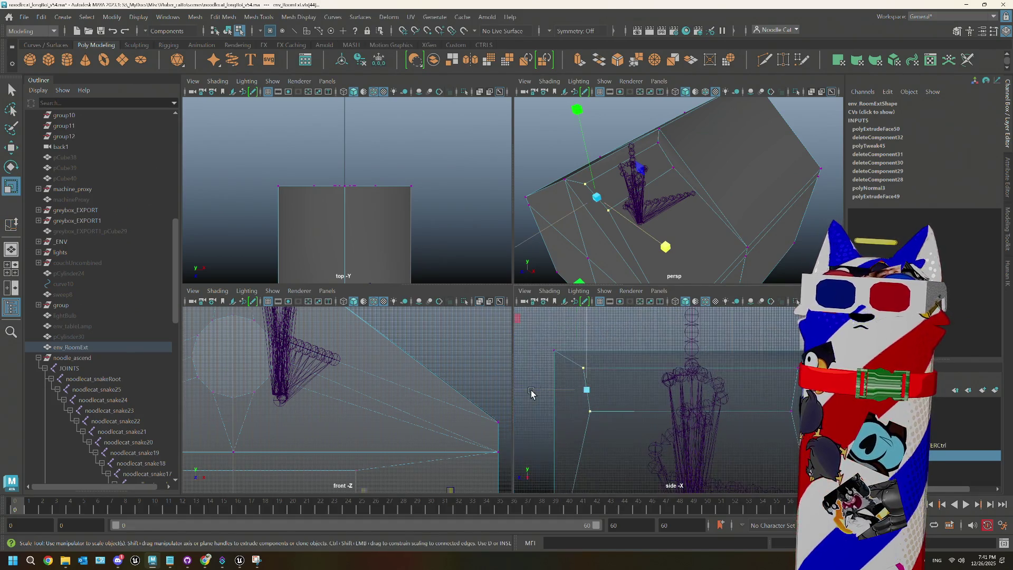
key(r)
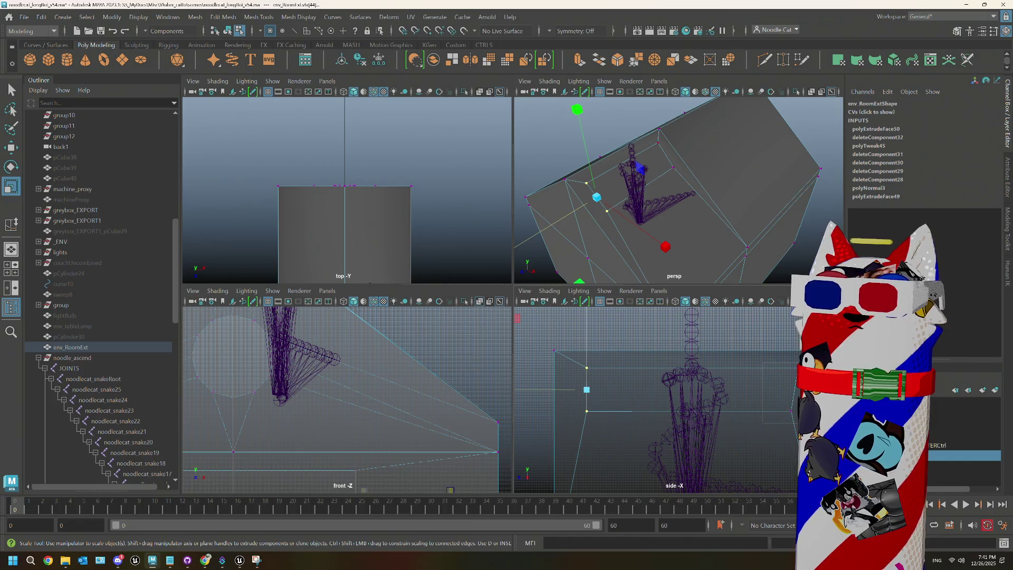
- Move the room's right-edge vertices left and its left-edge vertices right, toward the rig
drag(807, 359, 749, 417)
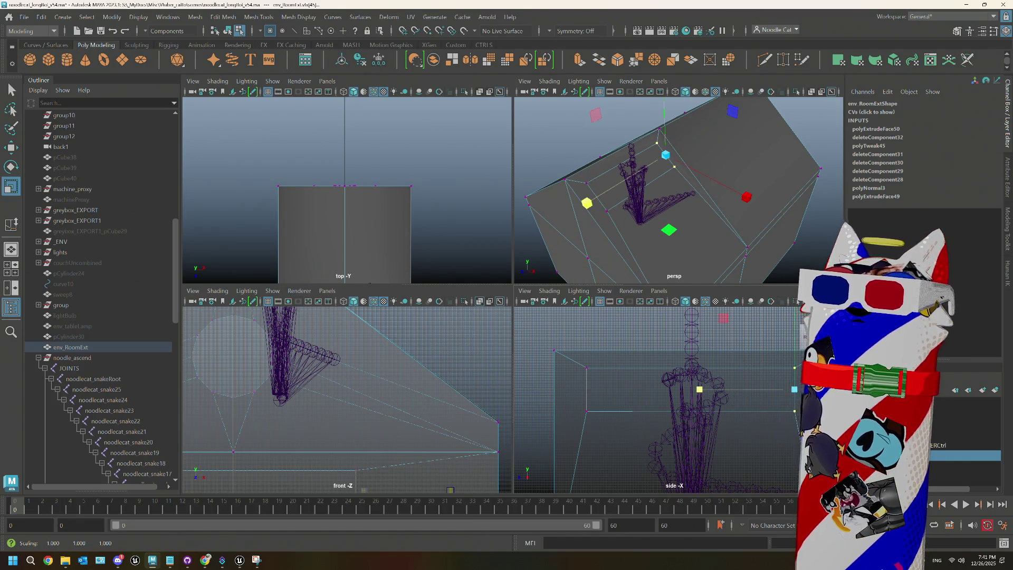
key(w)
drag(741, 391, 665, 388)
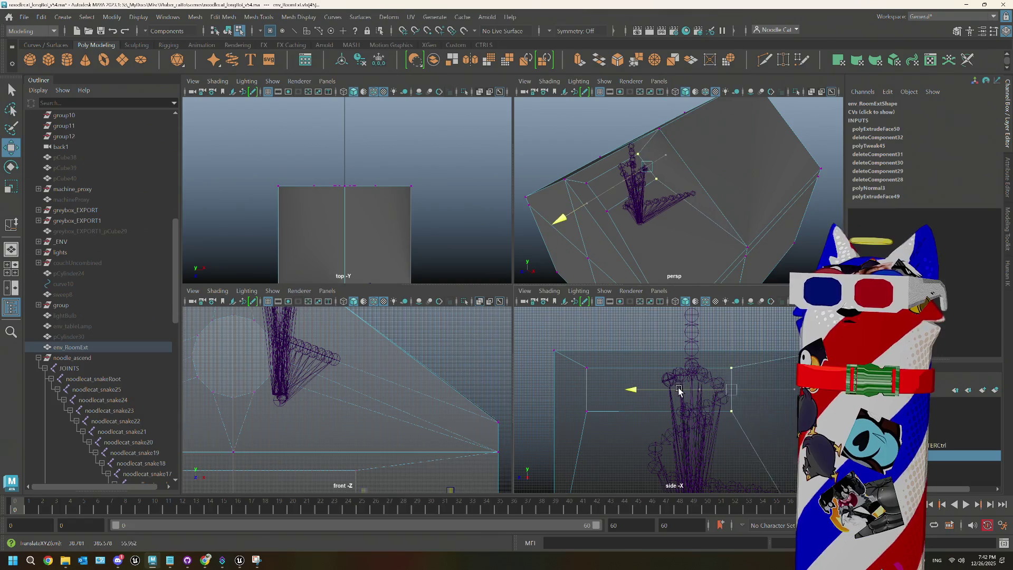
drag(571, 362, 602, 423)
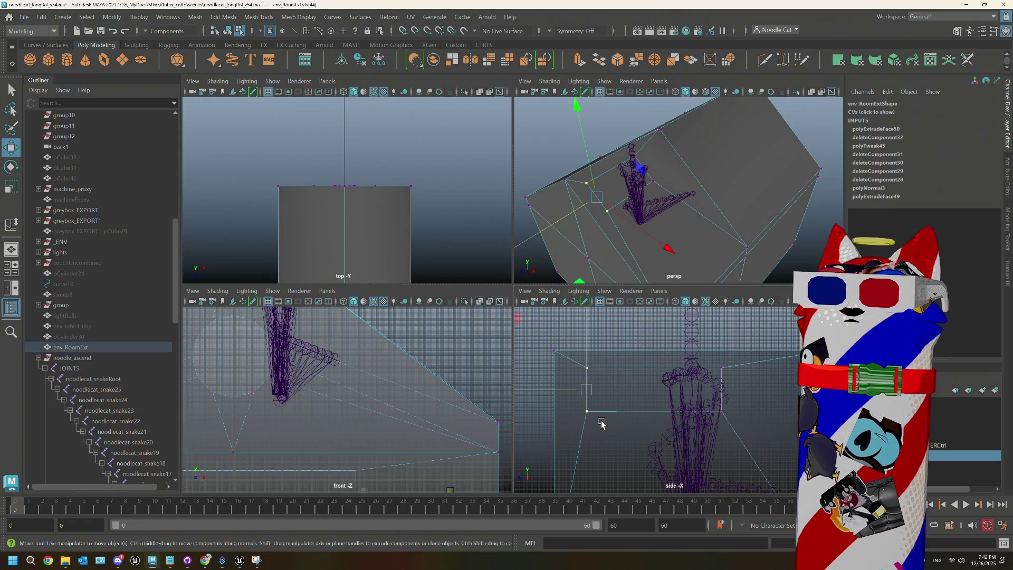
drag(539, 389, 623, 391)
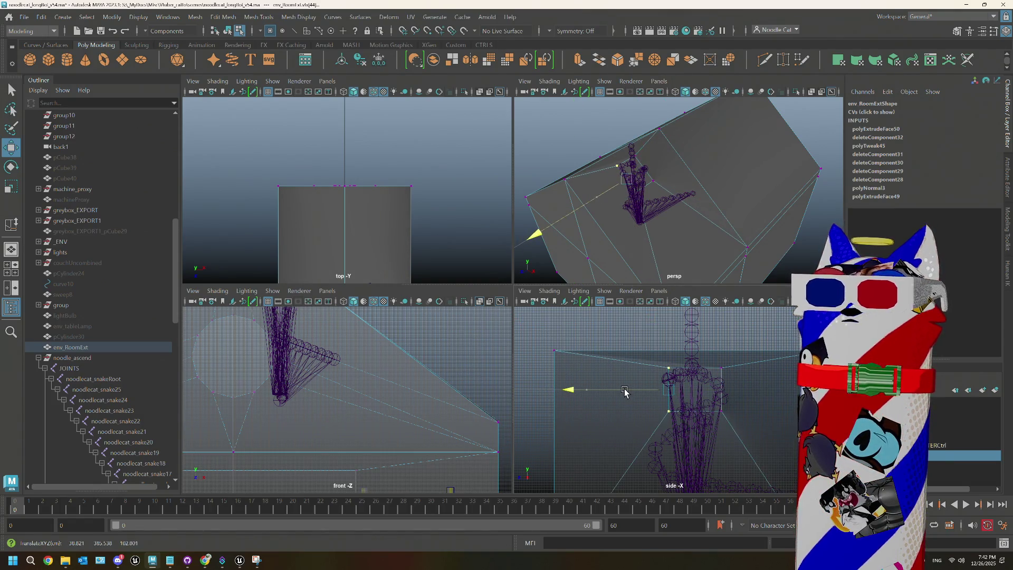
- Check the vertices in perspective and nudge the right column slightly right
drag(644, 224, 640, 211)
drag(573, 210, 566, 209)
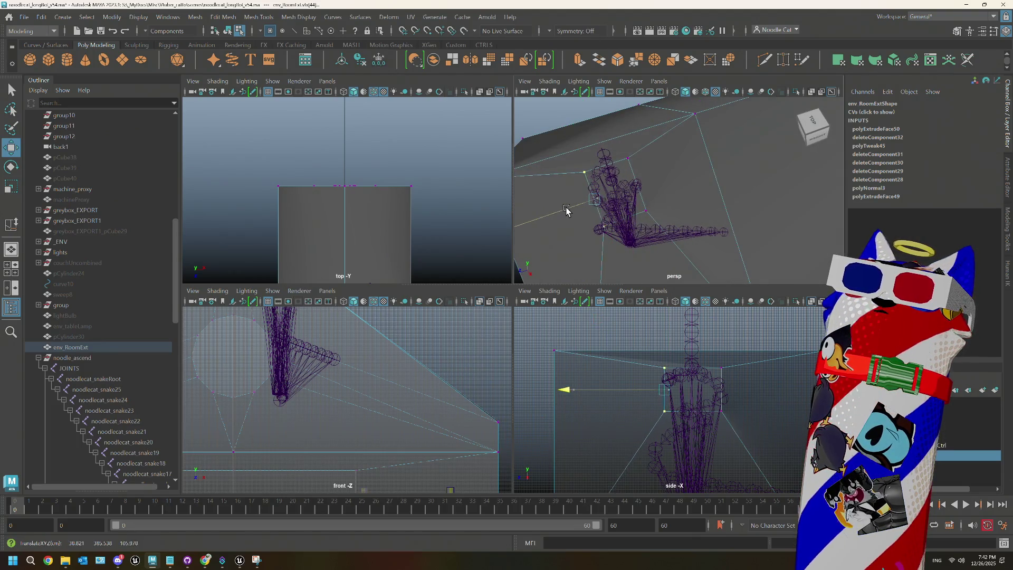
drag(713, 367, 735, 424)
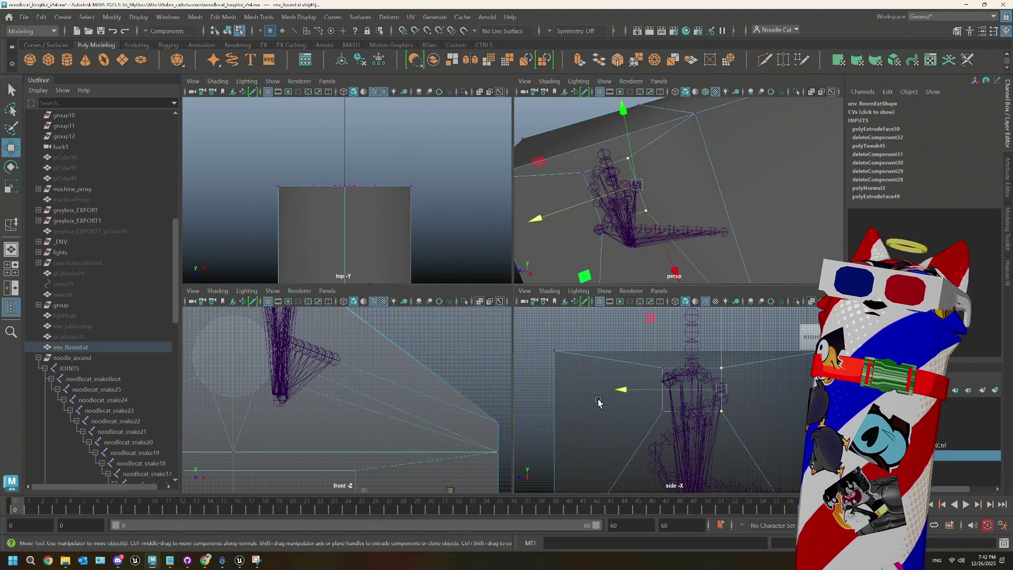
drag(623, 393, 627, 393)
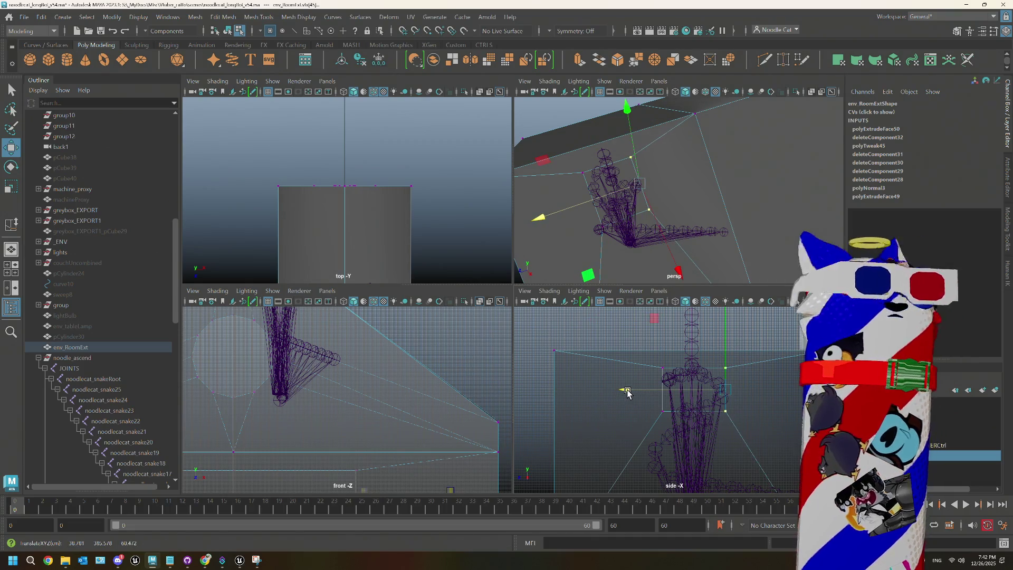
scroll(down, 3)
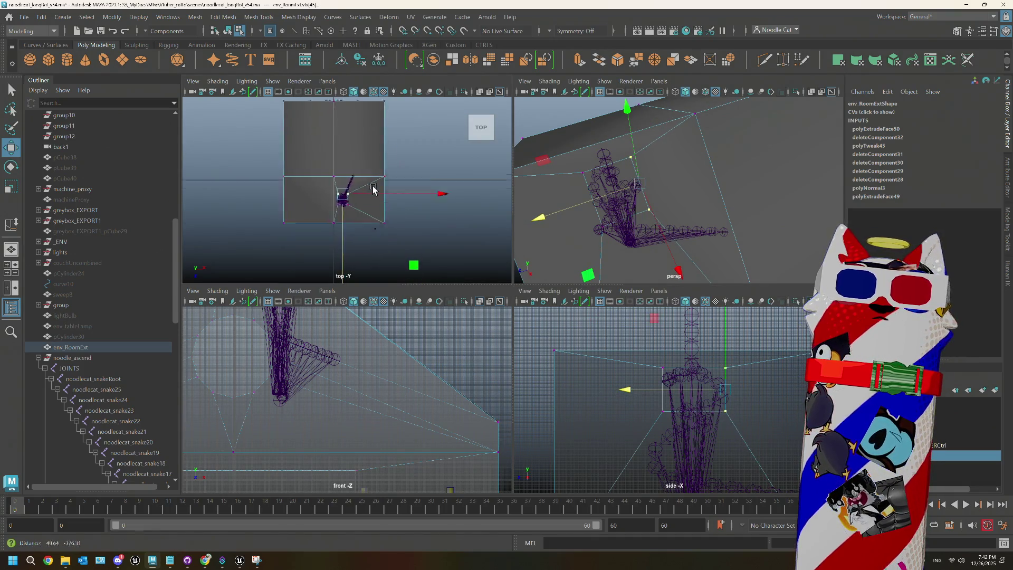
scroll(up, 3)
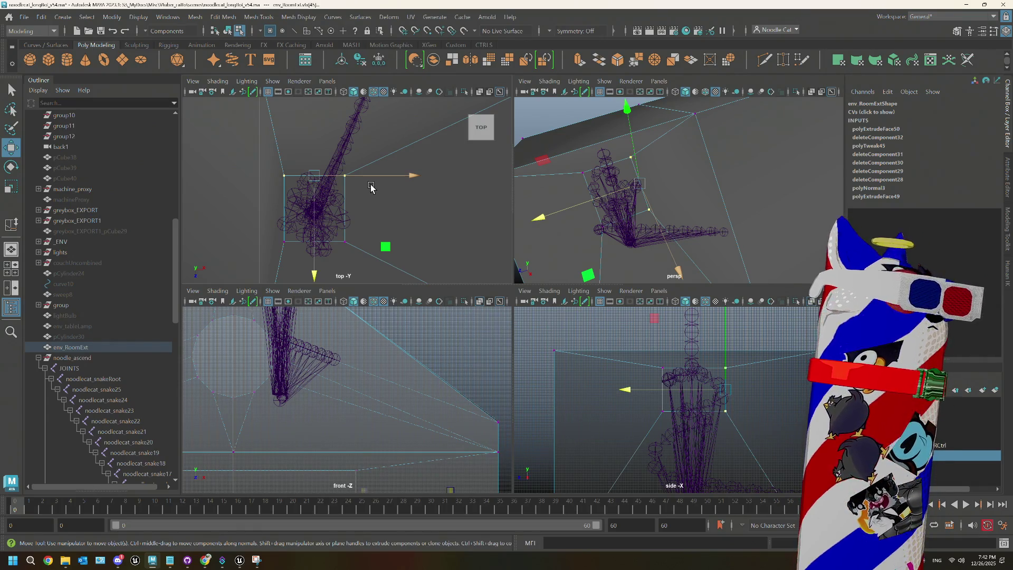
- Maximize the perspective view around the noodle rig and switch the mesh to face mode
key(space)
drag(655, 253, 479, 226)
right_click(504, 208)
click(504, 227)
- Extrude the roof face above the rig upward into a chimney box and scale it
click(493, 204)
right_click(479, 225)
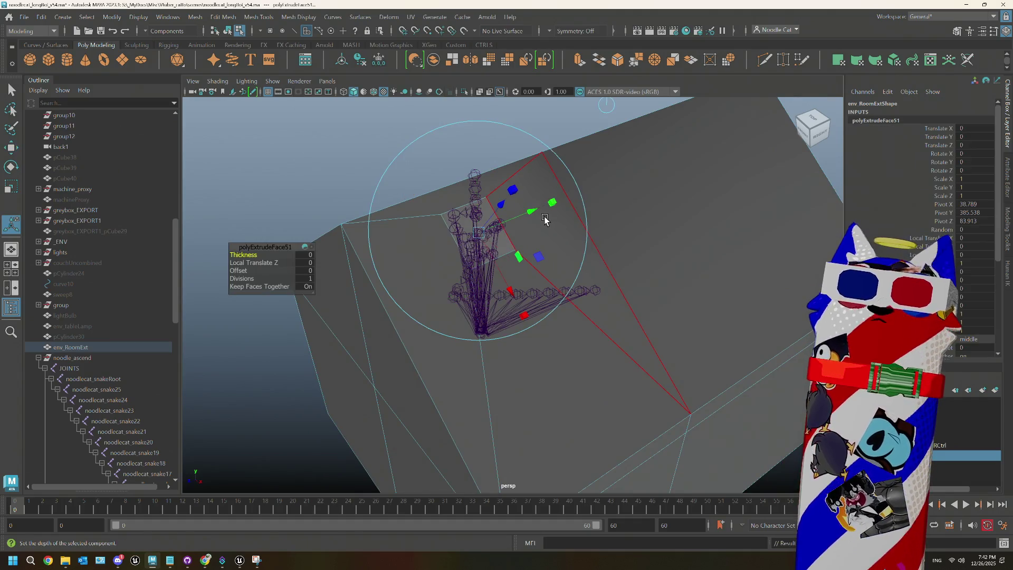
drag(476, 167, 480, 97)
drag(531, 242, 503, 222)
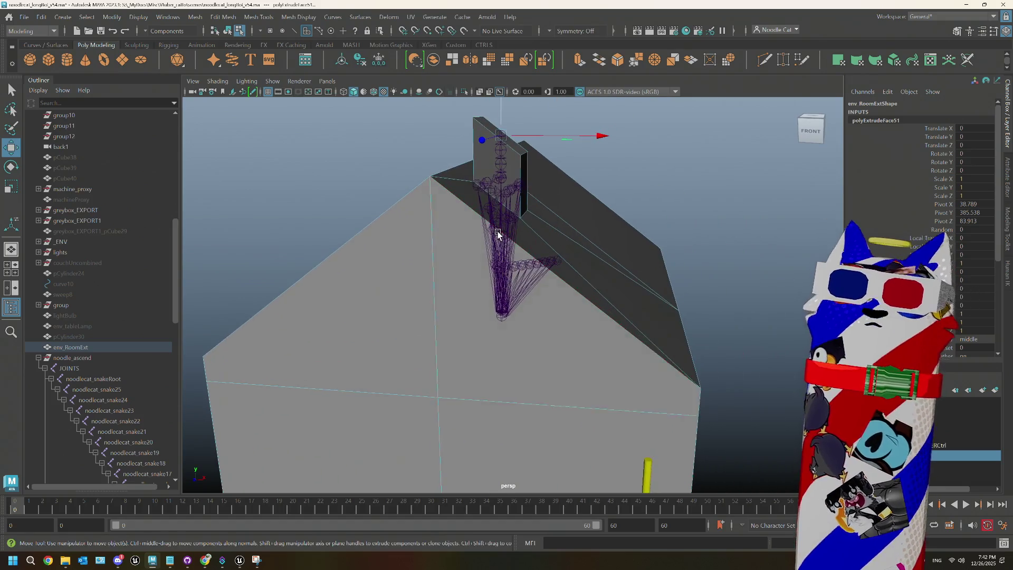
key(r)
drag(503, 109, 545, 284)
key(w)
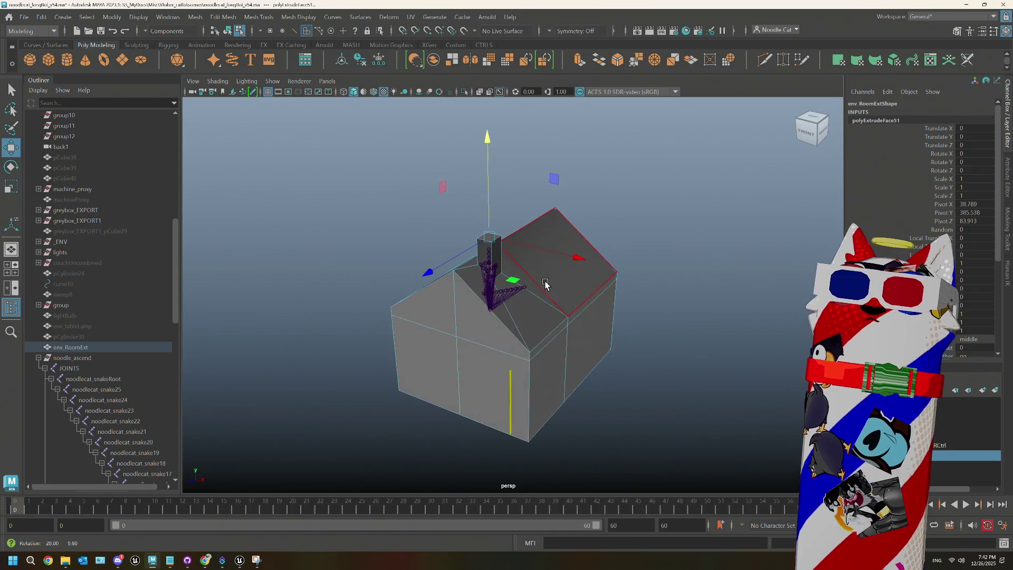
scroll(up, 3)
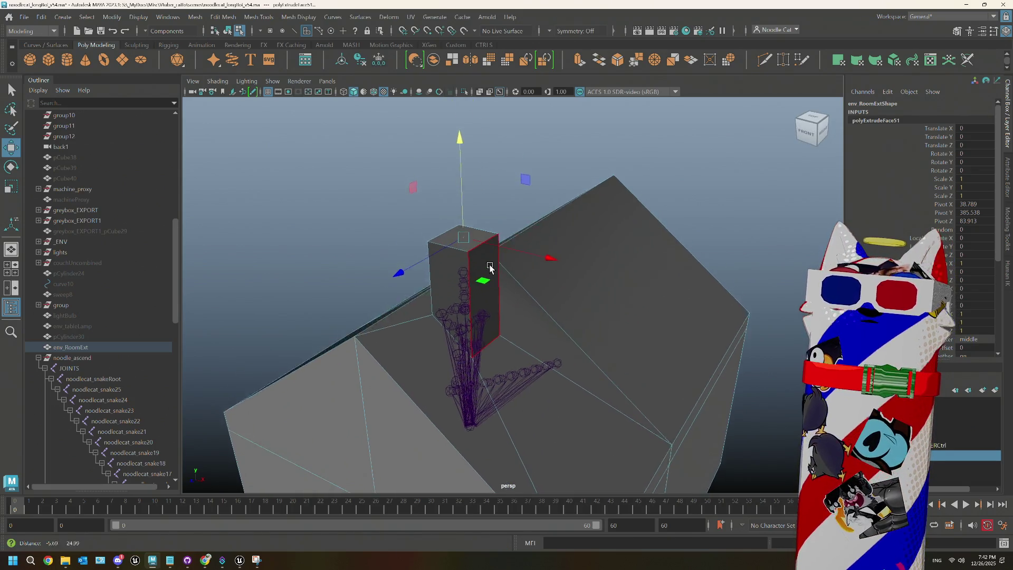
scroll(down, 3)
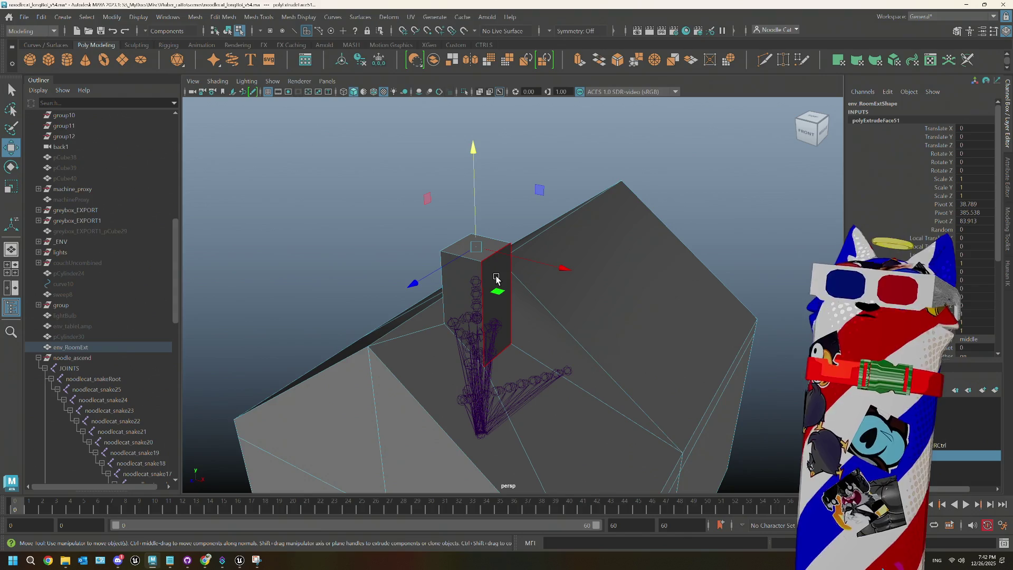
- Extrude and widen the chimney's top face, then extrude it again and raise it into a cap
key(ctrl+e)
key(r)
drag(476, 247, 491, 257)
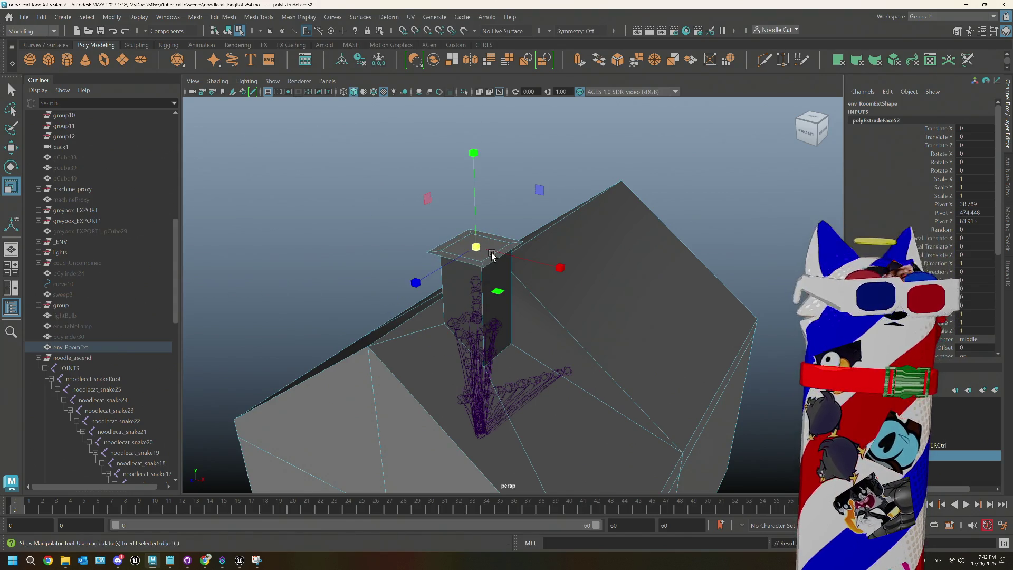
key(ctrl+e)
key(w)
drag(475, 187, 460, 210)
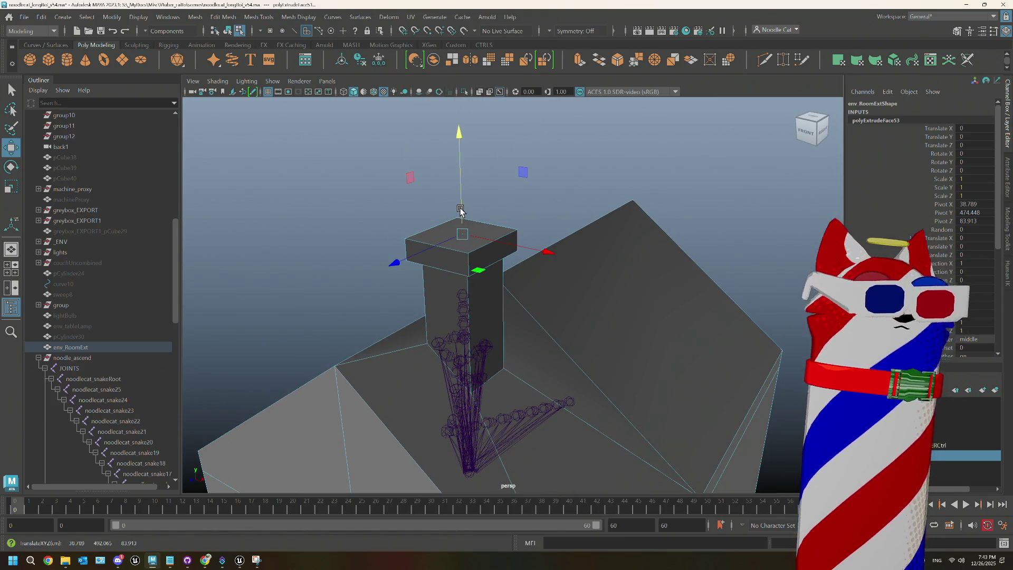
- Inset the cap's top face into a rim and push the inner face down to hollow the chimney
key(ctrl+e)
drag(243, 274, 244, 270)
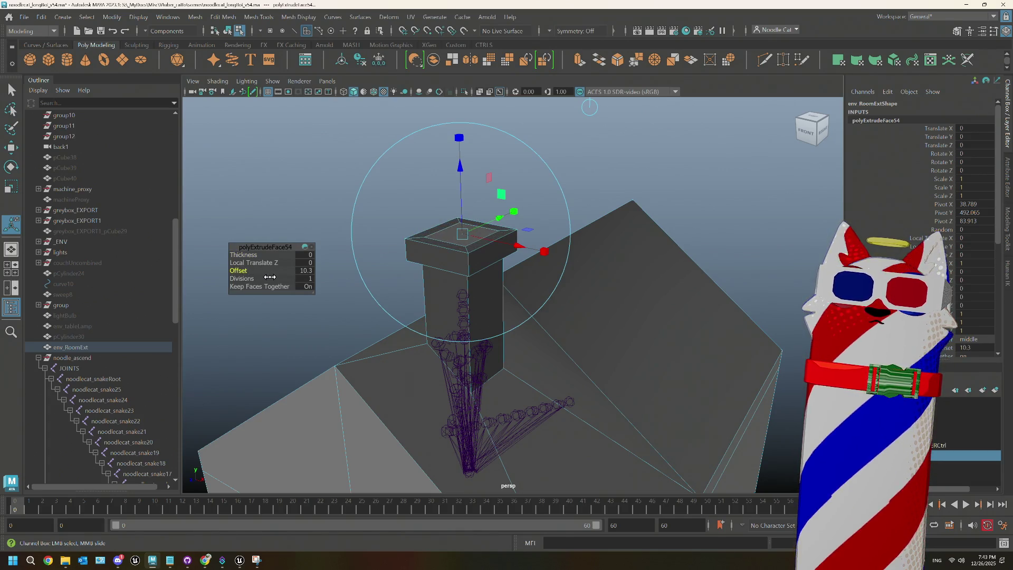
key(ctrl+e)
key(w)
drag(460, 169, 479, 280)
- Deselect the room mesh, zoom out to see the whole house, and return to object selection
scroll(up, 3)
scroll(down, 3)
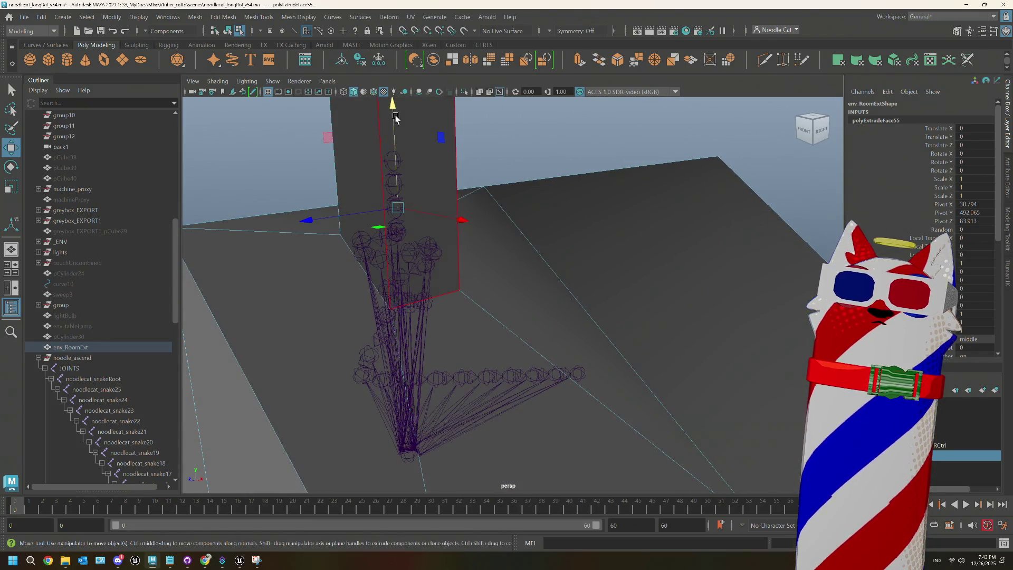
click(394, 140)
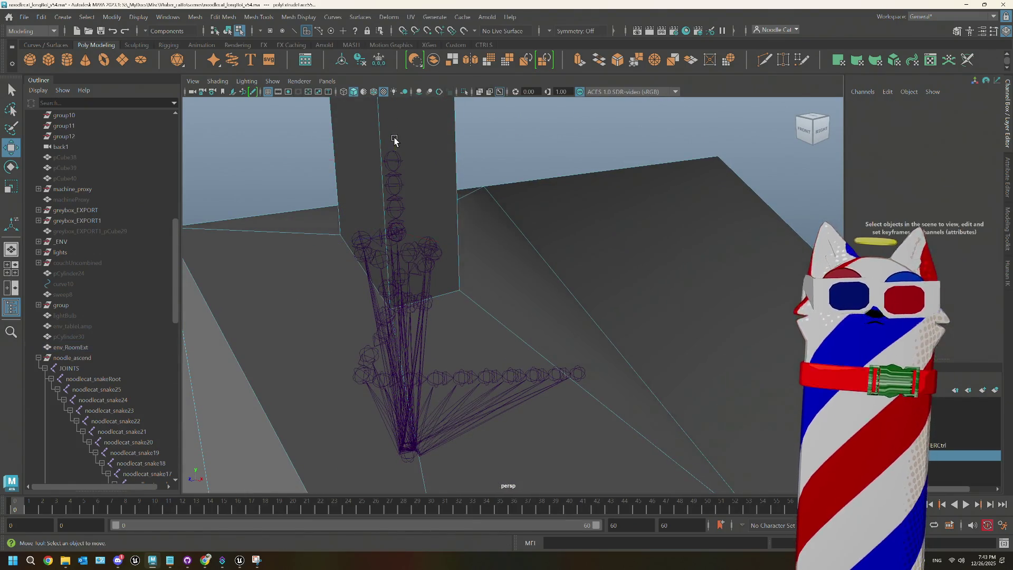
drag(394, 140, 464, 238)
scroll(down, 3)
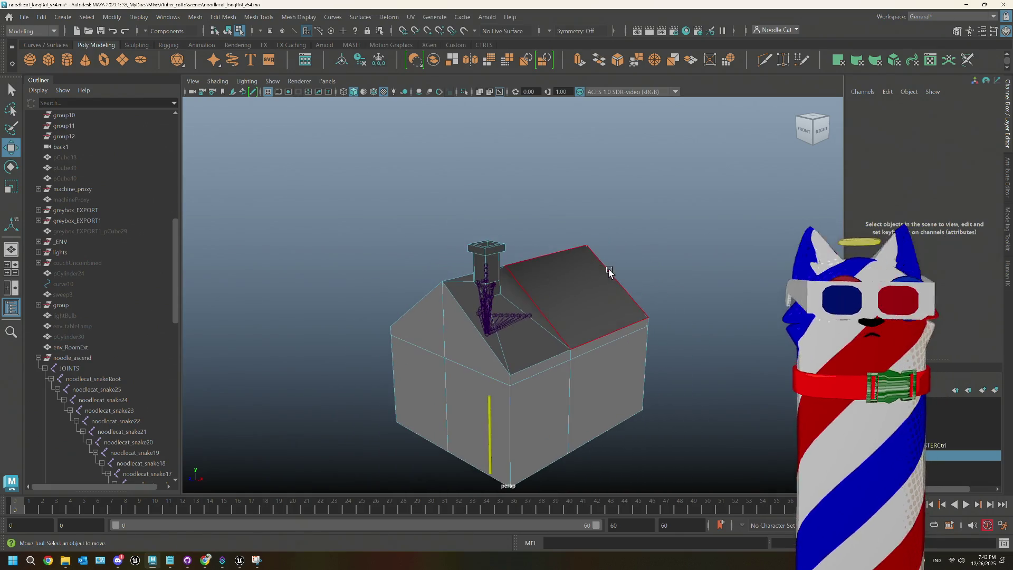
key(F8)
- Orbit to a right-side view and select the env_RoomExt mesh
click(714, 204)
drag(581, 327, 534, 321)
click(618, 312)
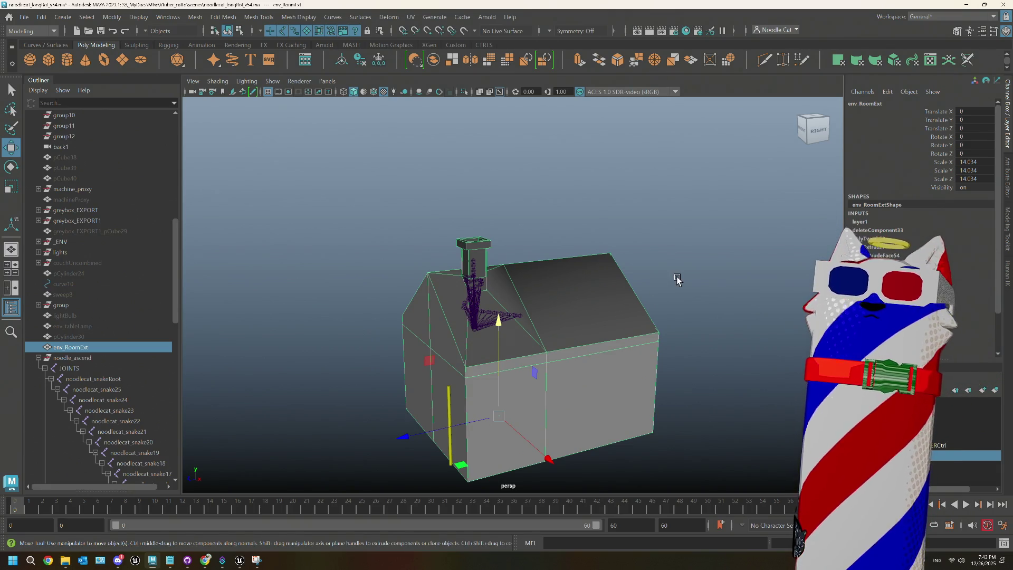
scroll(up, 3)
scroll(down, 3)
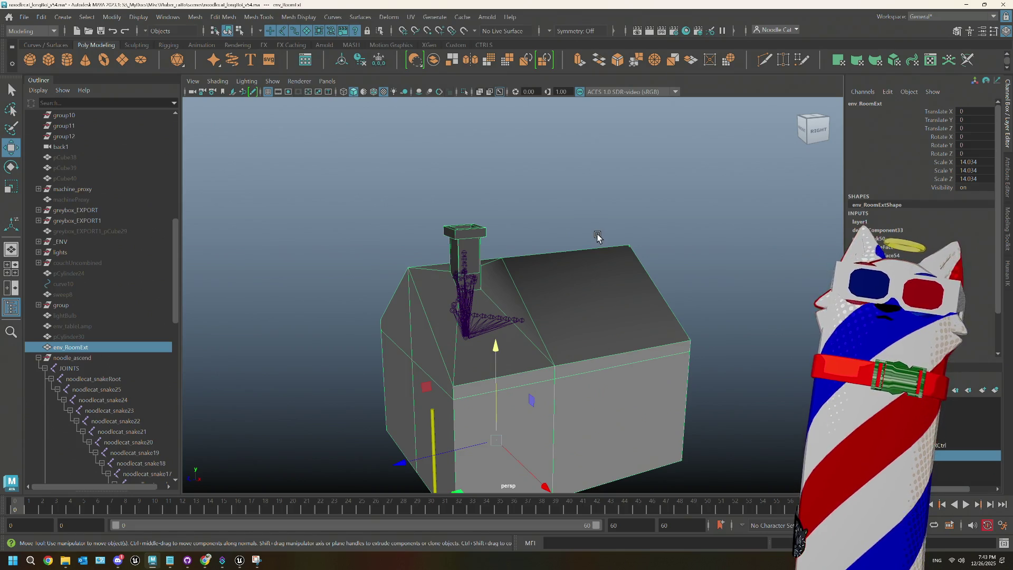
- Collapse the noodle_ascend hierarchy in the Outliner and view the house from behind
click(38, 358)
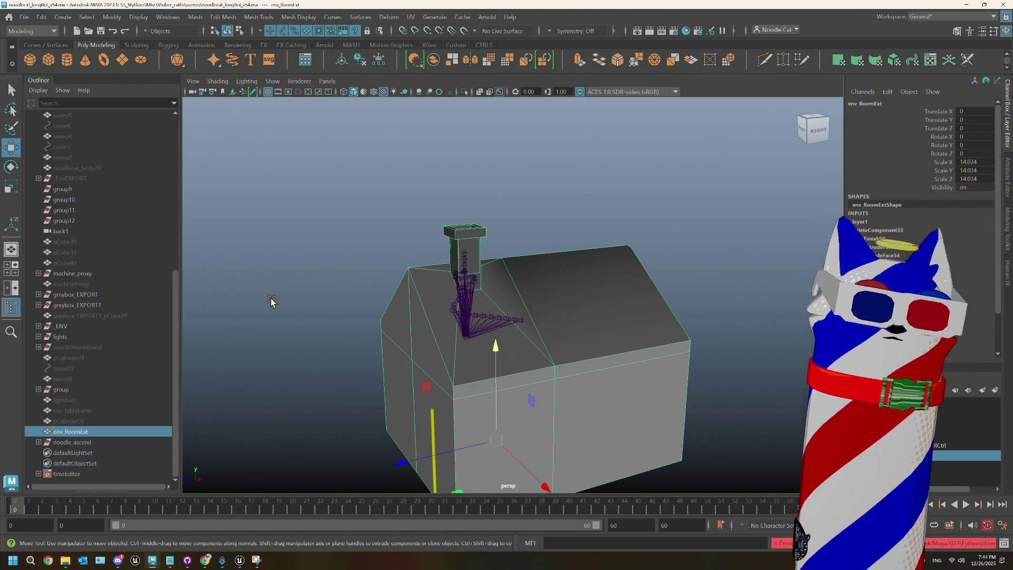
drag(544, 346, 560, 343)
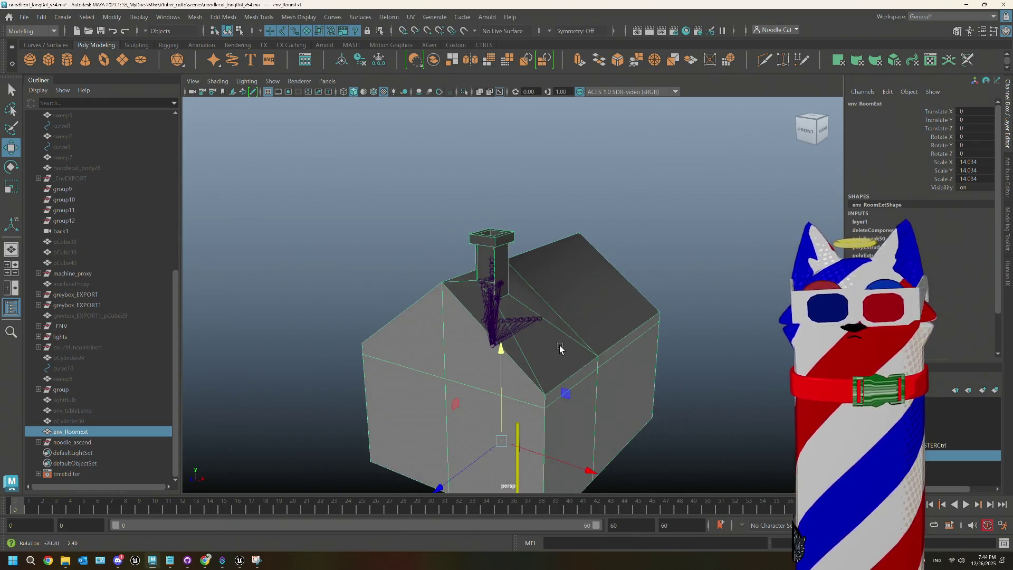
click(24, 18)
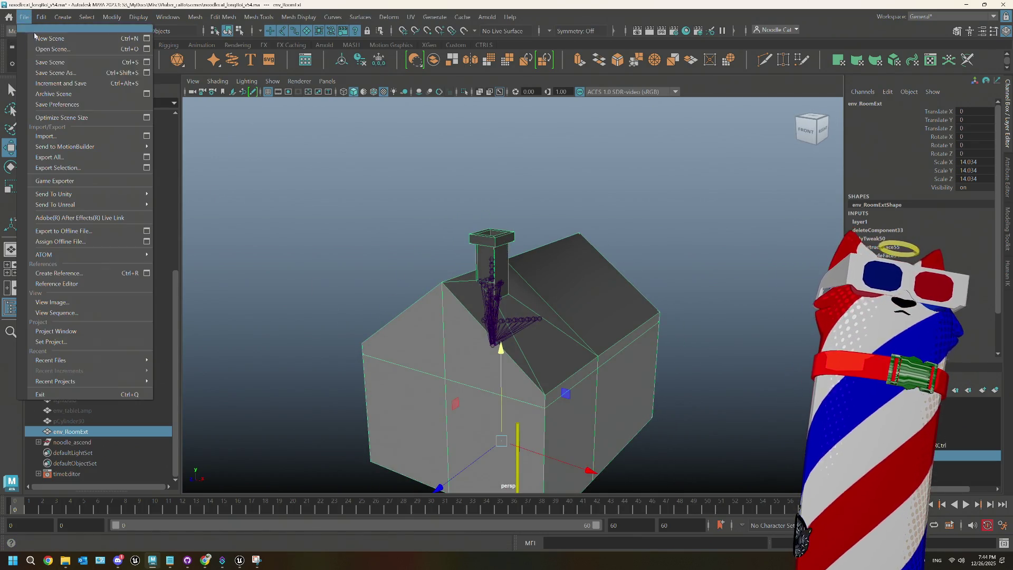
- Export the selected house with Export Selection as noodlecat_env_RoomExt.fbx into the _ENV folder
click(58, 138)
scroll(down, 3)
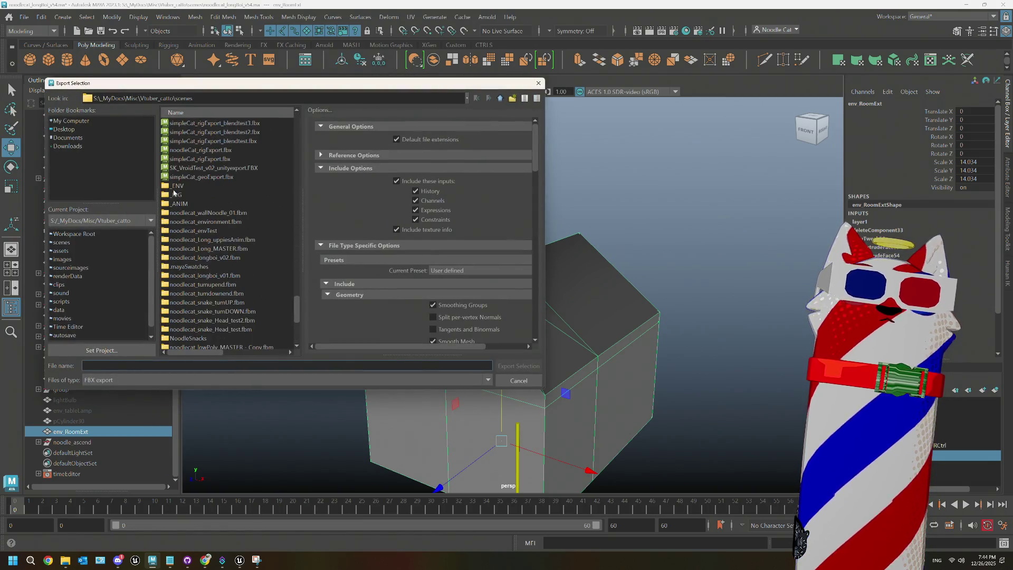
double_click(174, 187)
click(186, 366)
text(noodlecat_)
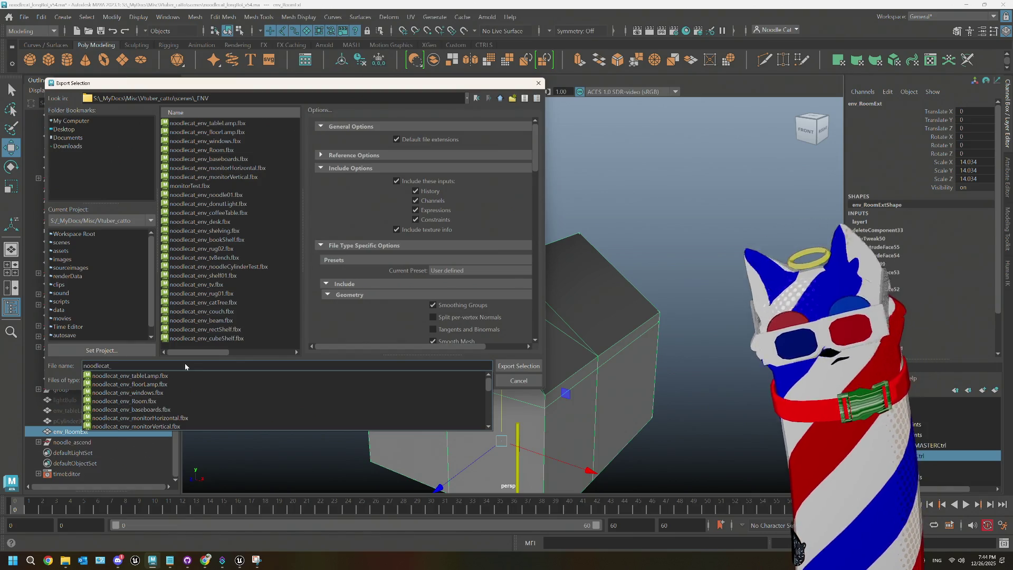
text(env)
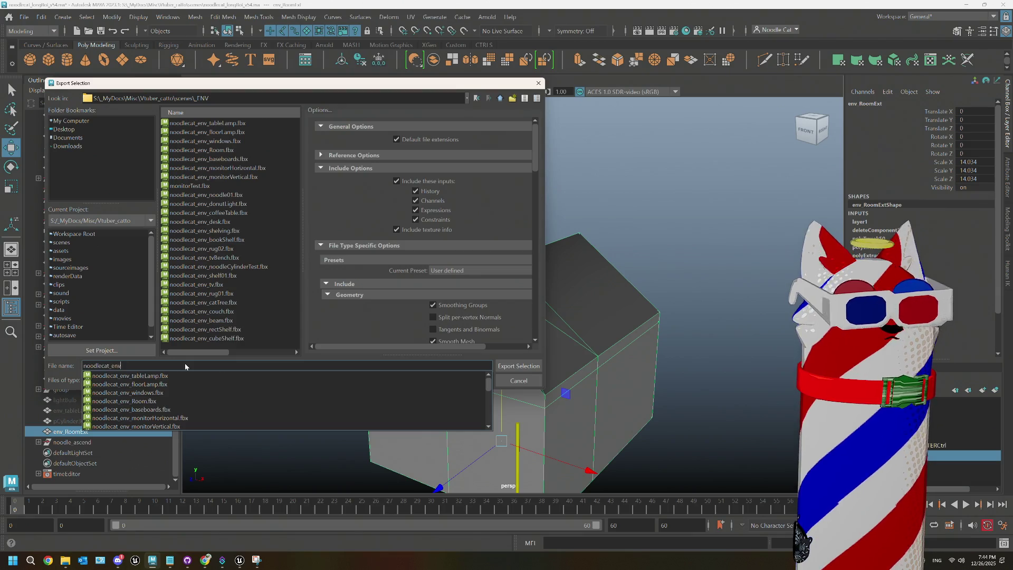
text(_RoomExt)
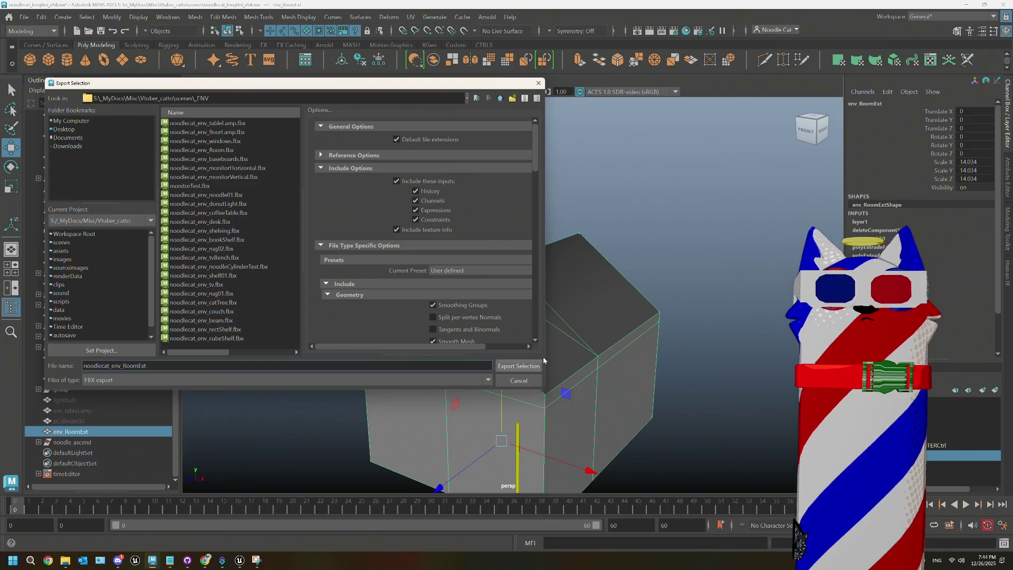
scroll(down, 3)
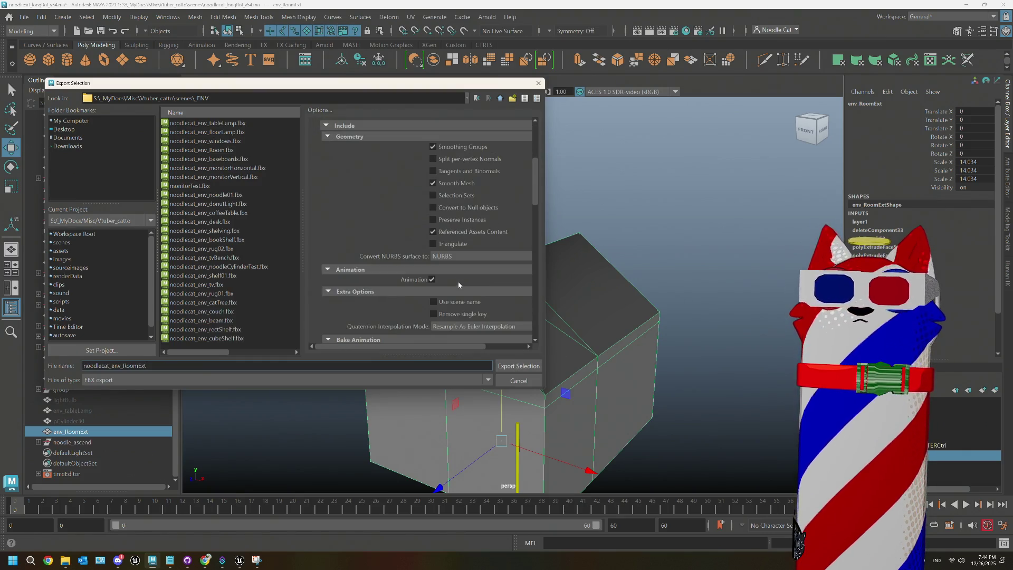
click(510, 364)
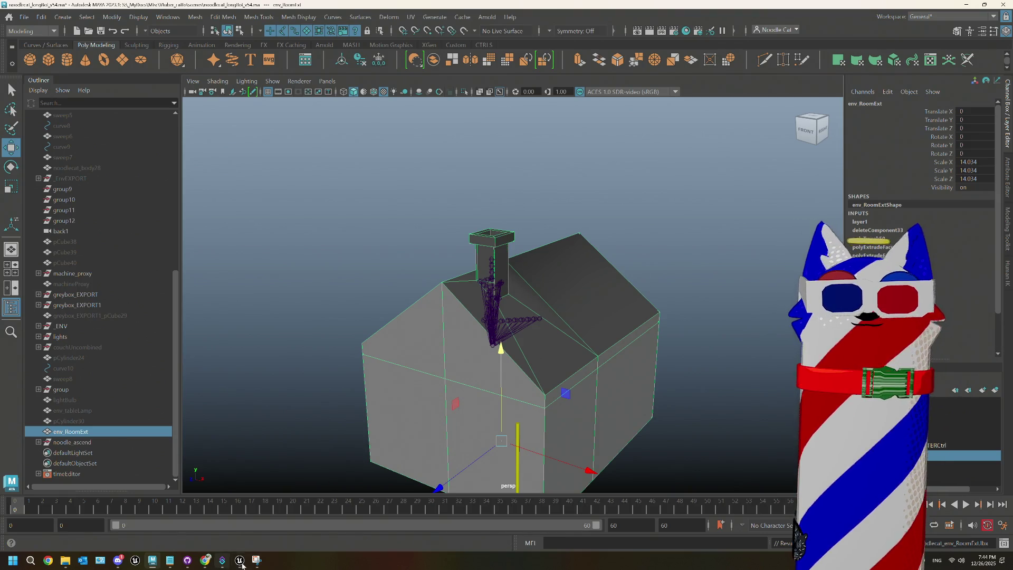
- Bring the Unreal editor to the front and open its ENV content folder
mouse_move(240, 561)
click(203, 525)
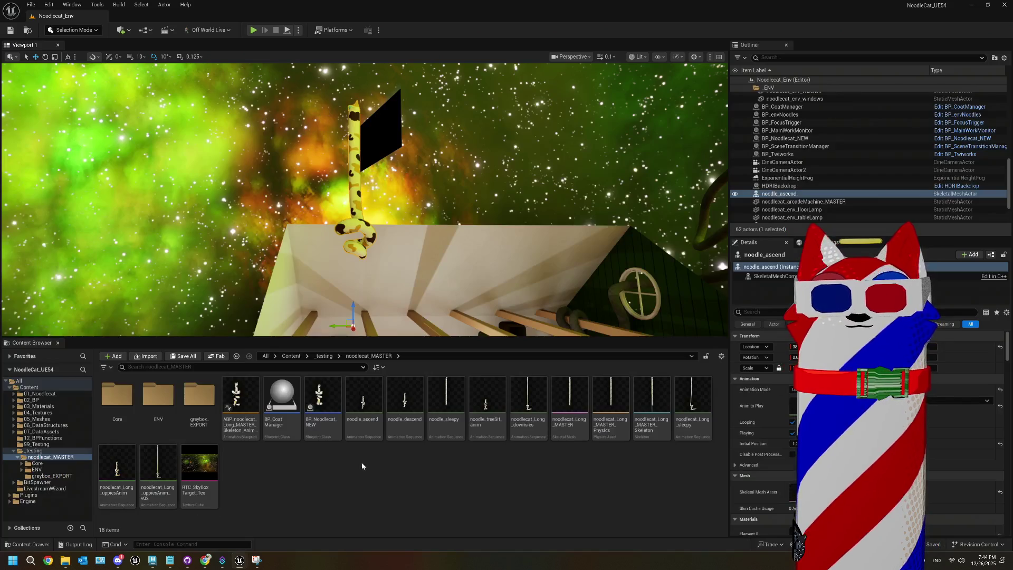
double_click(158, 396)
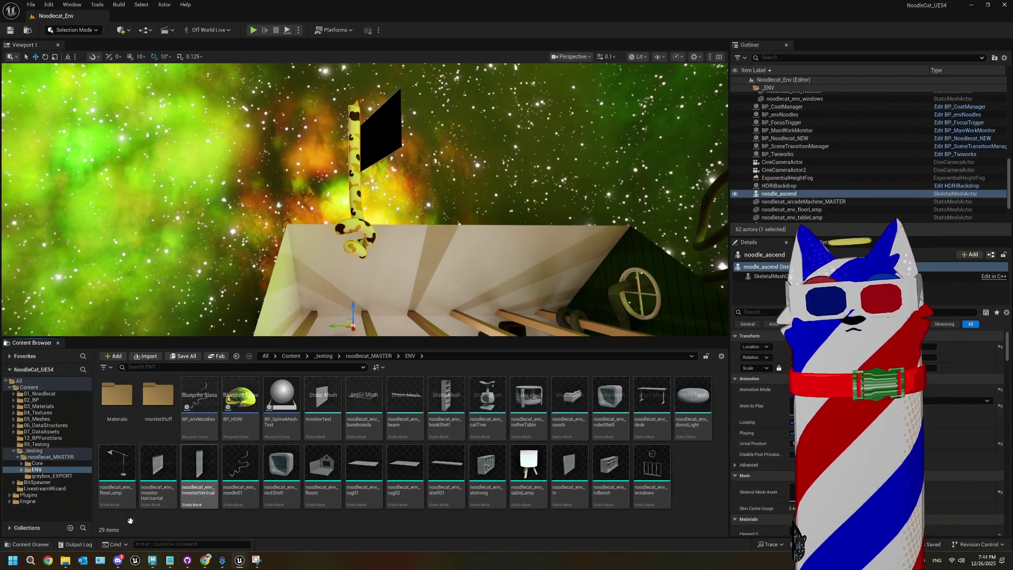
- Browse File Explorer to Vtuber_catto\scenes\_ENV and select noodlecat_env_RoomExt.fbx
click(62, 561)
drag(623, 91, 219, 75)
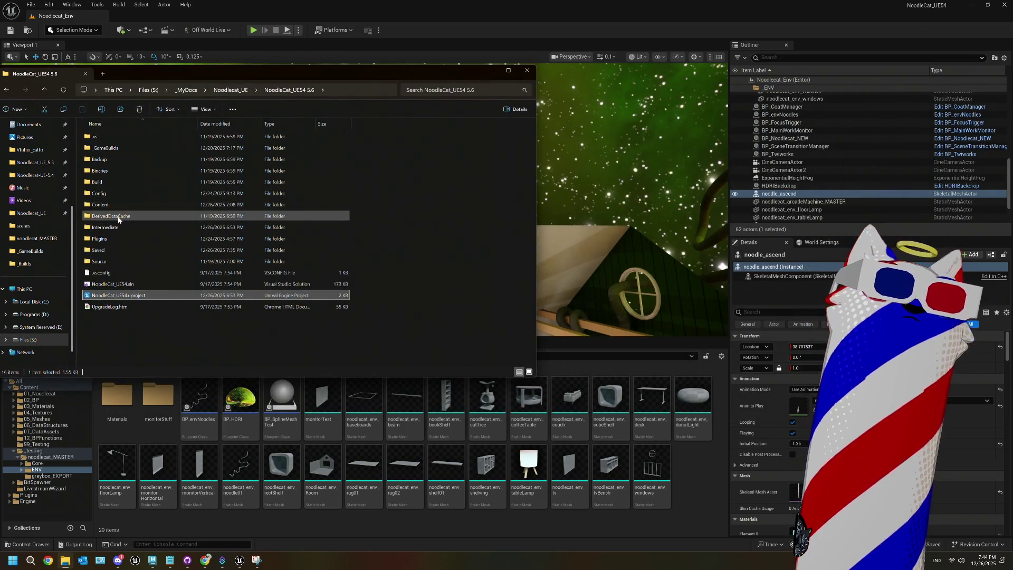
double_click(158, 205)
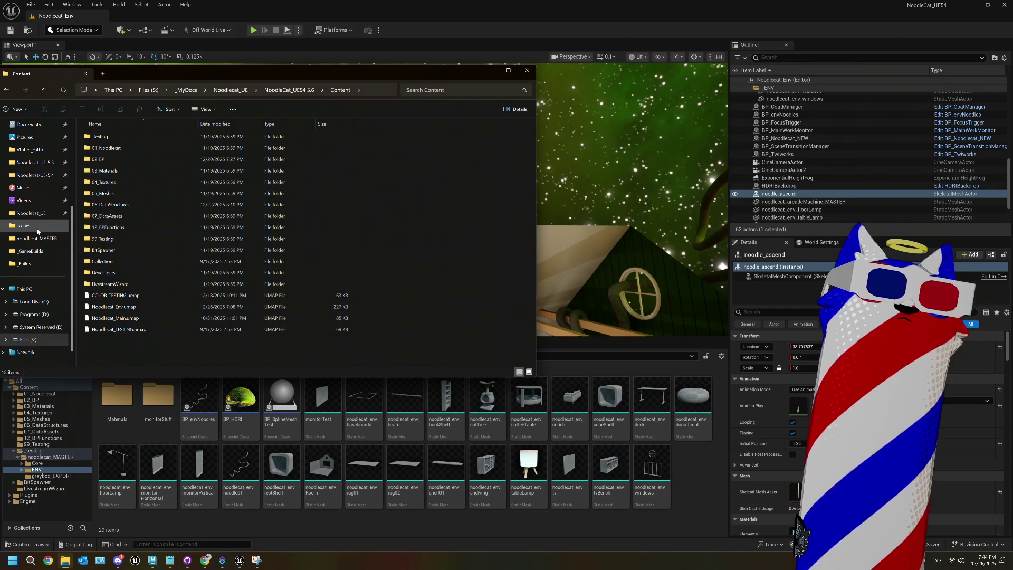
click(24, 225)
scroll(down, 3)
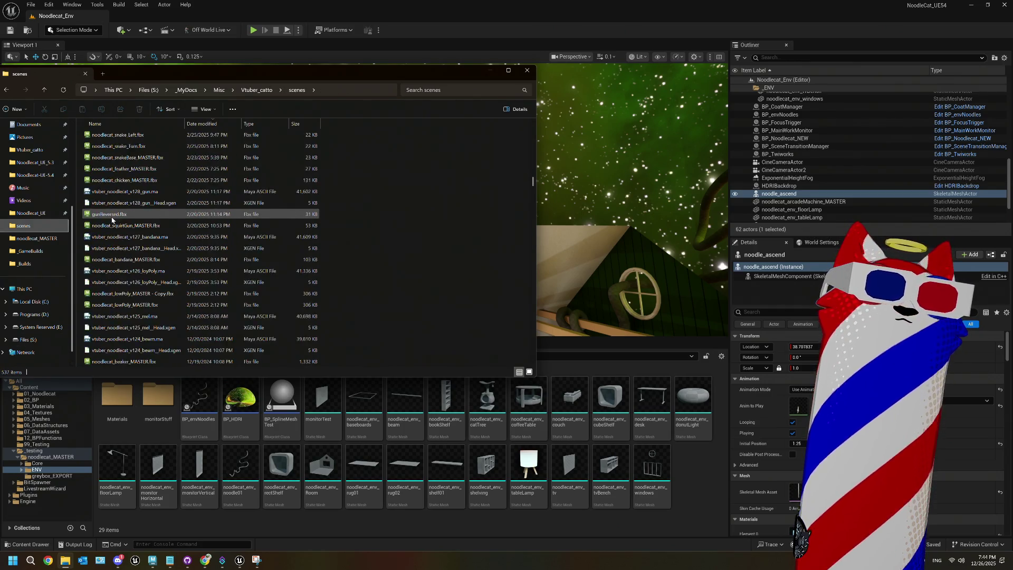
scroll(down, 3)
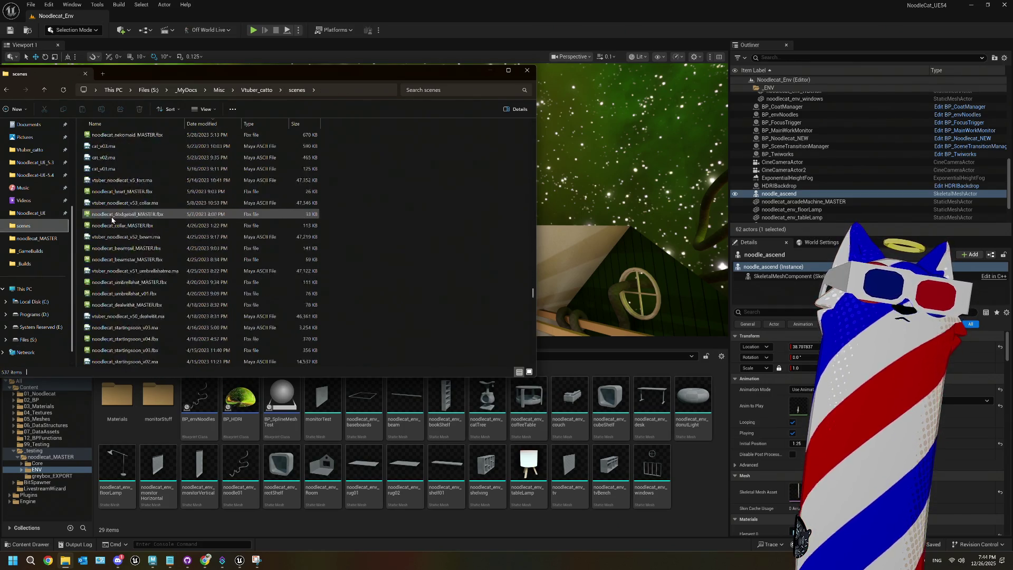
scroll(up, 3)
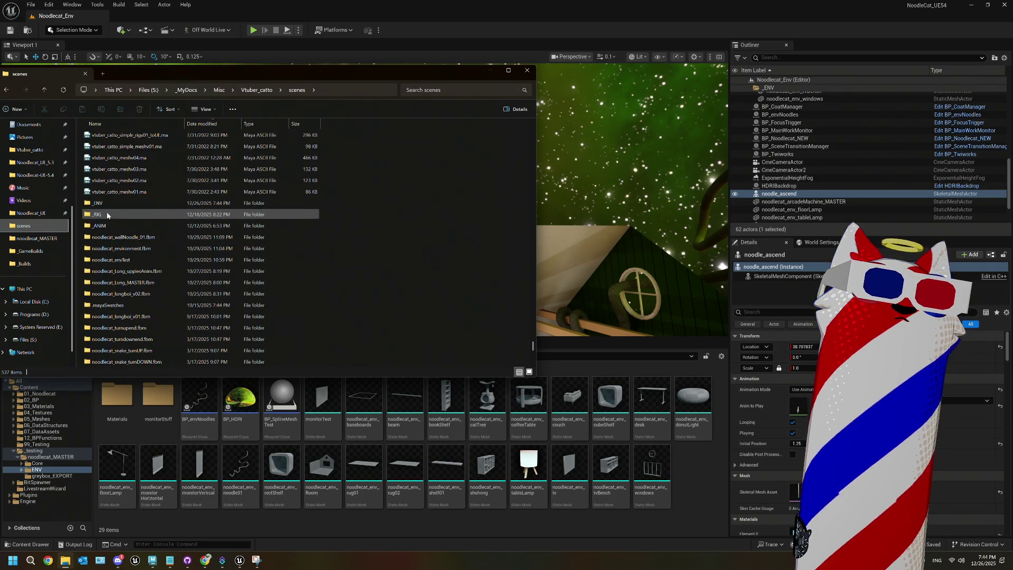
double_click(98, 203)
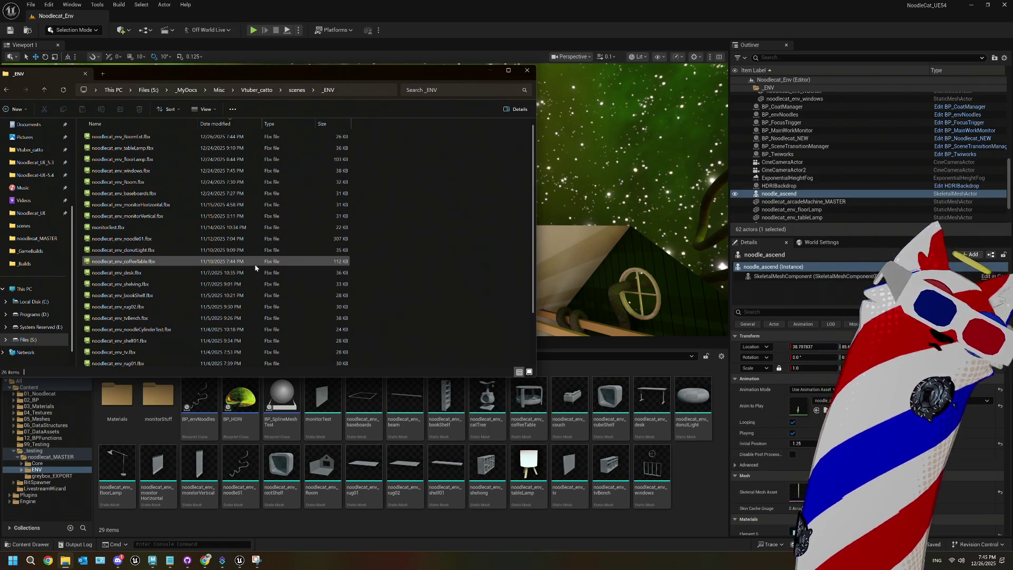
click(108, 139)
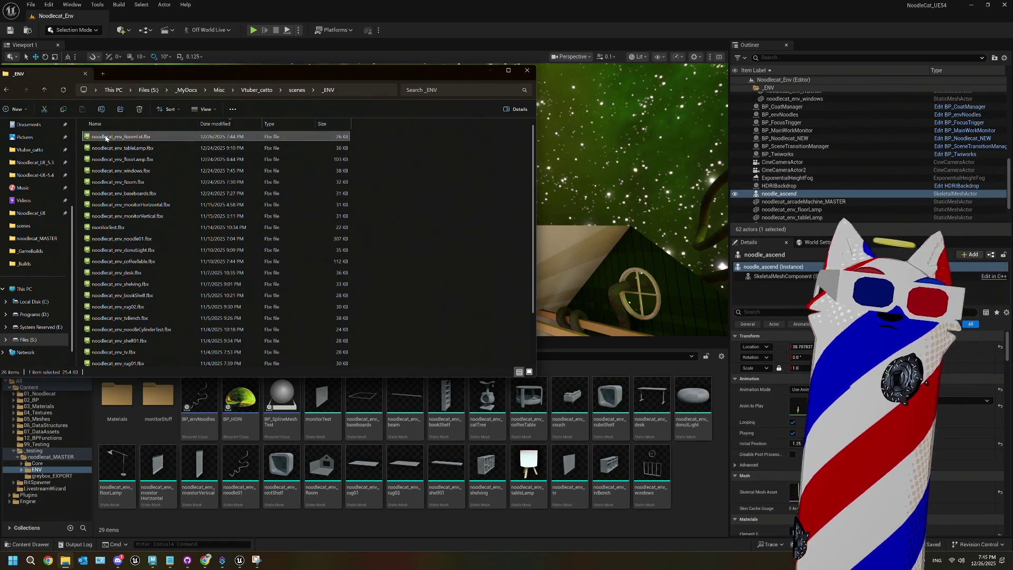
- Import noodlecat_env_RoomExt.fbx into the ENV content folder and drag the house mesh into the level
drag(703, 466, 704, 466)
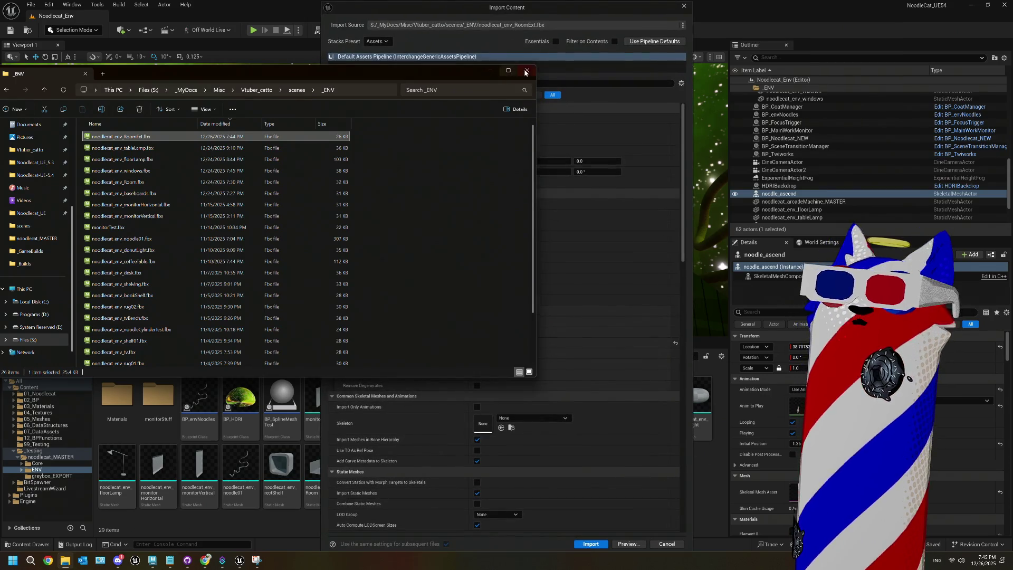
click(586, 545)
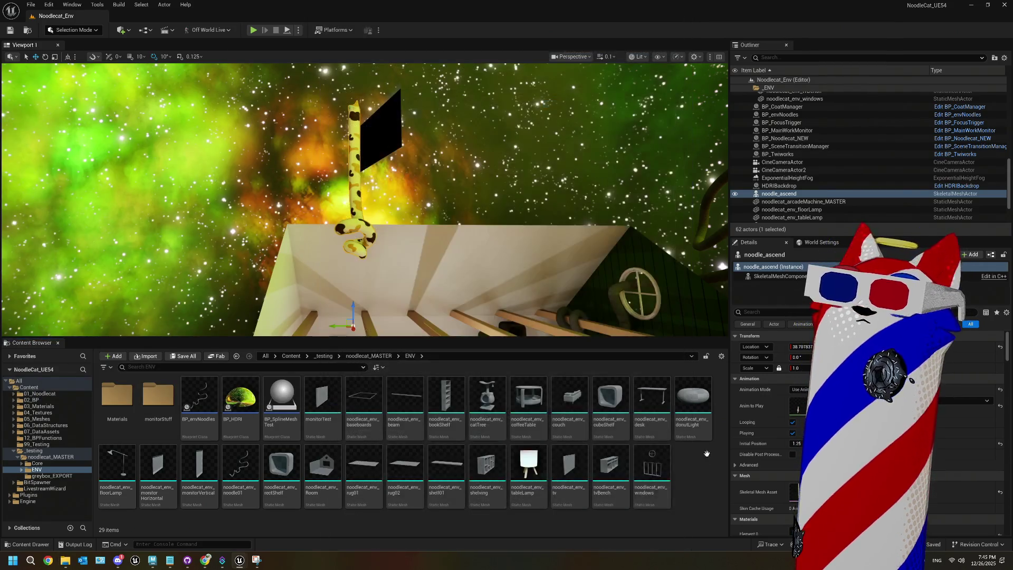
scroll(down, 3)
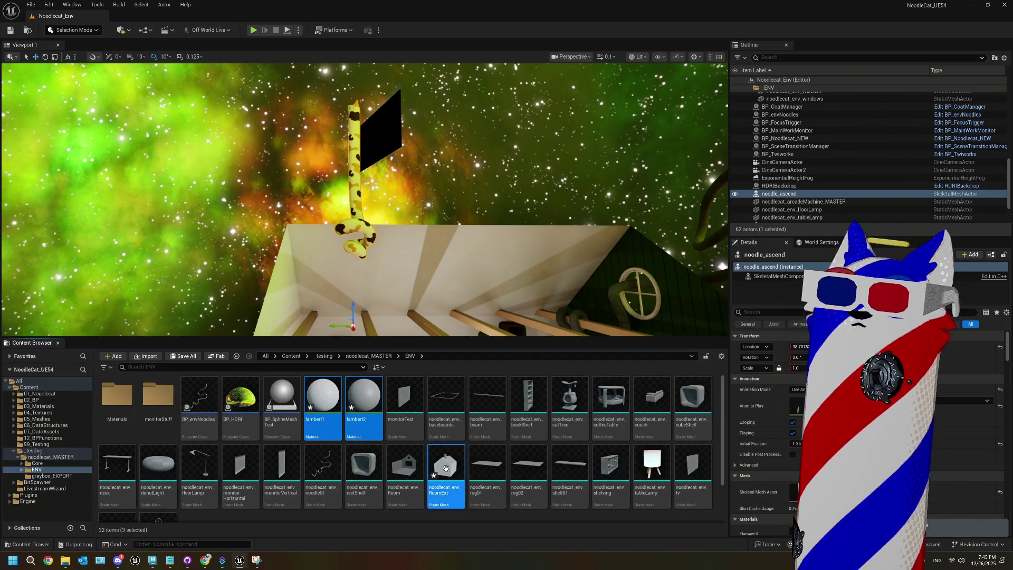
drag(439, 450, 464, 193)
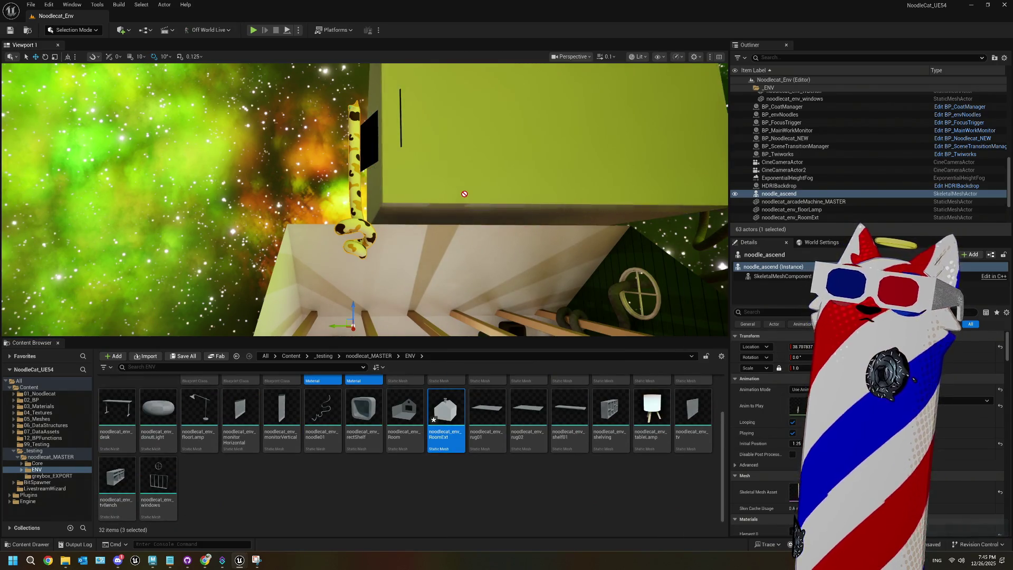
- Set the placed RoomExt house's Location X to 0 and orbit to inspect the chimney
click(797, 347)
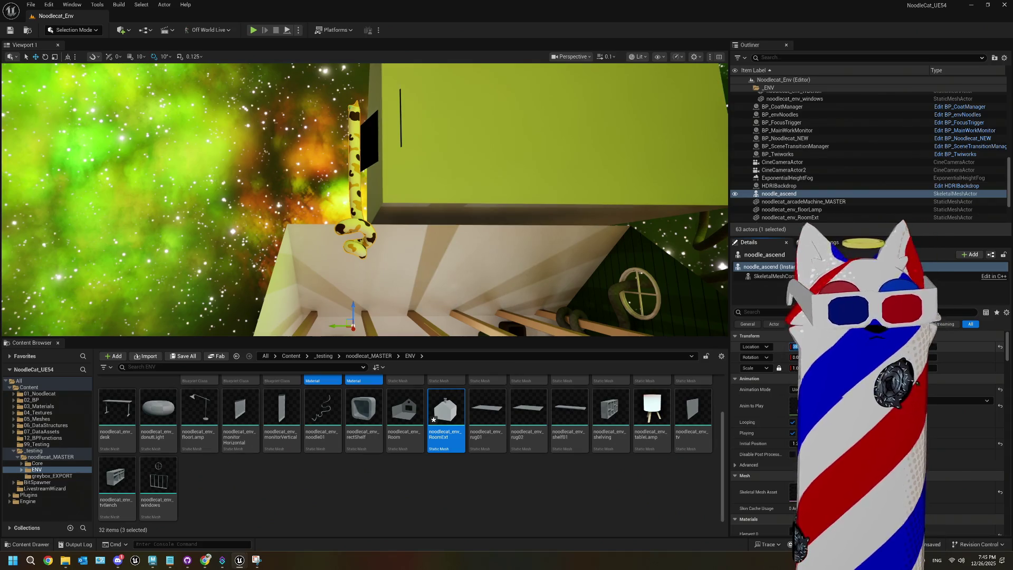
text(0)
key(Return)
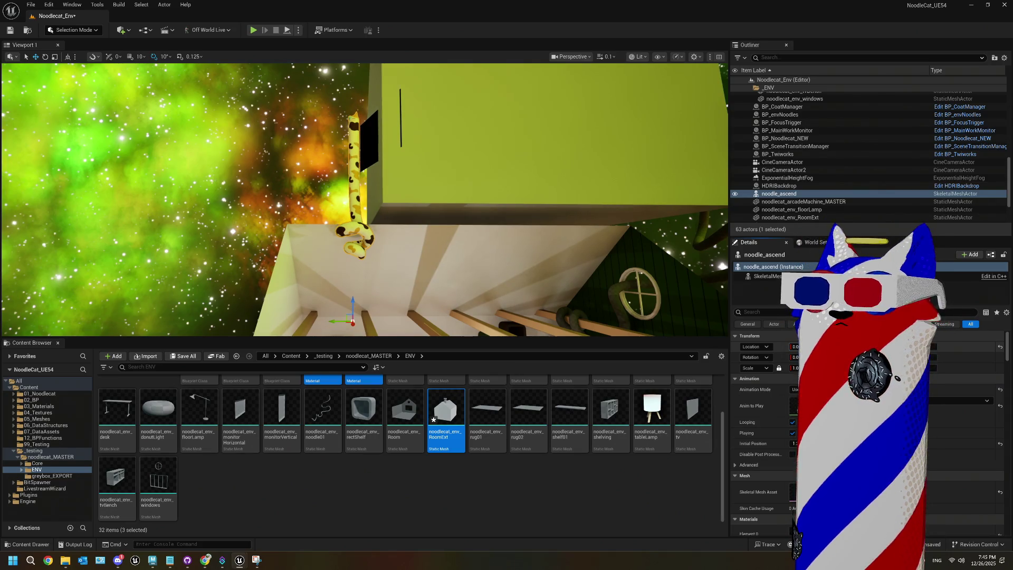
key(ctrl+s)
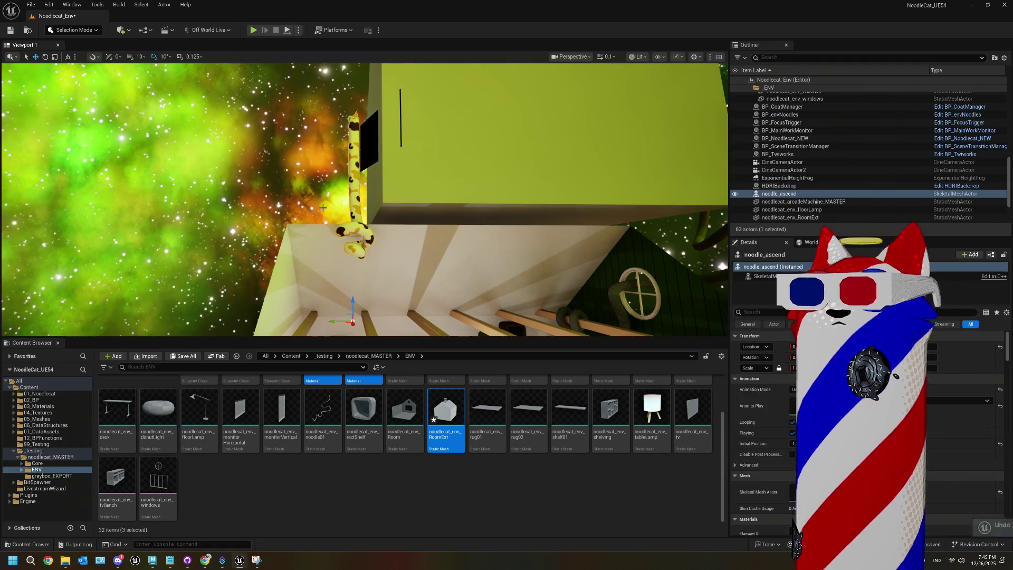
click(574, 147)
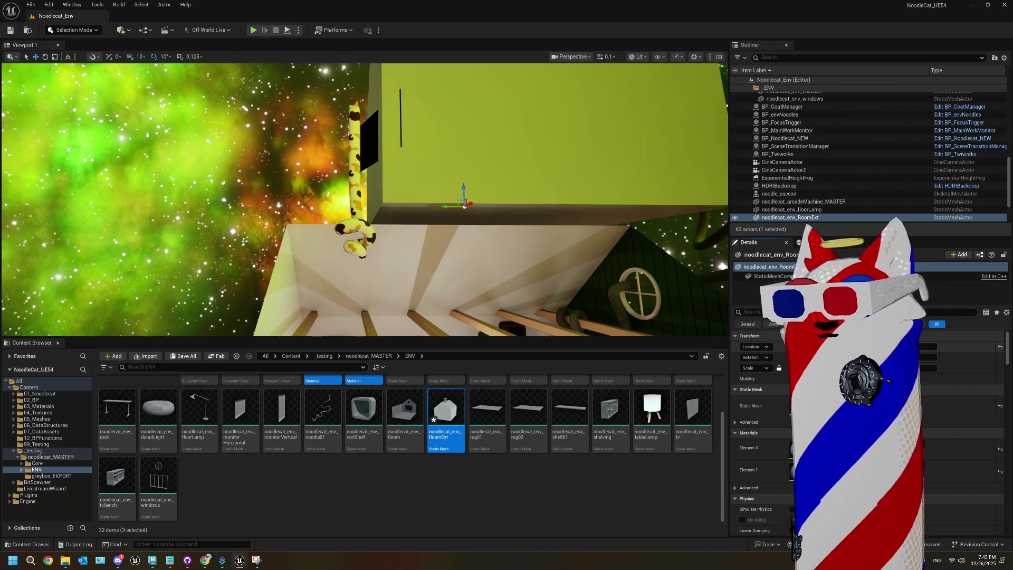
text(0.0)
key(Return)
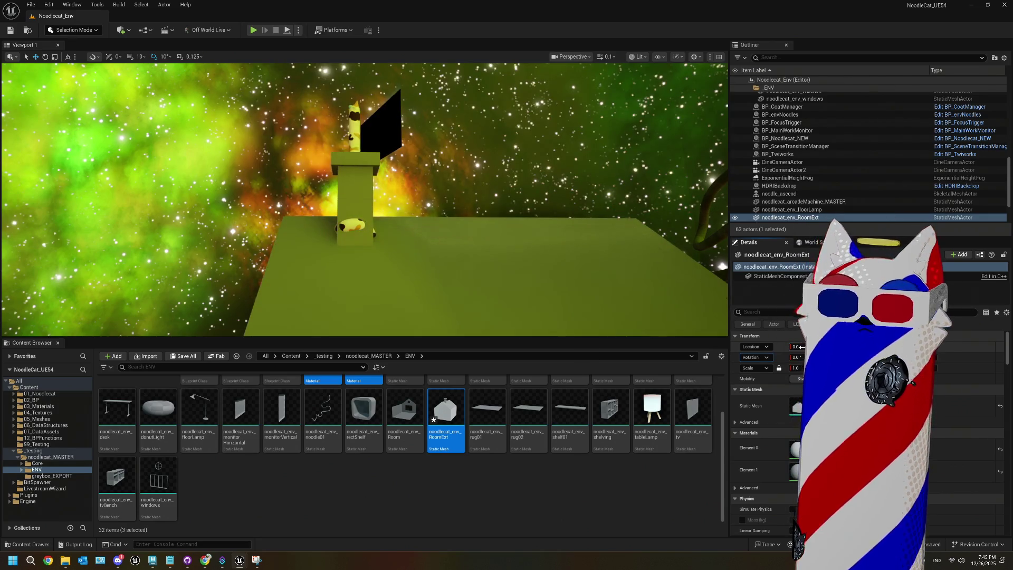
drag(402, 229, 427, 183)
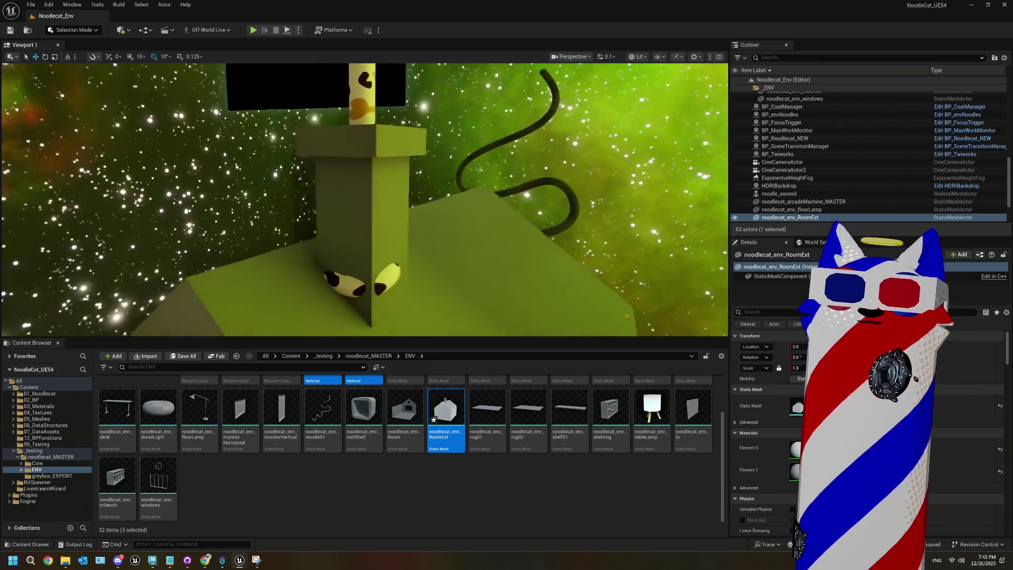
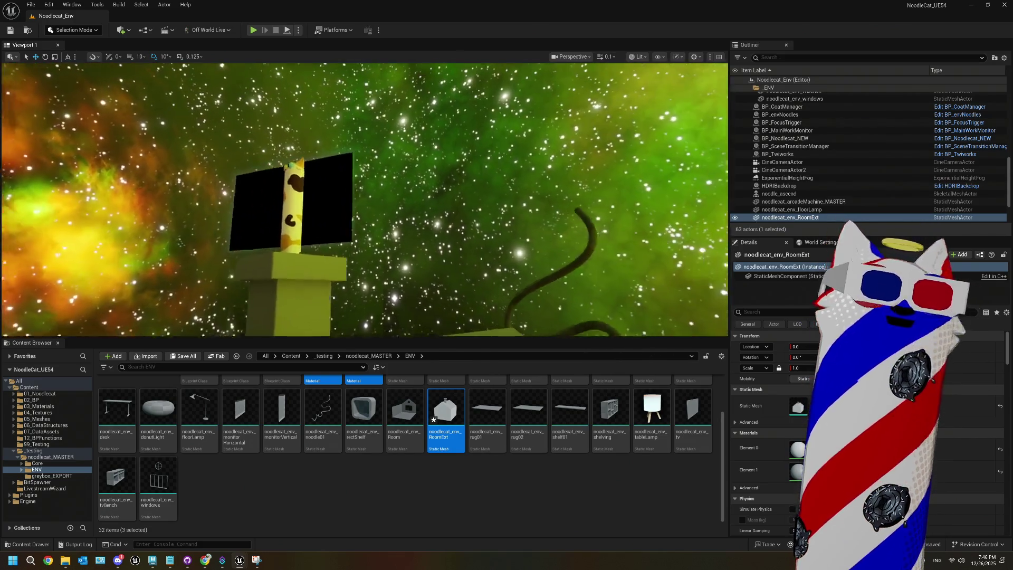
- Switch from the Unreal Editor to the env_RoomExt house model in Maya
click(152, 560)
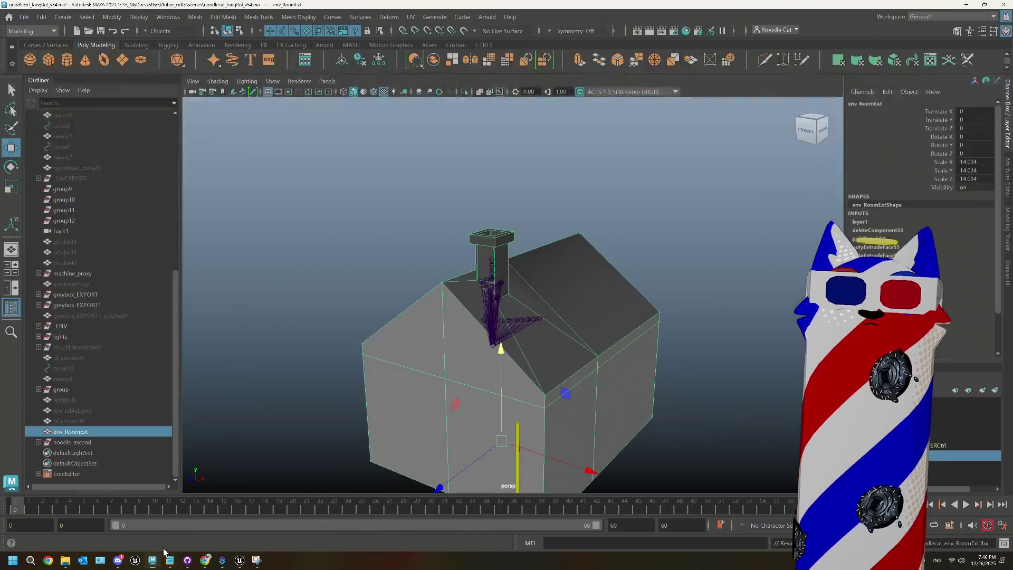
- Select the top vertices of the env_RoomExt chimney in vertex mode
scroll(up, 3)
drag(527, 264, 461, 224)
right_click(415, 112)
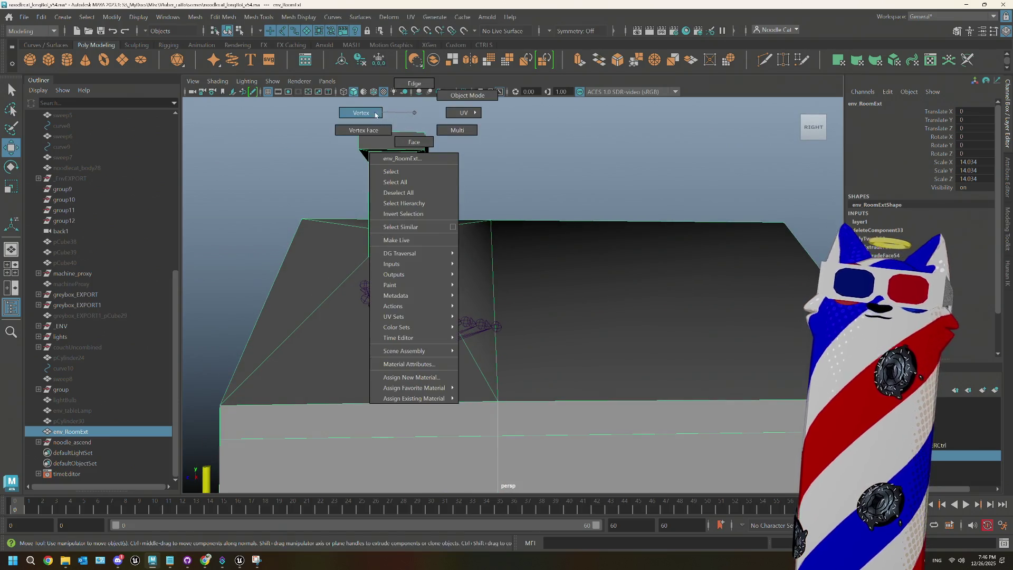
click(360, 113)
drag(463, 175, 472, 177)
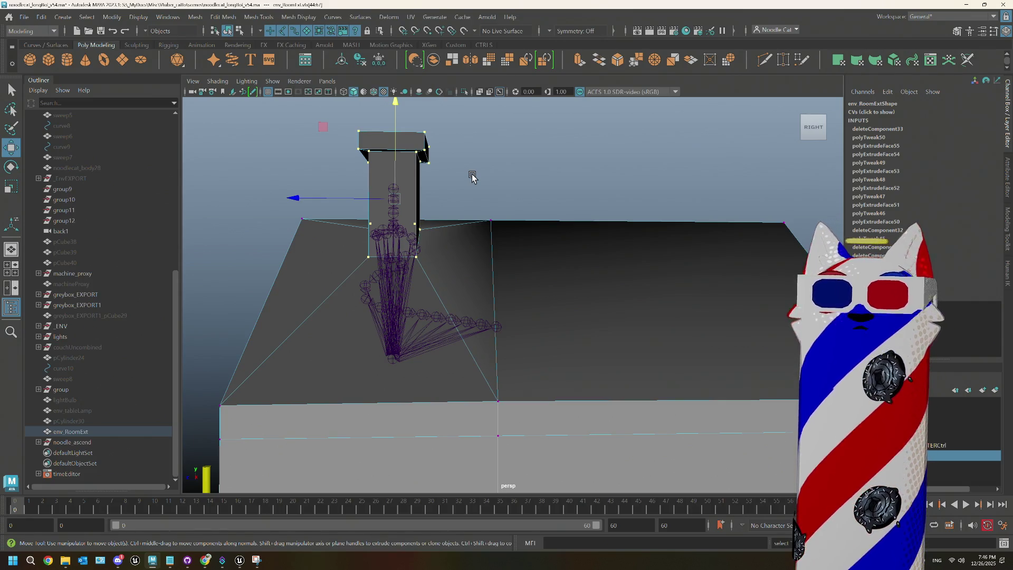
- Scale the chimney-top vertices down uniformly so the chimney is narrower
key(space)
key(space)
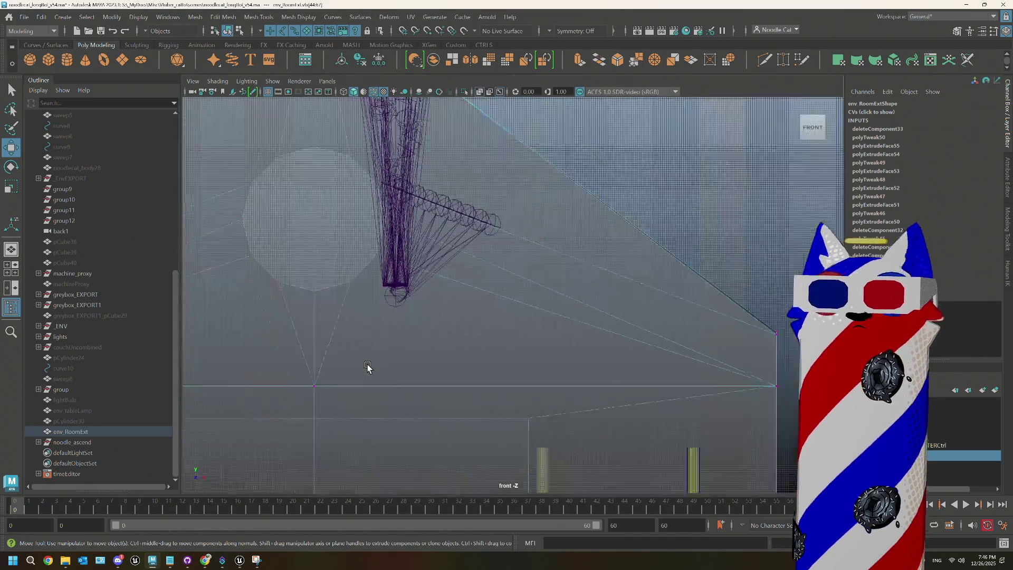
scroll(down, 3)
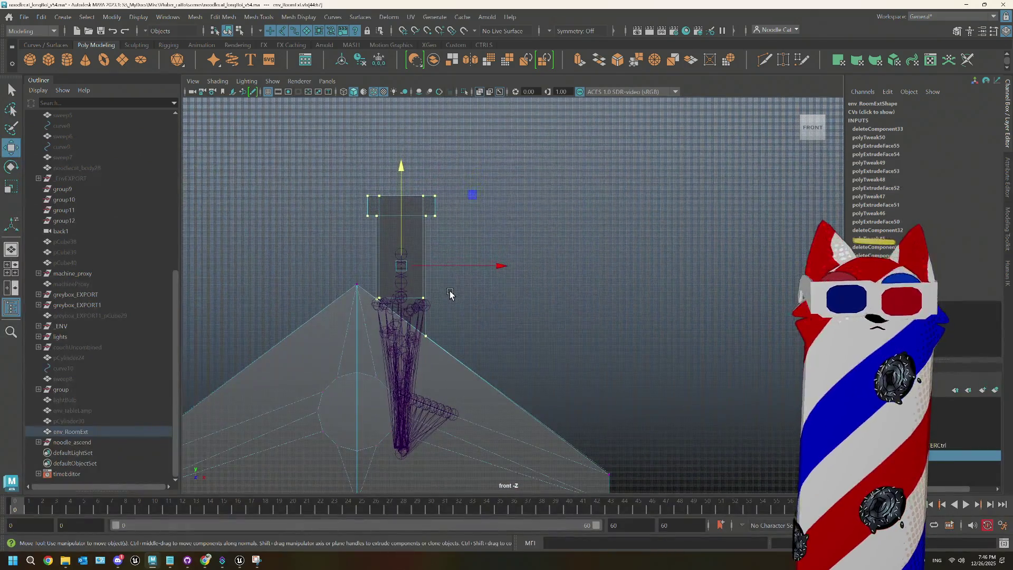
key(r)
key(space)
key(space)
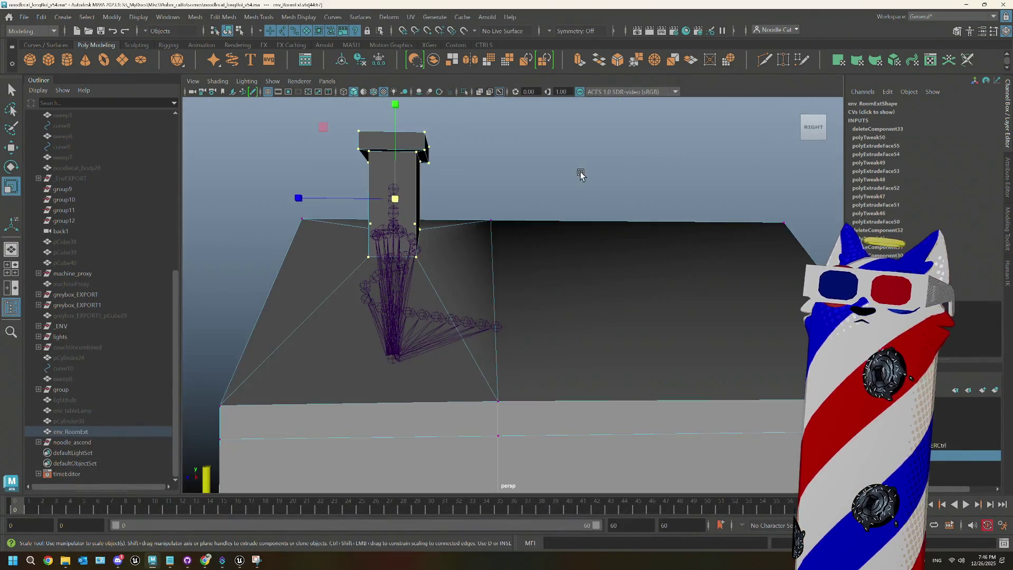
drag(581, 174, 626, 212)
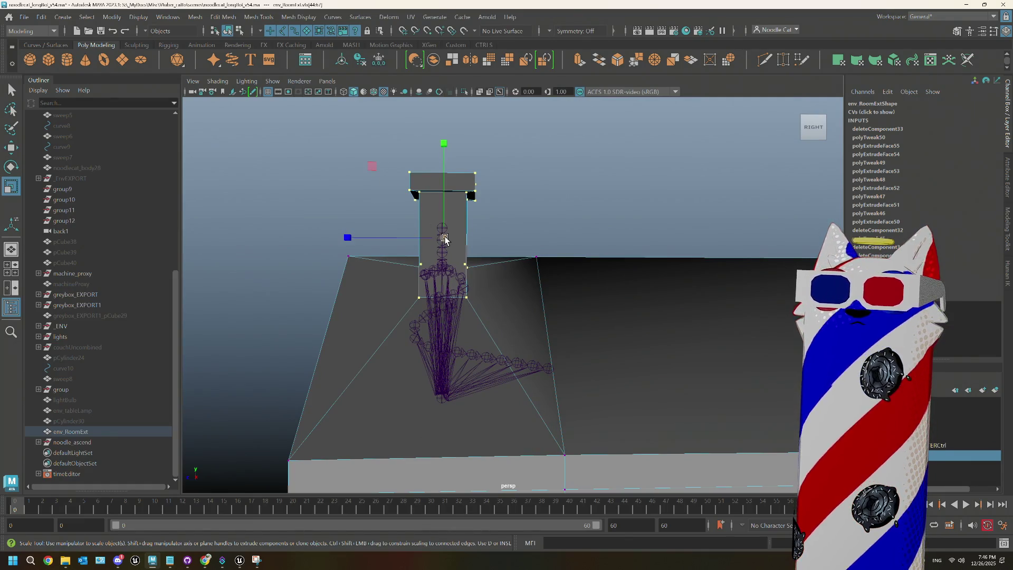
drag(445, 239, 429, 235)
key(space)
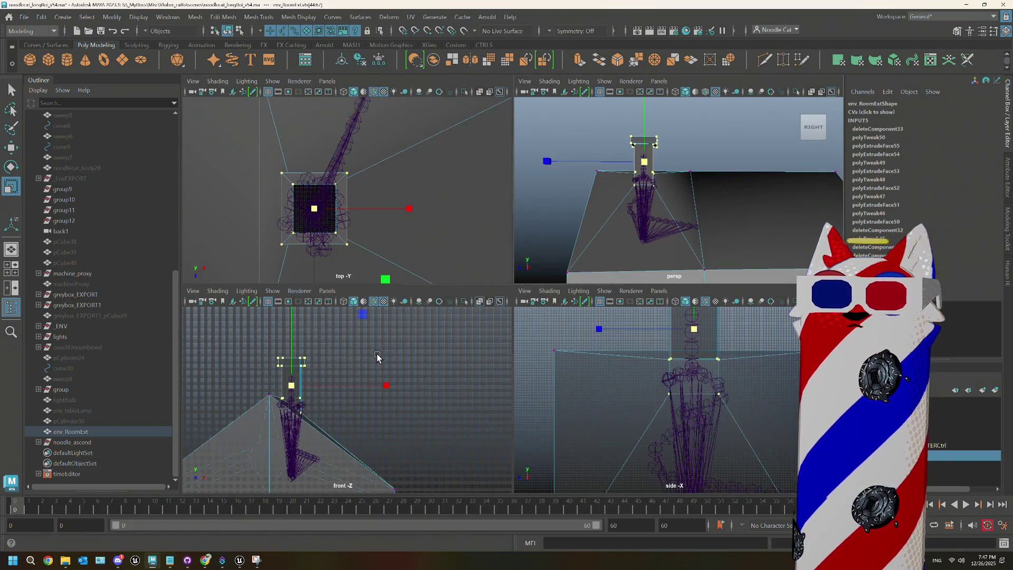
- Move the chimney's top vertices down in the front view, undoing a trial vertical stretch
key(space)
scroll(up, 3)
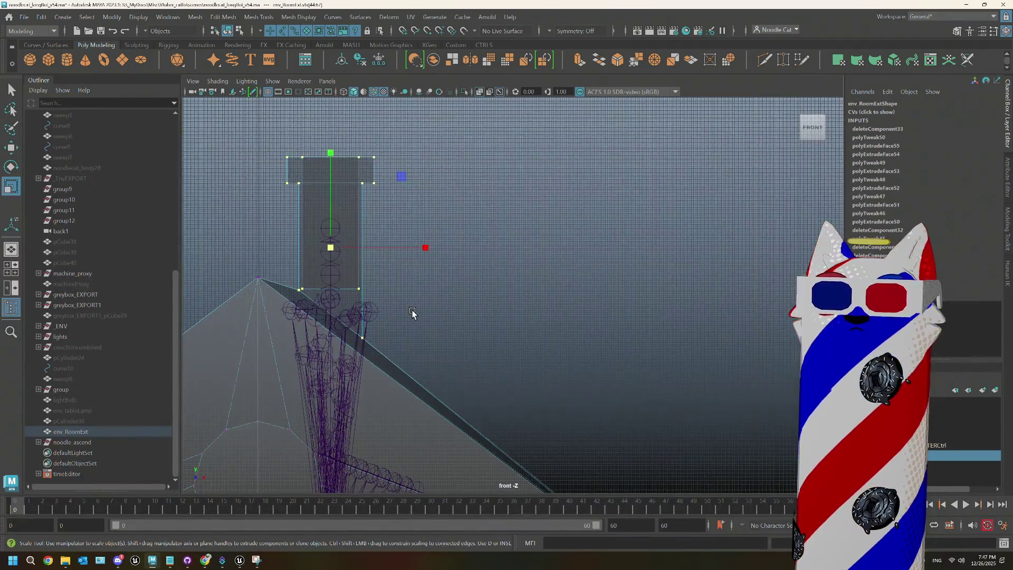
scroll(up, 3)
drag(369, 312, 447, 264)
key(w)
drag(402, 115, 402, 127)
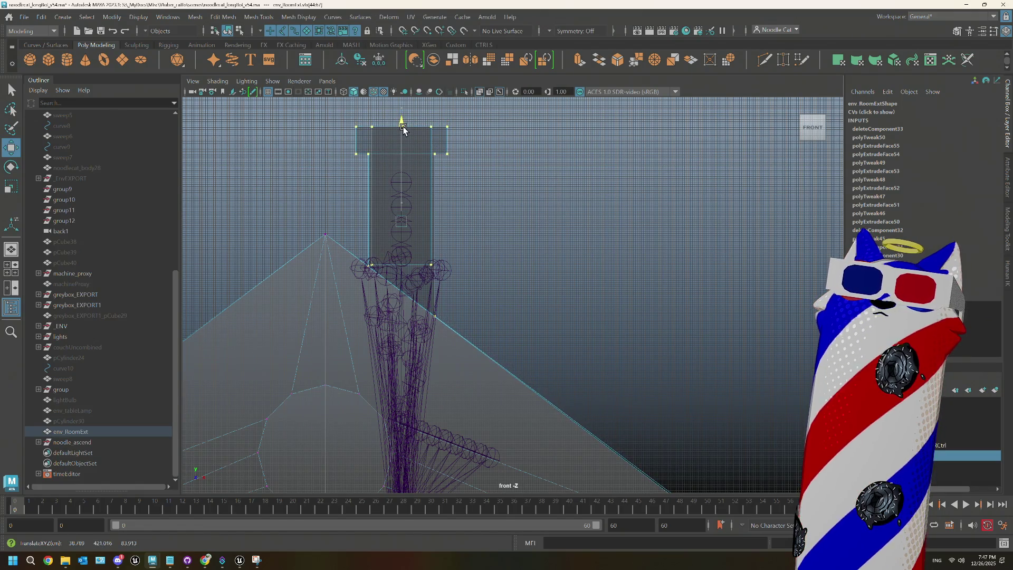
scroll(down, 3)
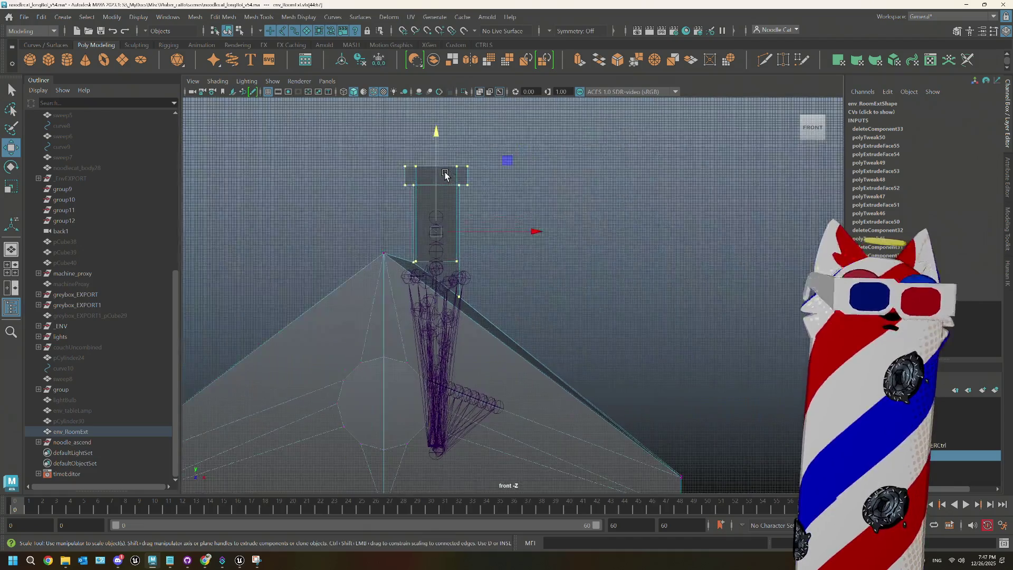
key(r)
drag(437, 140, 437, 122)
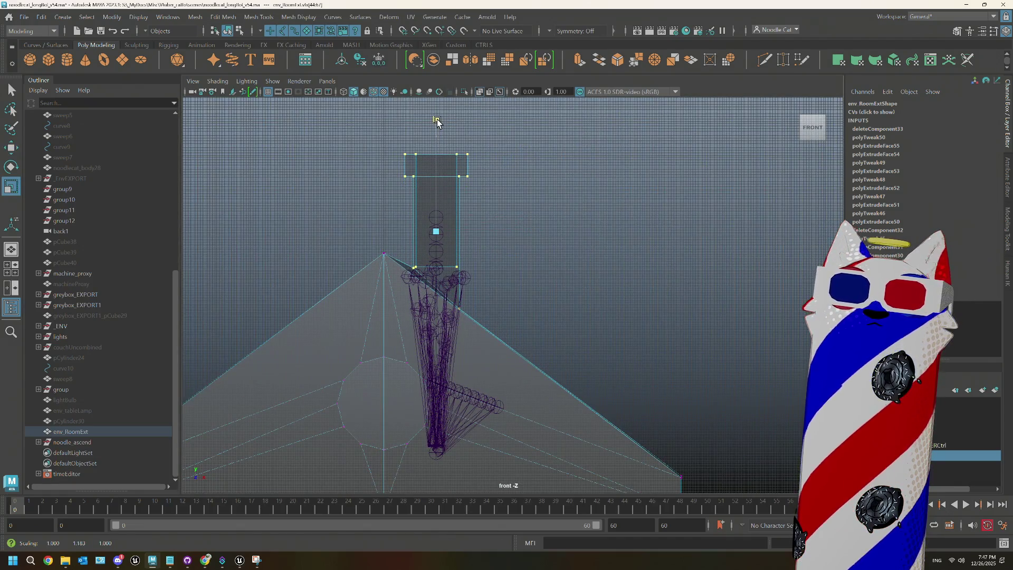
key(ctrl+z)
key(w)
drag(437, 136, 402, 126)
- Take the house out of vertex editing and back to object mode
scroll(up, 3)
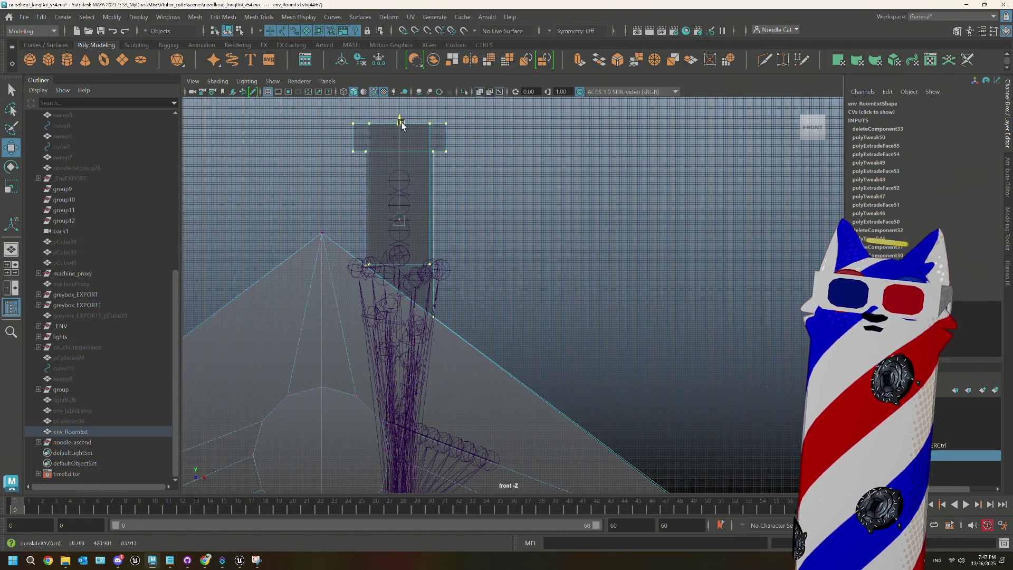
key(F8)
scroll(down, 3)
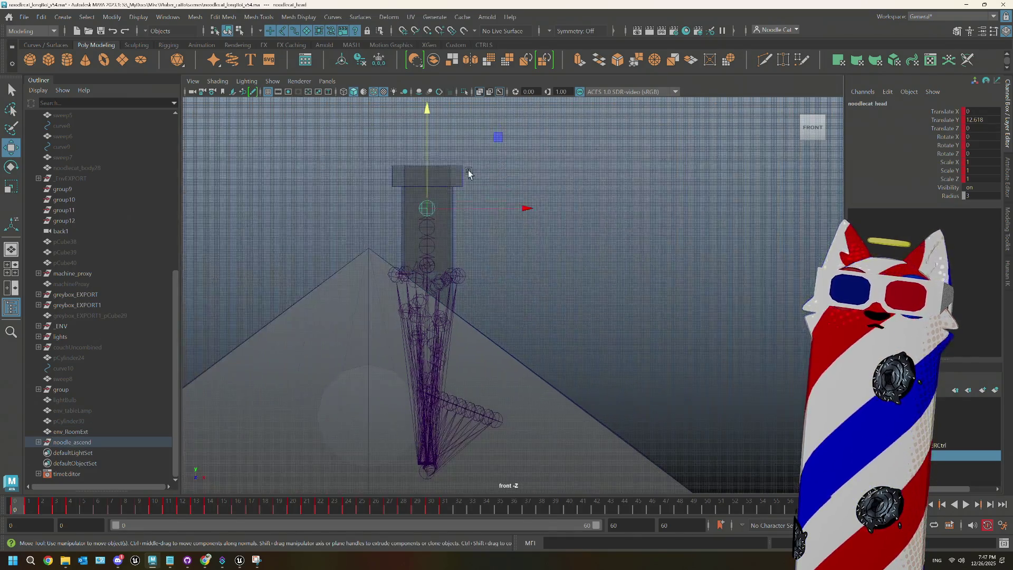
click(449, 175)
right_click(449, 175)
click(367, 162)
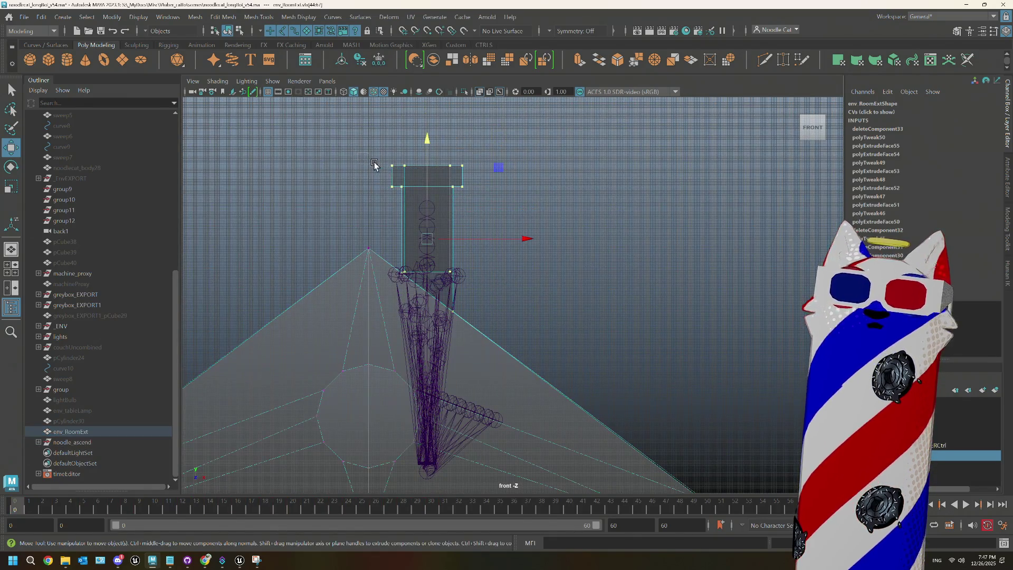
drag(493, 194, 493, 194)
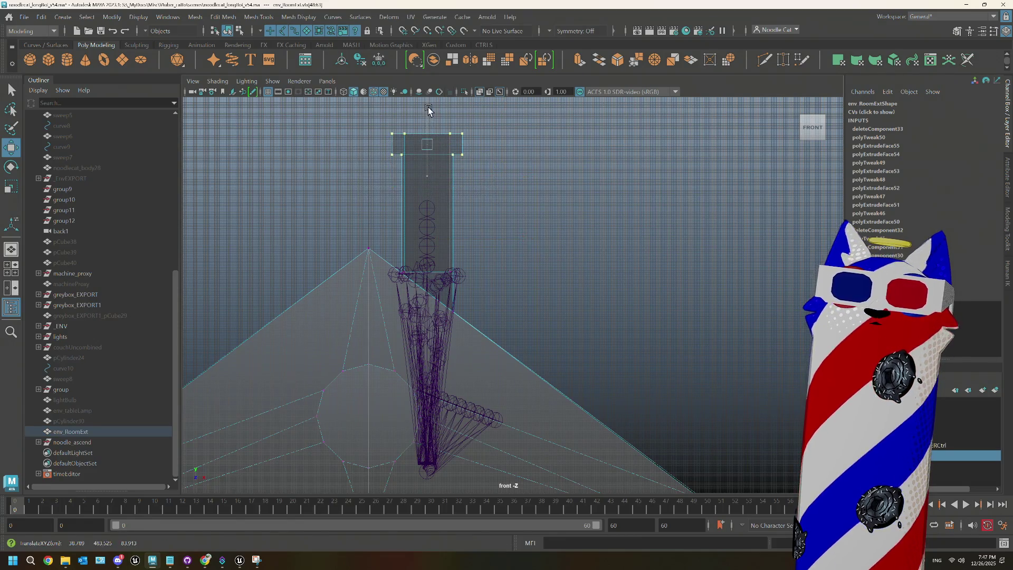
scroll(down, 3)
right_click(553, 209)
click(600, 193)
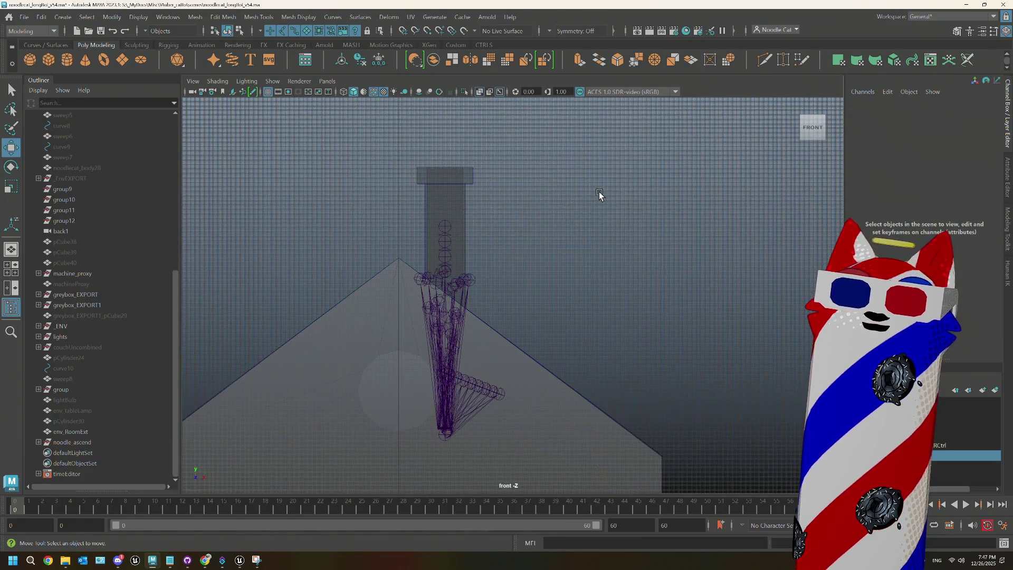
- Select the whole house model from a three-quarter perspective view
key(space)
key(space)
drag(589, 231, 583, 274)
click(594, 284)
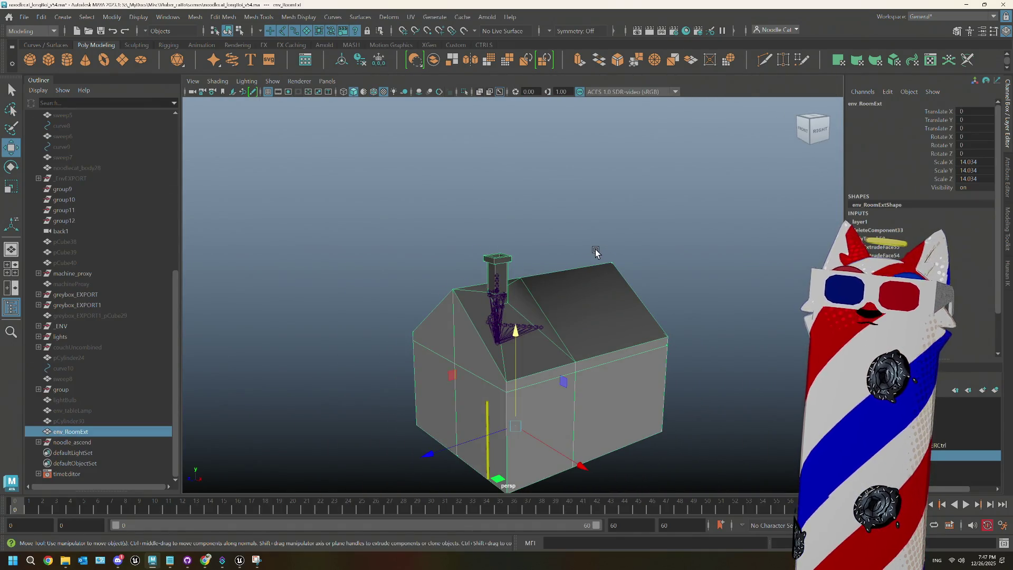
click(20, 17)
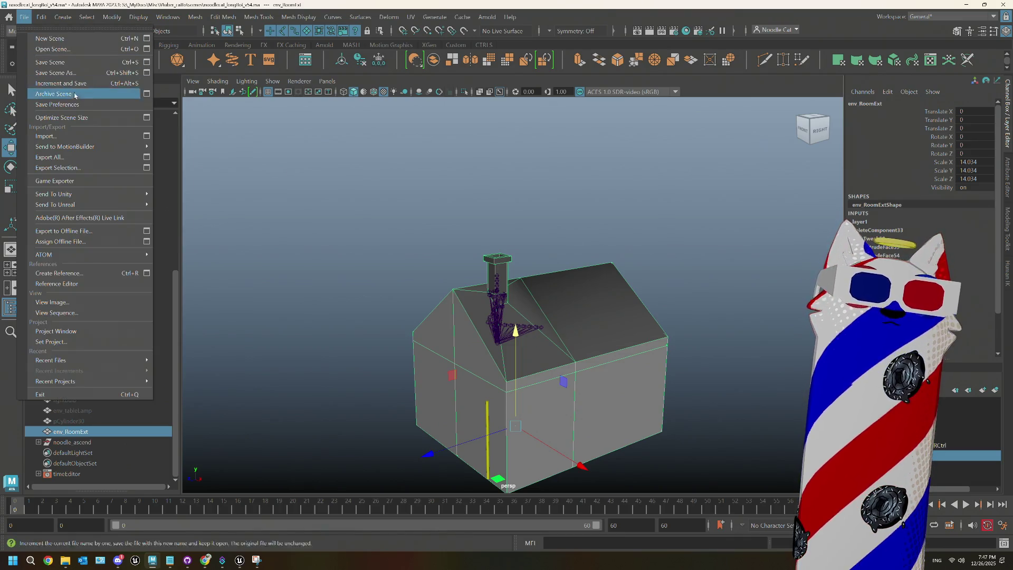
- Export the selected house over noodlecat_env_RoomExt.fbx, confirming the overwrite
click(53, 167)
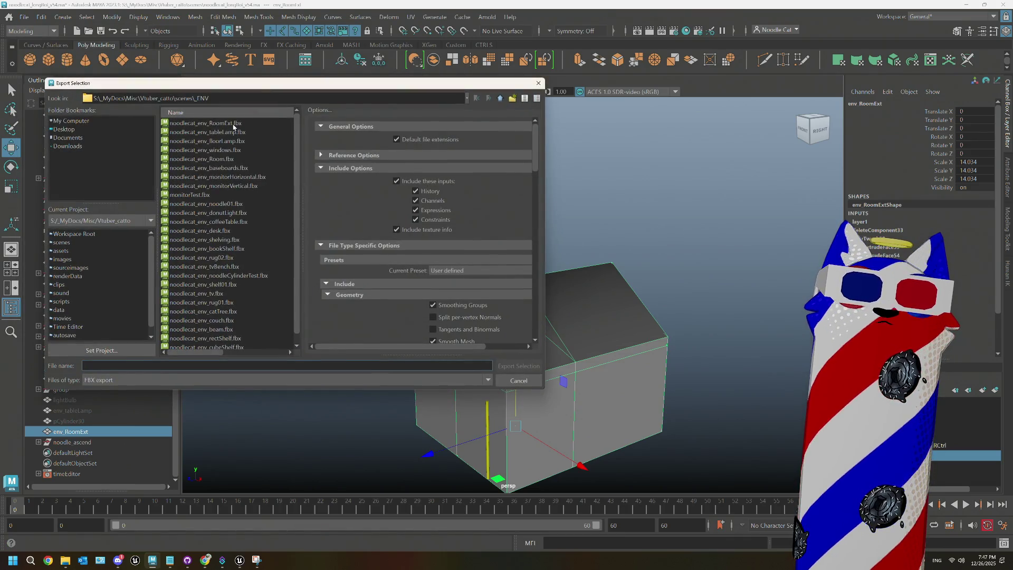
click(232, 124)
click(540, 364)
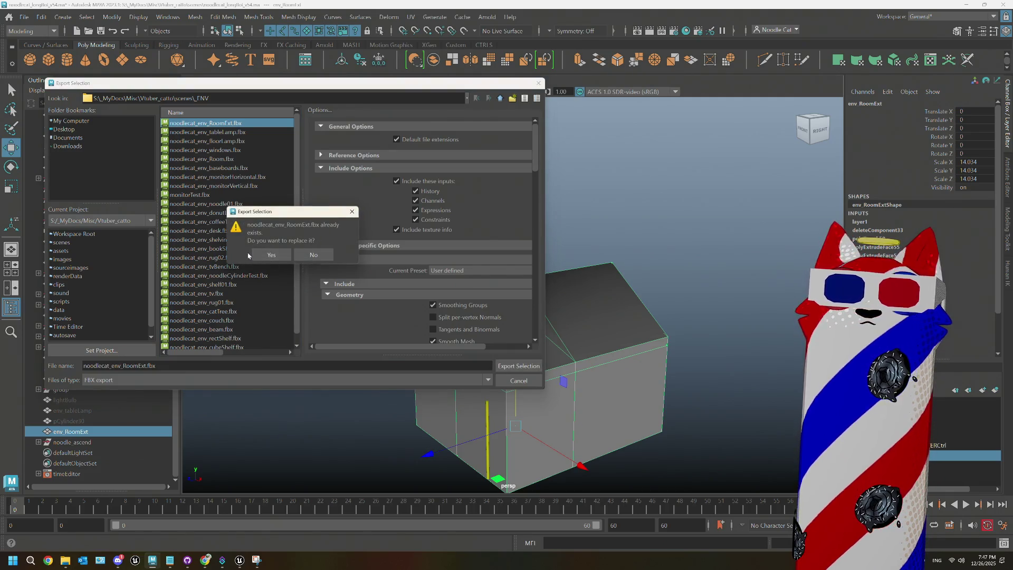
key(Return)
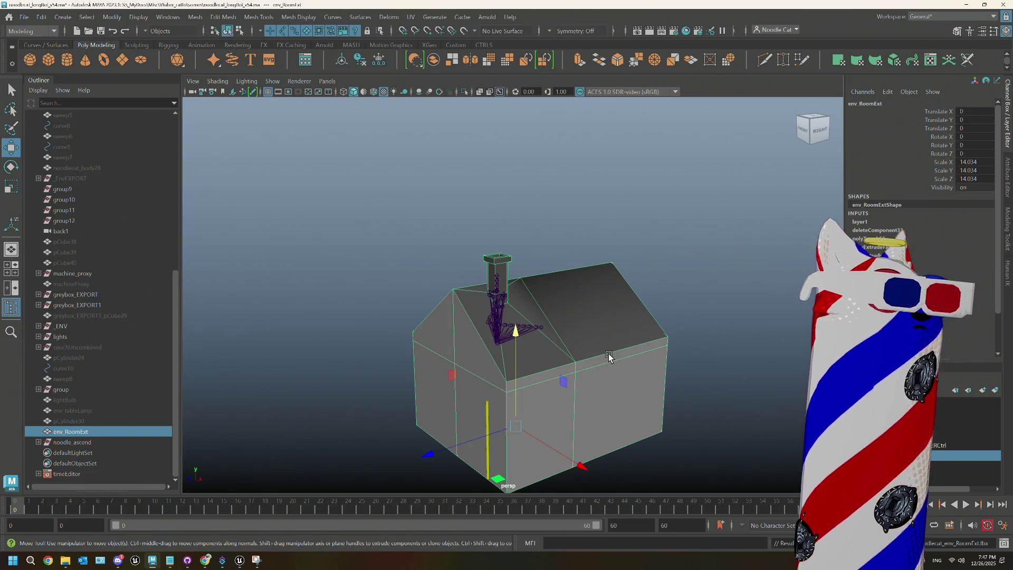
- Bring the Unreal Editor back up from the taskbar
mouse_move(205, 560)
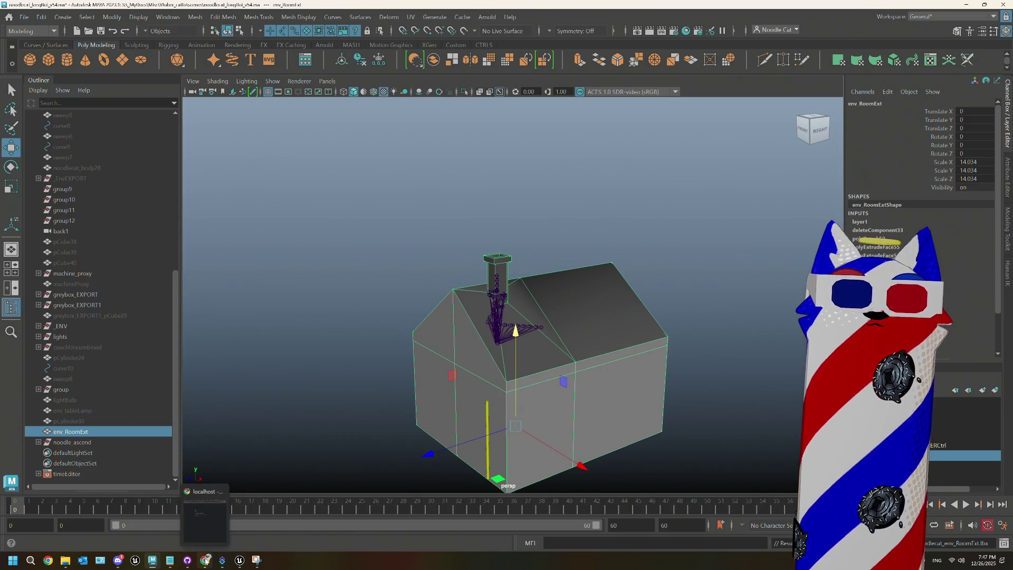
mouse_move(244, 563)
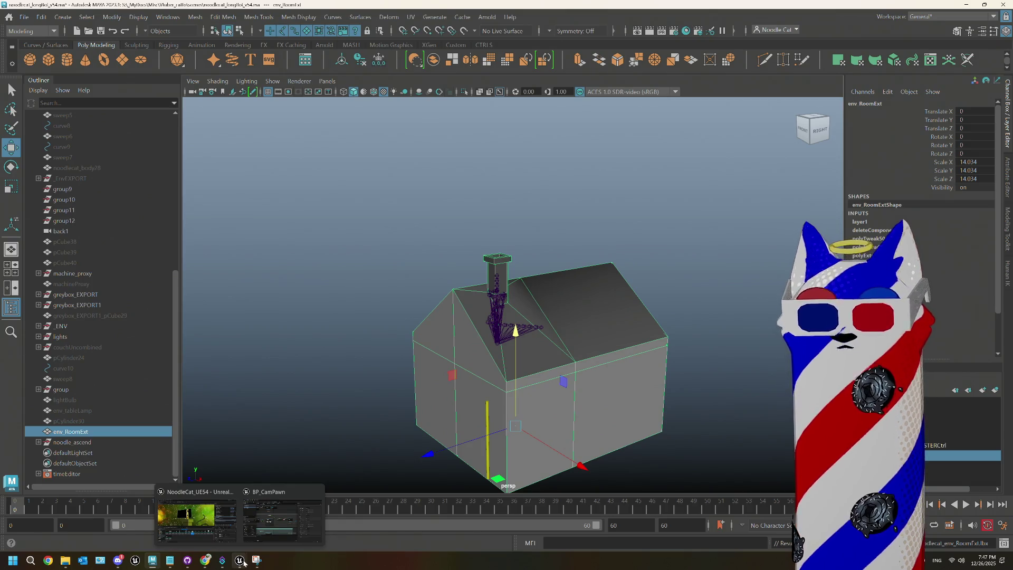
click(196, 519)
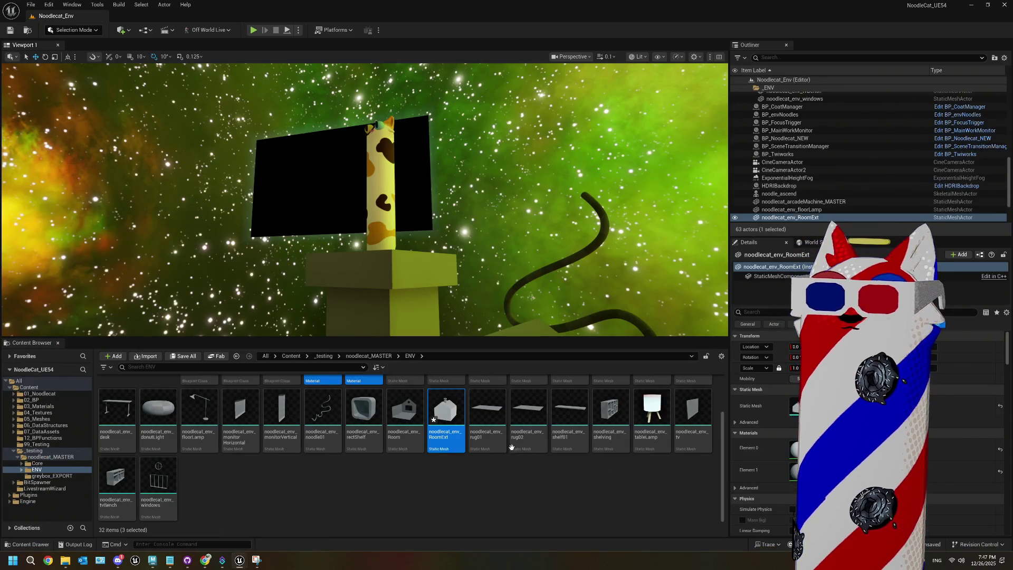
- Reimport the noodlecat_env_RoomExt mesh from its source file in the Content Browser
right_click(445, 417)
mouse_move(494, 304)
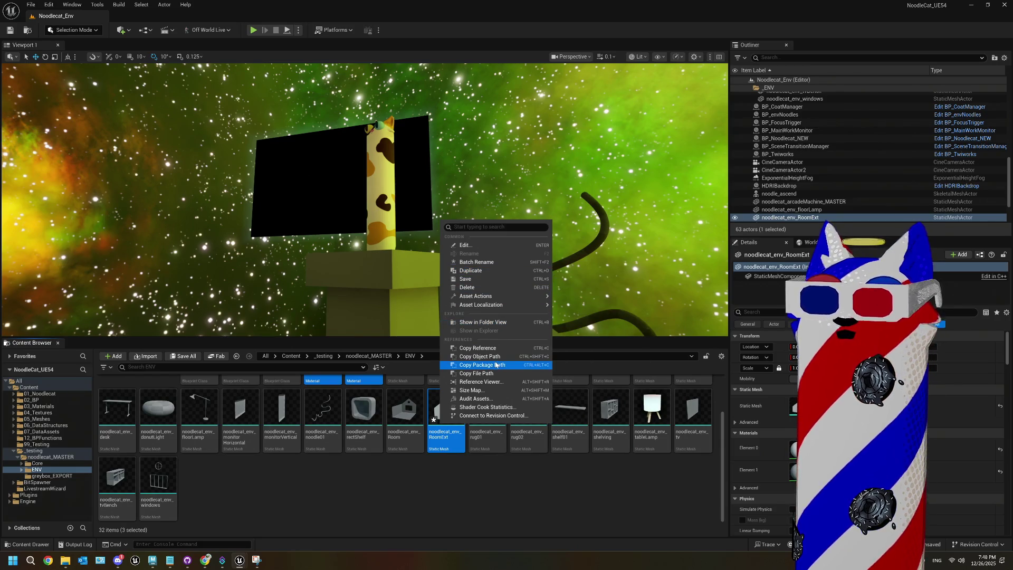
right_click(436, 440)
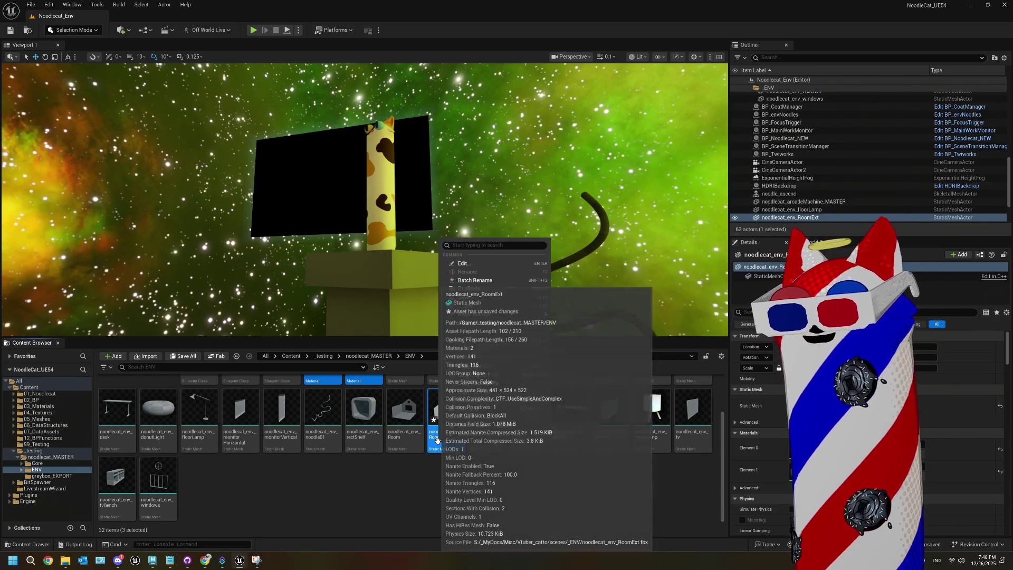
click(406, 485)
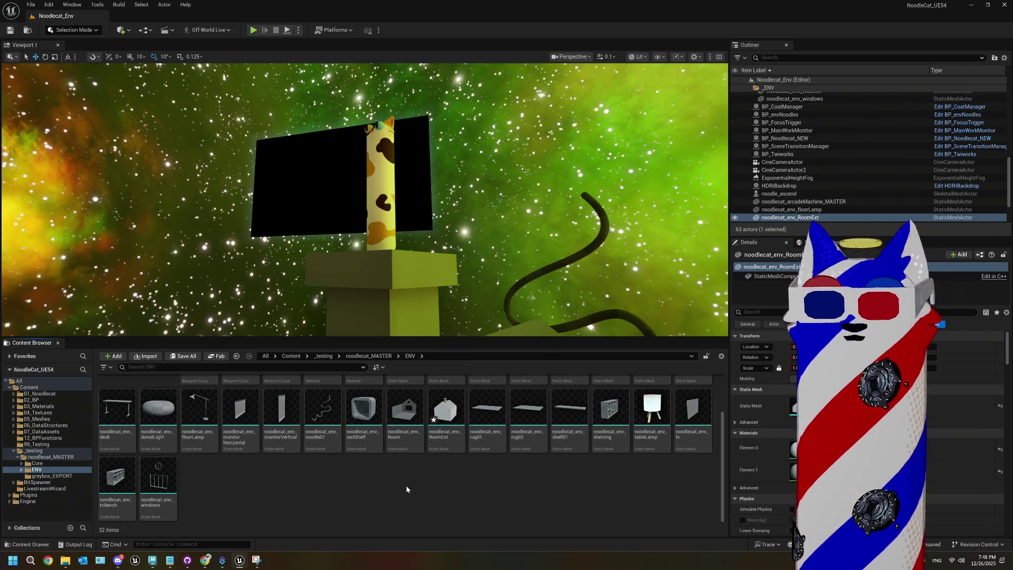
right_click(446, 422)
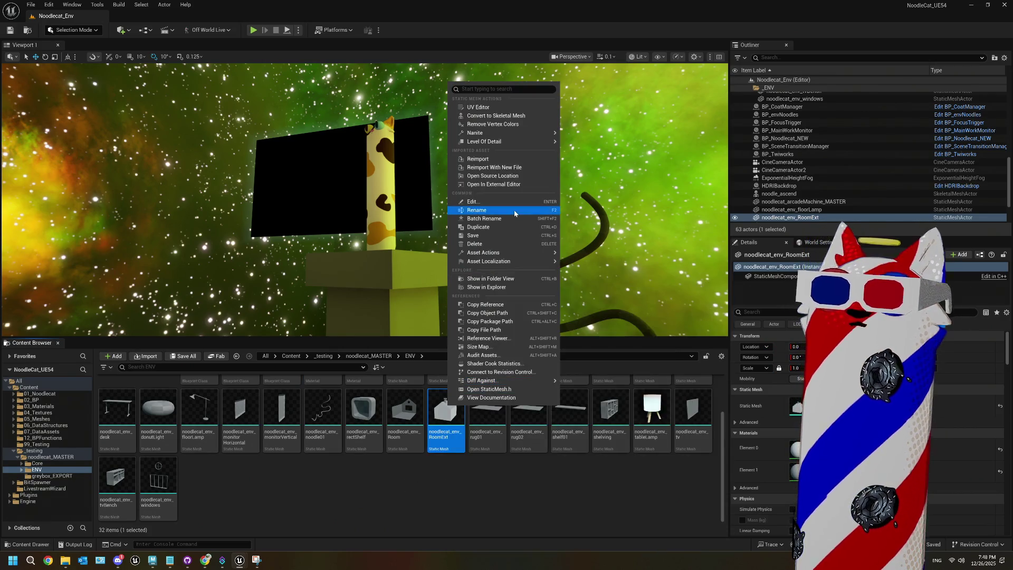
click(490, 160)
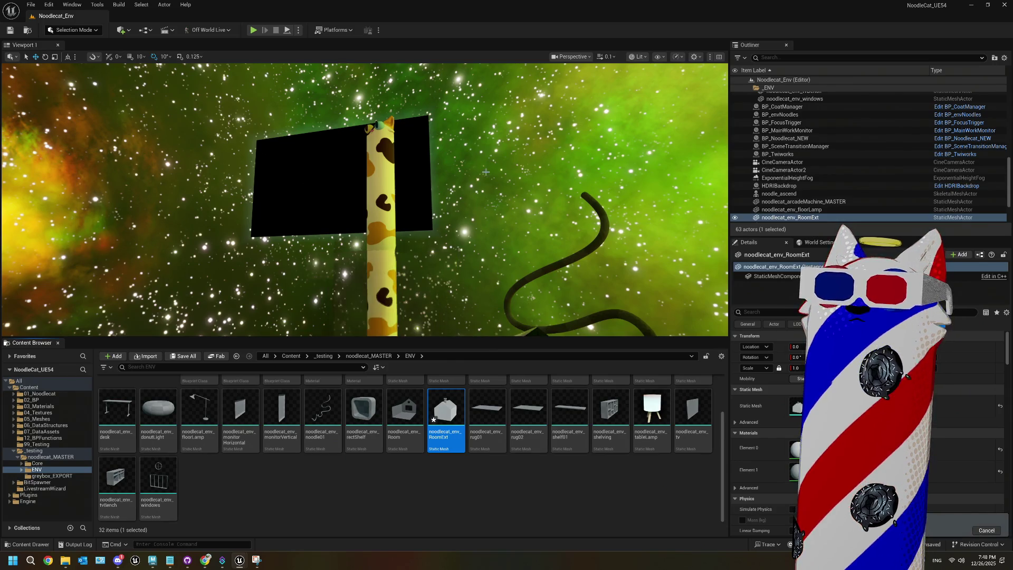
- Fly the viewport to the pedestal and select the noodle figure on it
drag(445, 249, 386, 181)
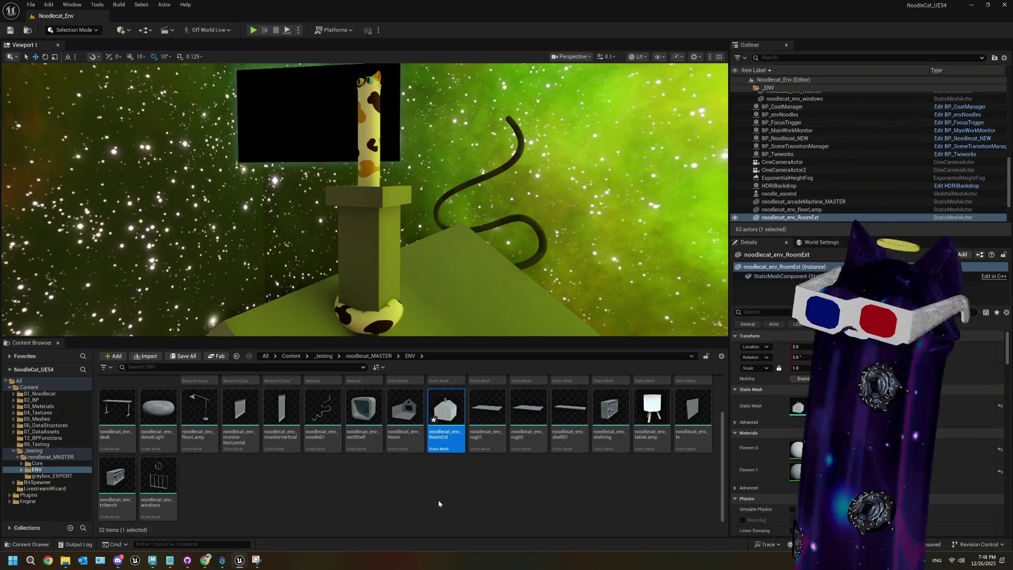
click(369, 253)
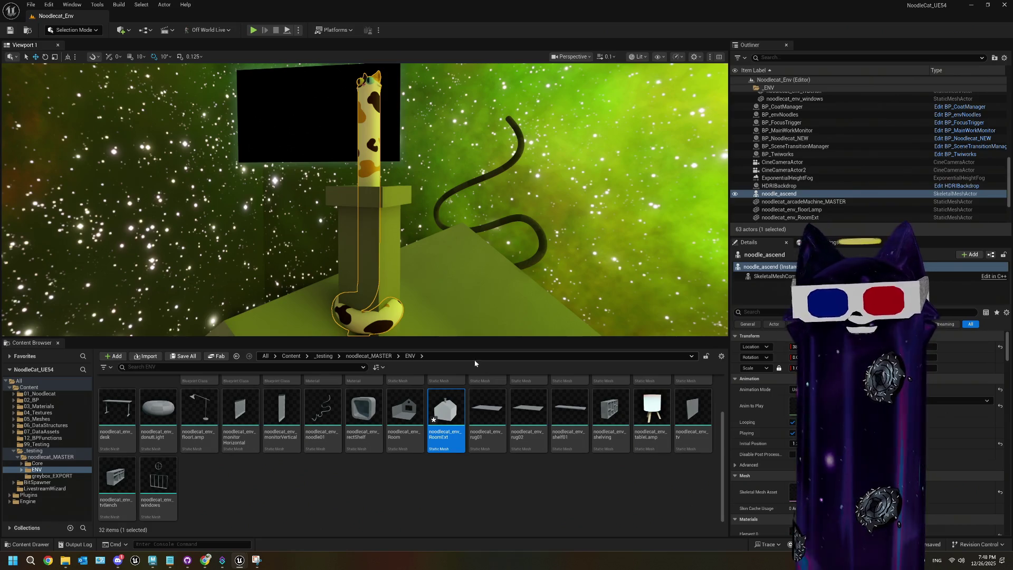
drag(418, 263, 417, 253)
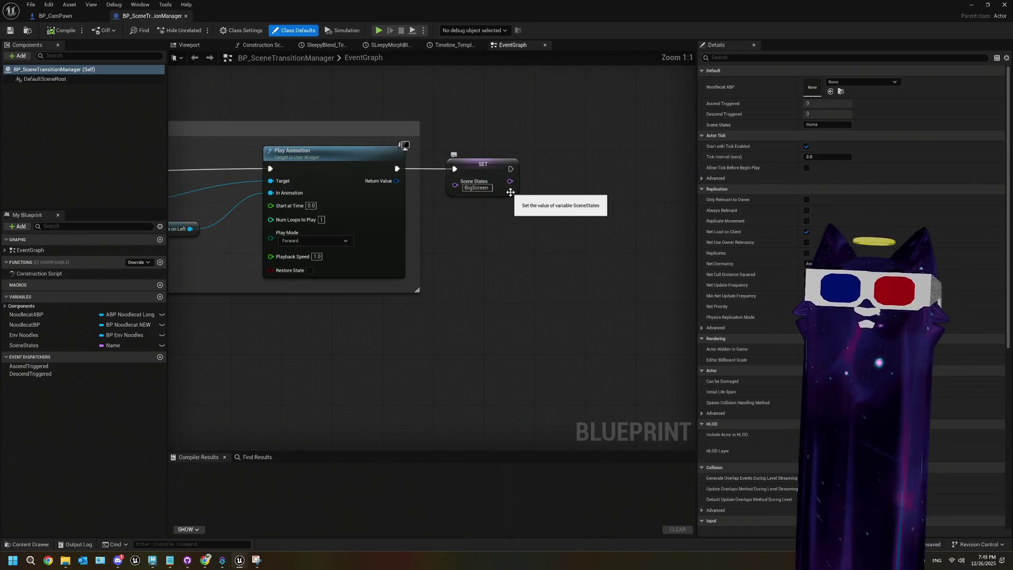
- Open the BP_Noodlecat_NEW Blueprint and browse to its Twiworks setup nodes
scroll(down, 3)
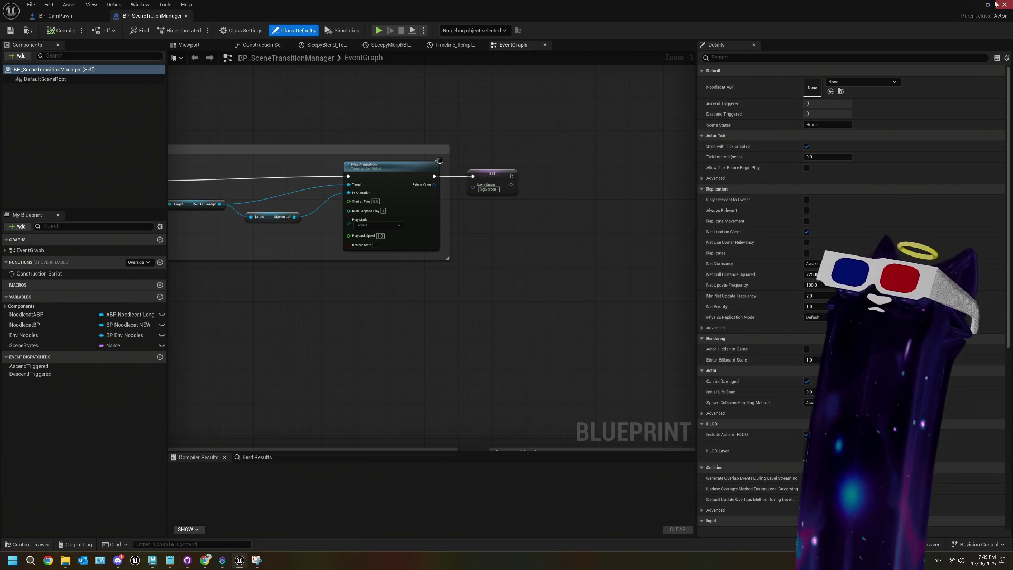
click(970, 4)
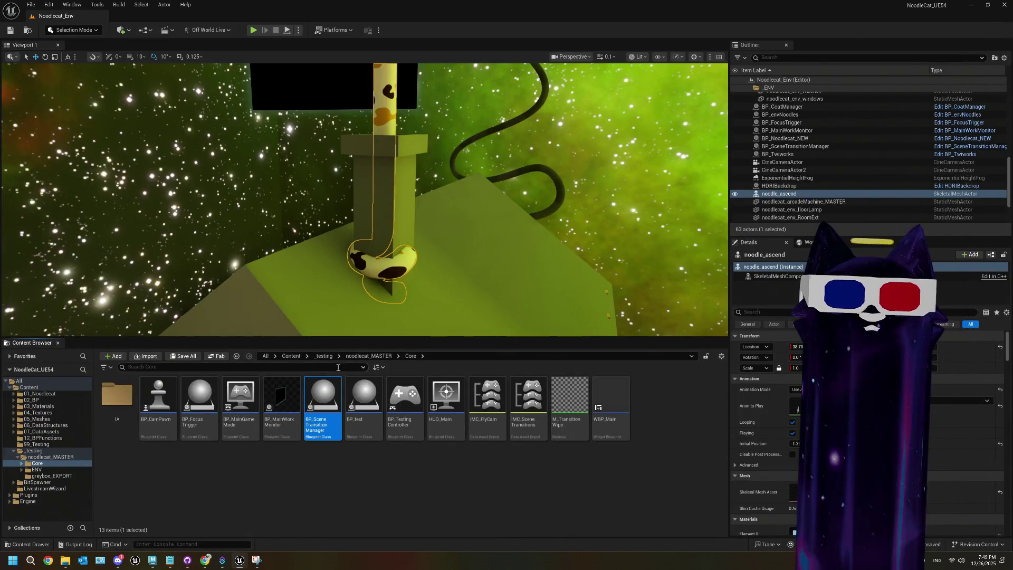
click(384, 357)
double_click(322, 403)
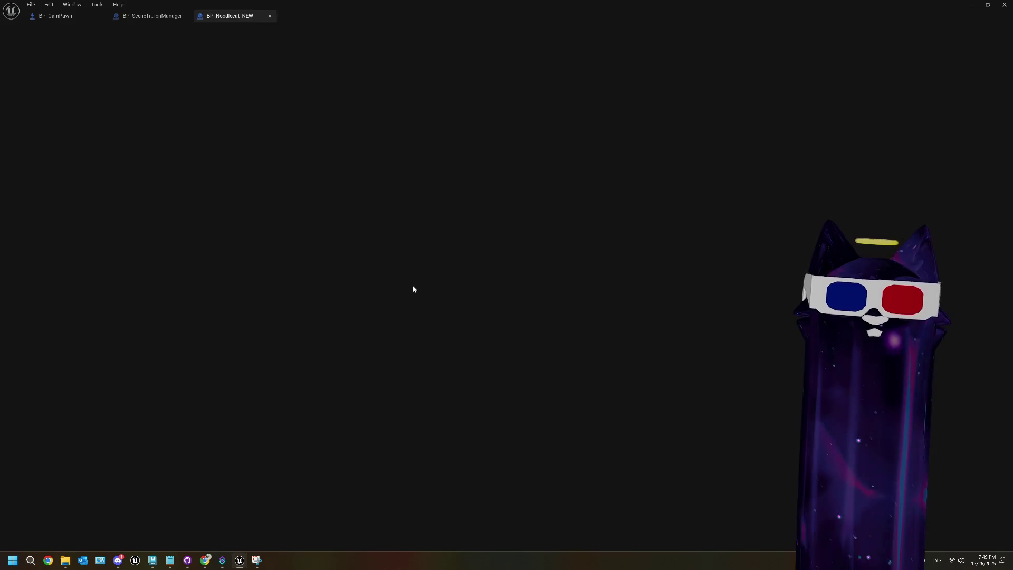
drag(412, 285, 363, 270)
scroll(up, 3)
click(317, 316)
scroll(down, 3)
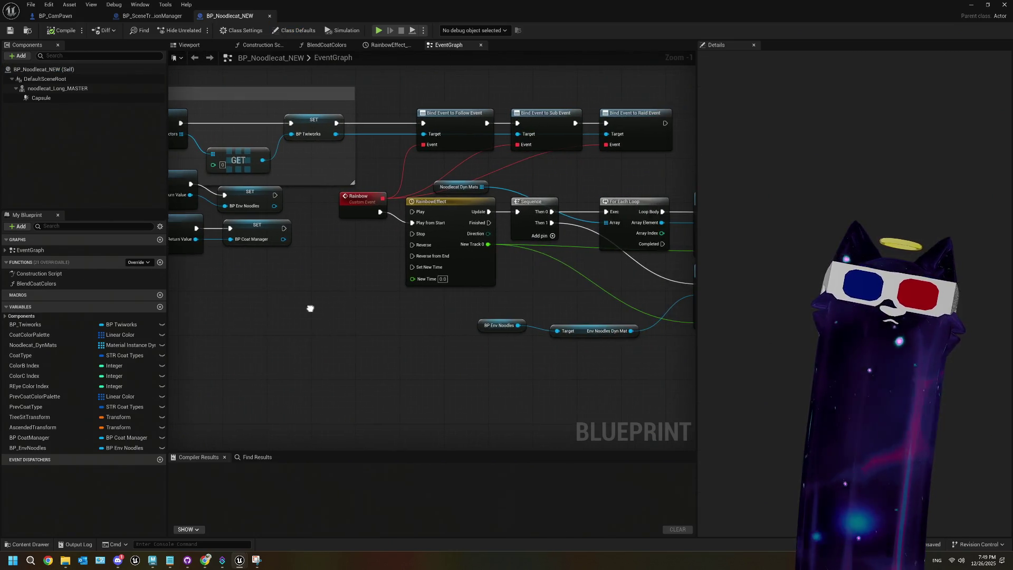
drag(310, 311, 452, 309)
- Return to the BP_SceneTransitionManager graph and pan across its transition event groups
click(152, 15)
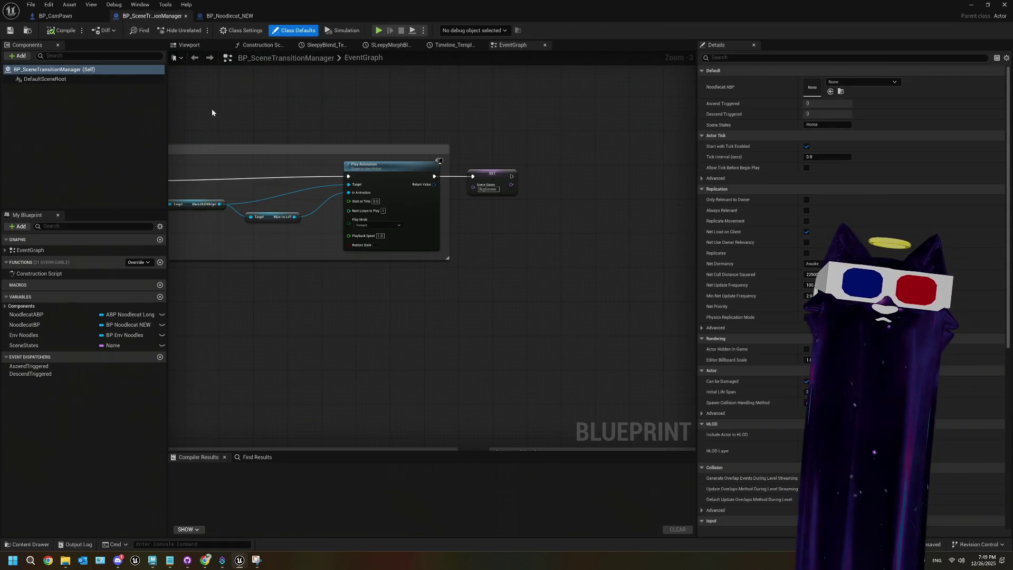
scroll(up, 3)
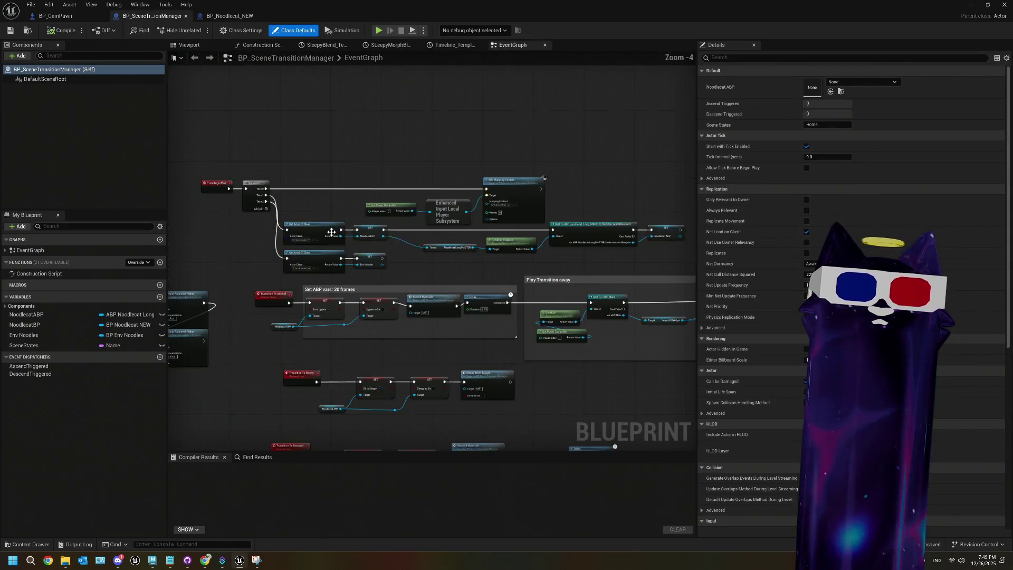
scroll(down, 3)
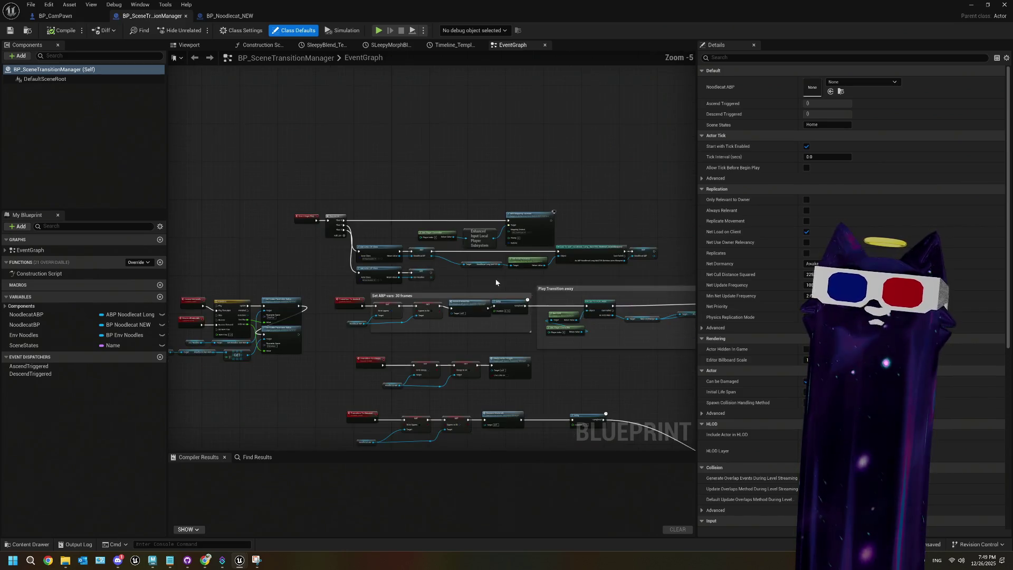
drag(590, 308, 414, 285)
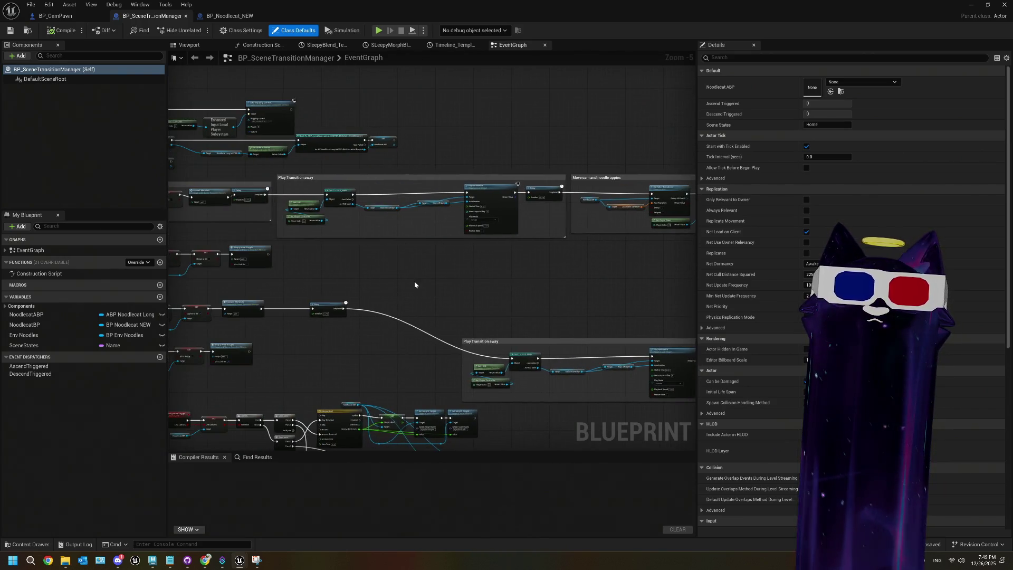
drag(364, 264, 519, 263)
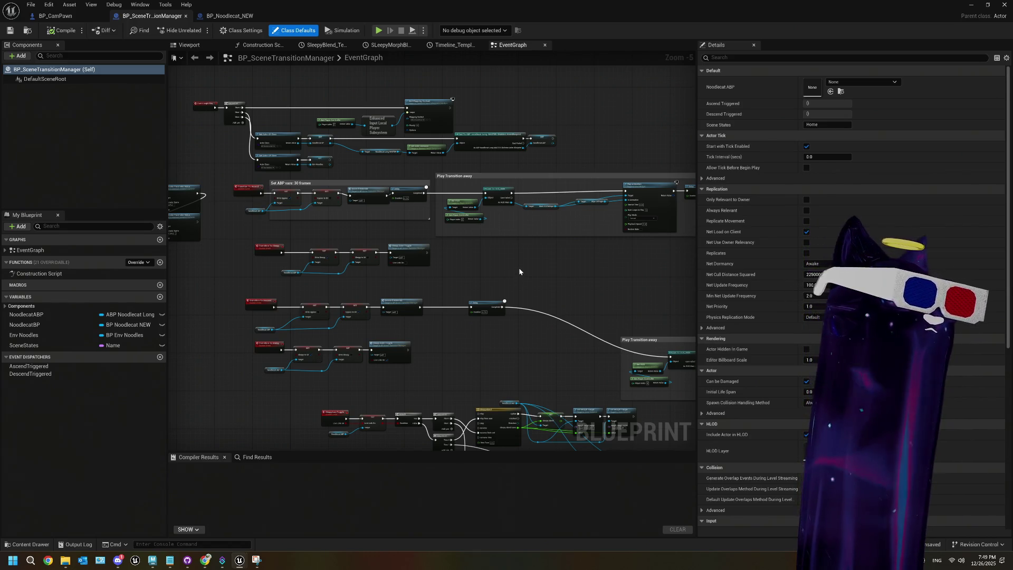
scroll(up, 3)
scroll(down, 3)
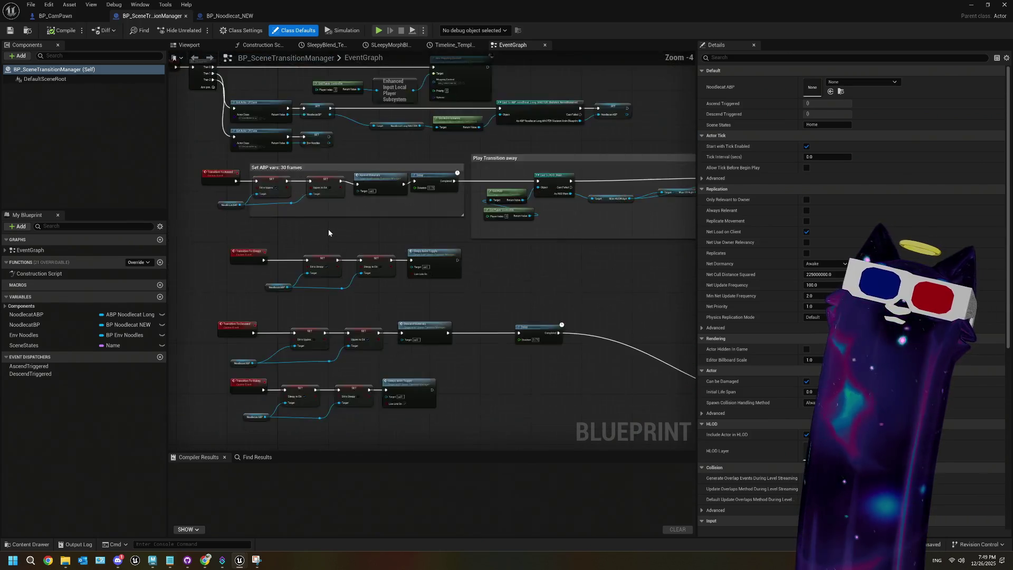
drag(328, 229, 349, 225)
scroll(up, 3)
scroll(up, 3)
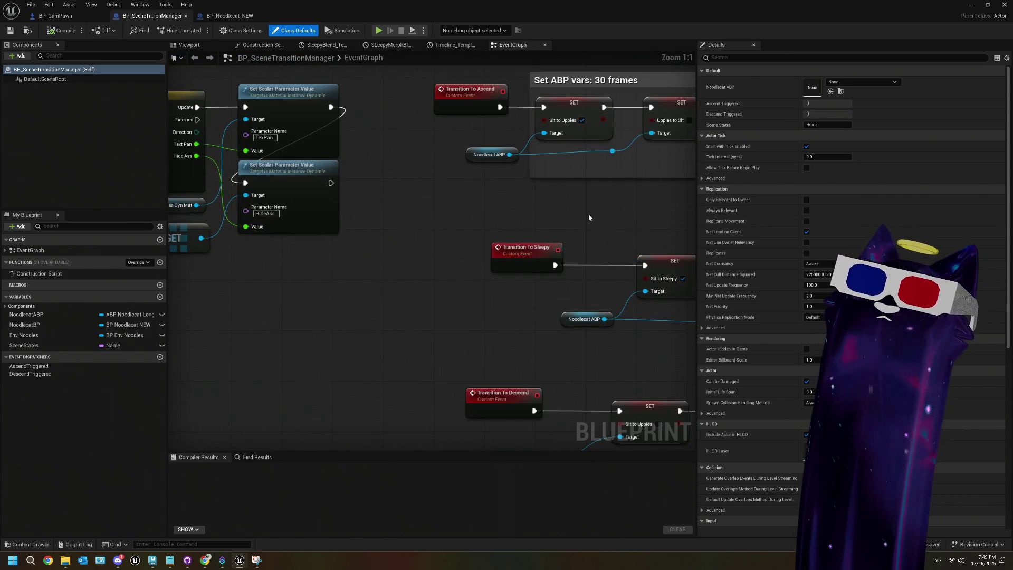
scroll(down, 3)
- Center the Play Animation and SET Scene States nodes and nudge SET slightly right
drag(431, 213, 457, 257)
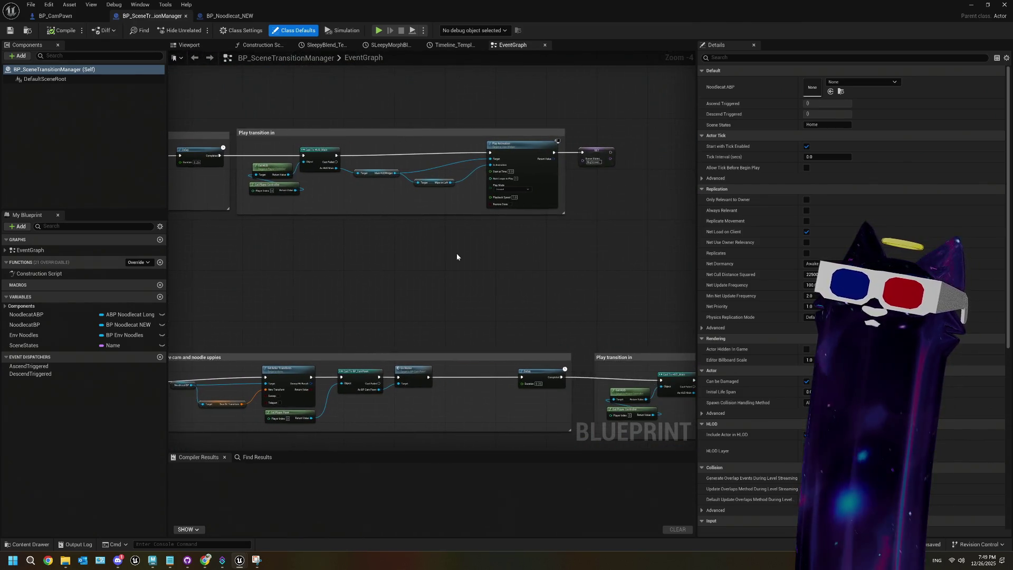
scroll(down, 3)
drag(519, 252, 467, 269)
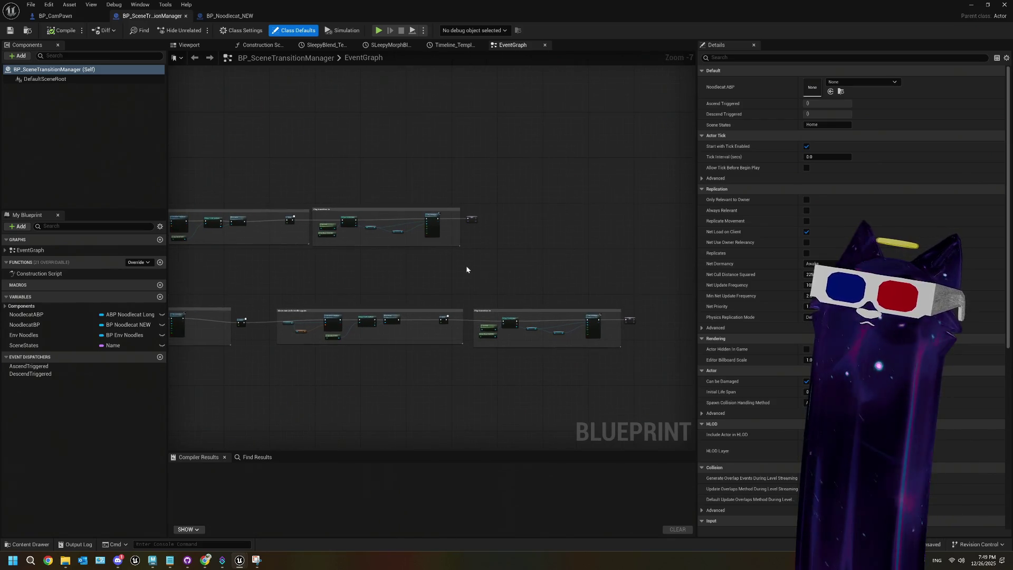
scroll(up, 3)
scroll(down, 3)
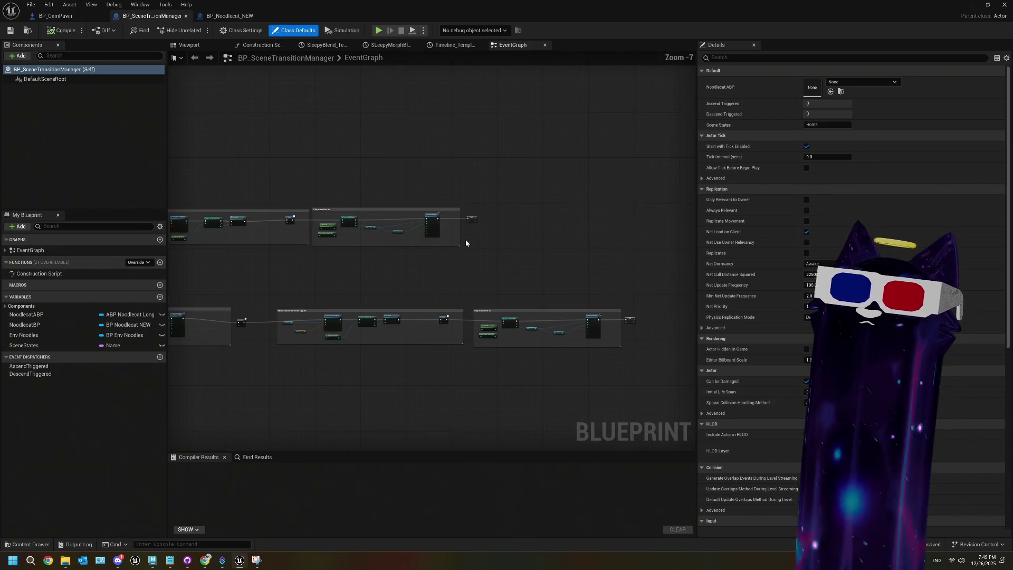
drag(419, 253, 412, 262)
scroll(up, 3)
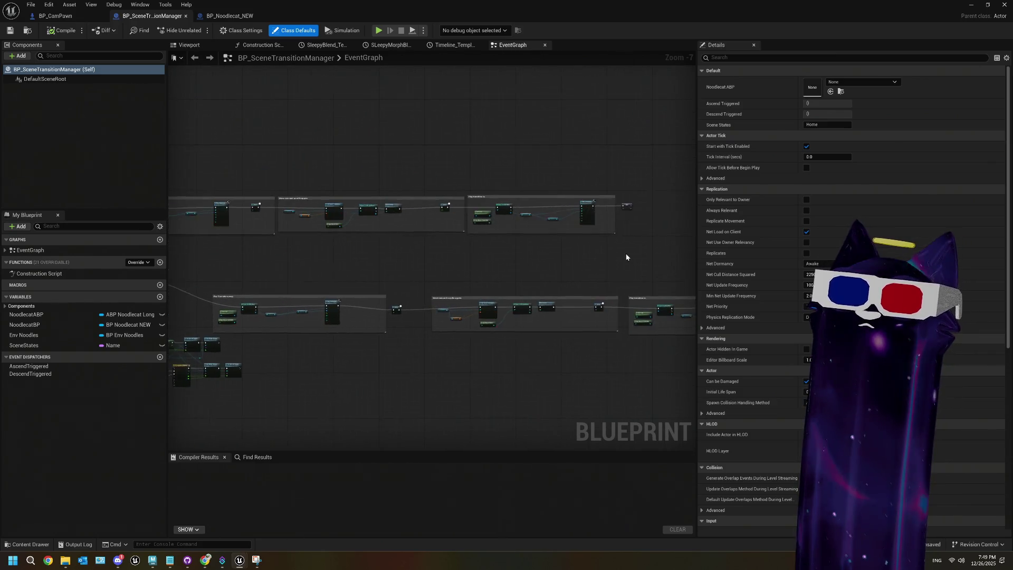
drag(402, 215, 509, 225)
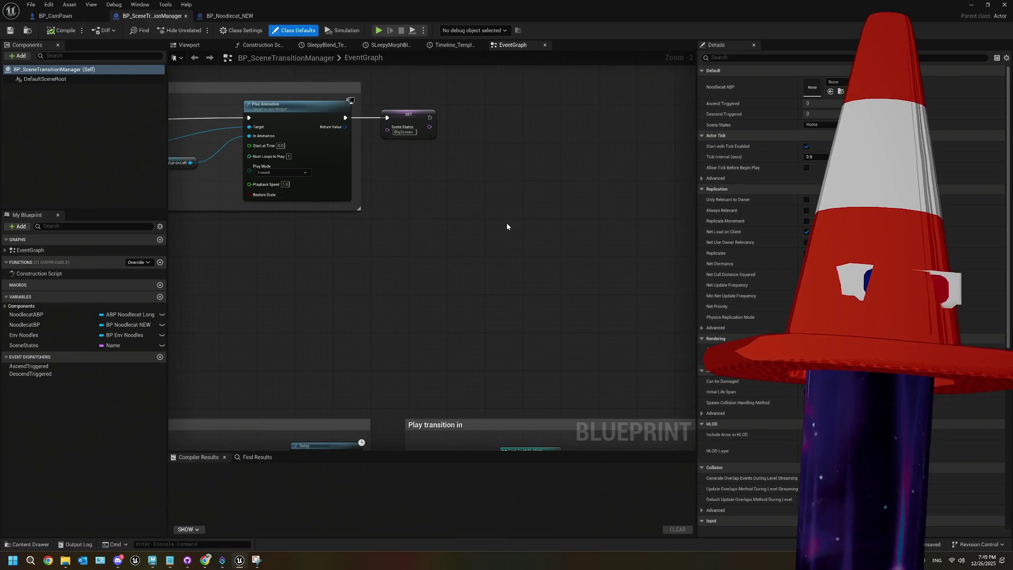
drag(467, 174, 420, 232)
scroll(up, 3)
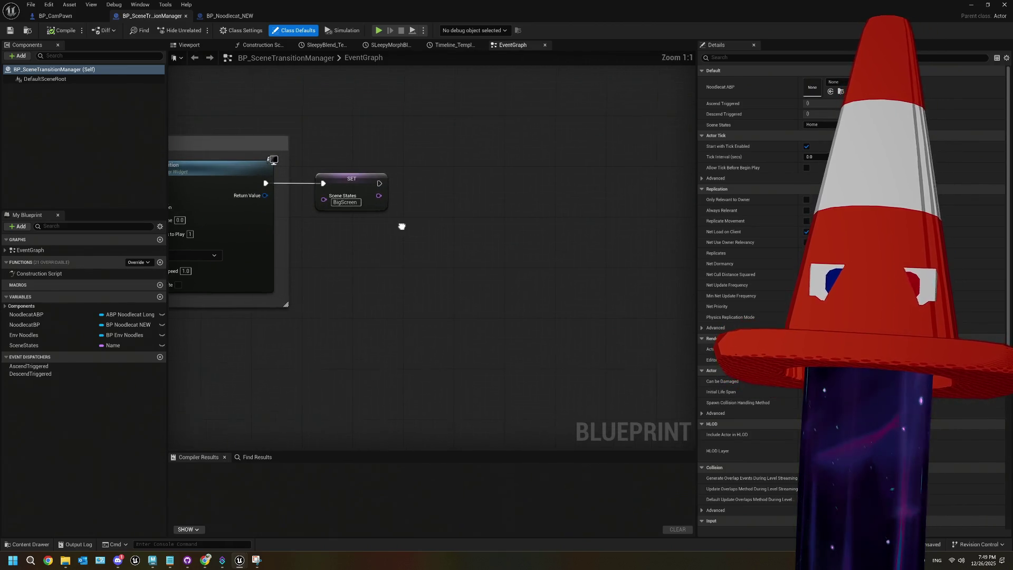
click(323, 185)
drag(323, 184, 332, 184)
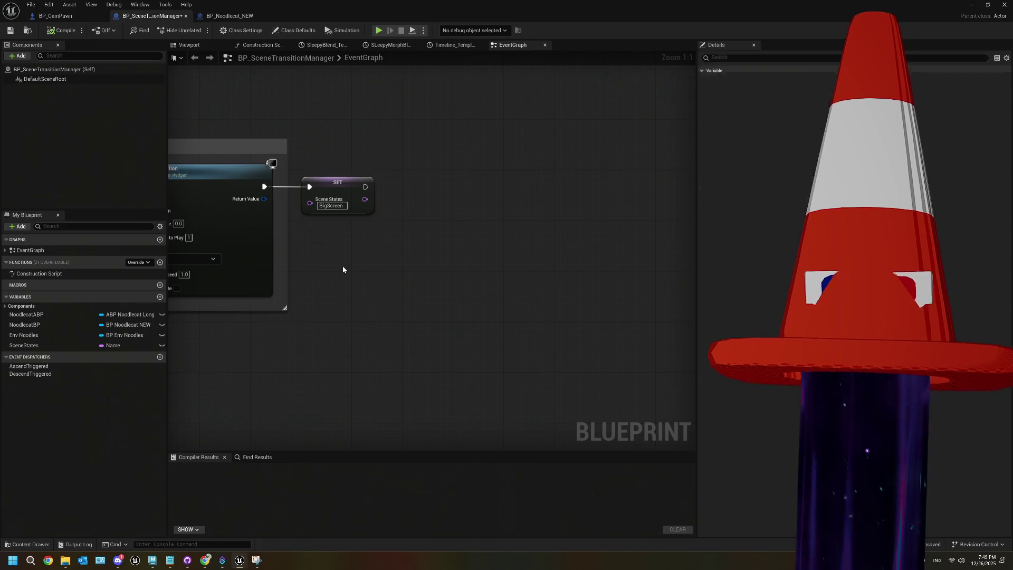
click(343, 269)
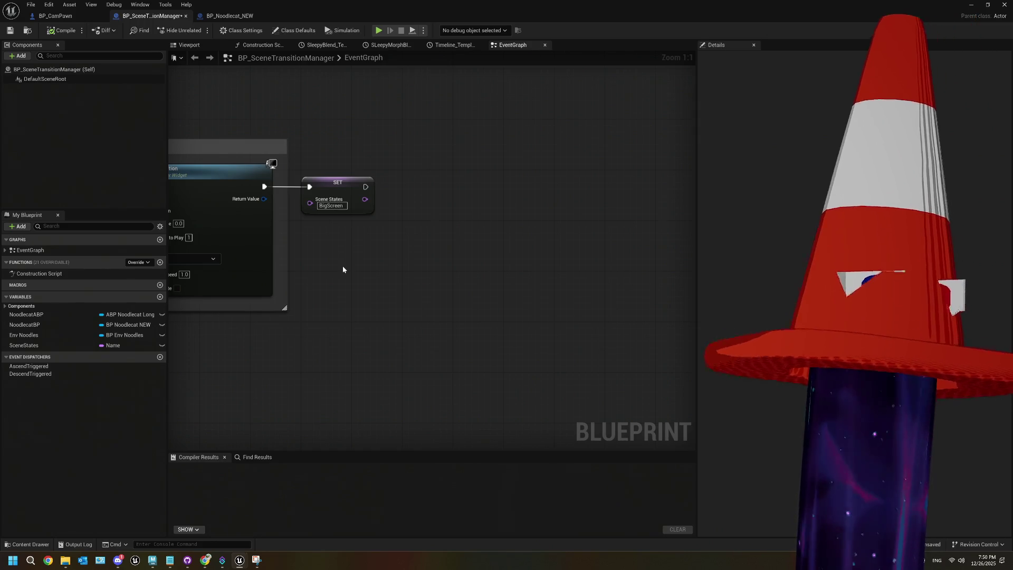
scroll(down, 3)
drag(394, 286, 314, 339)
scroll(up, 3)
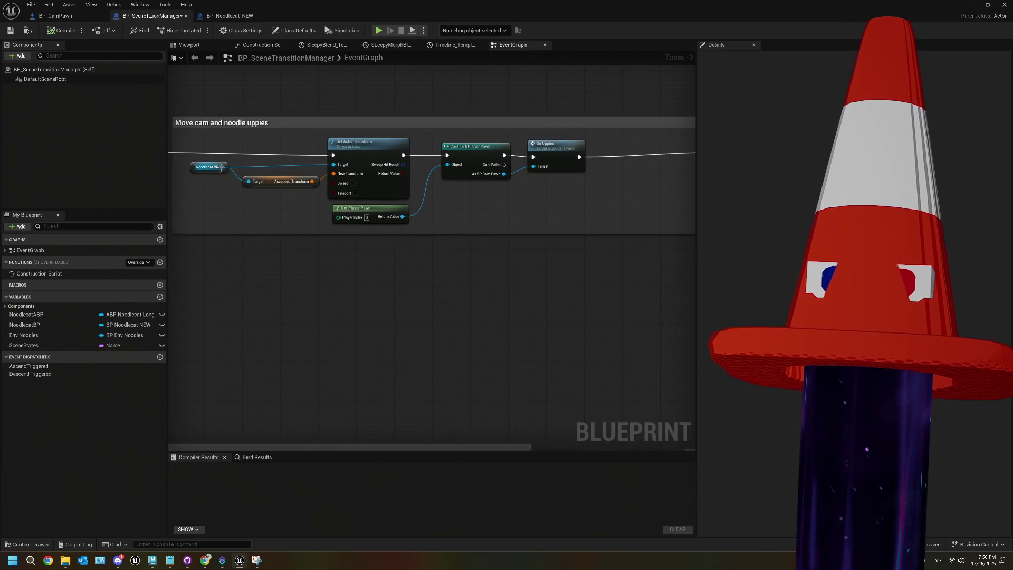
- Add a Get Noodlecat Dyn Mats node off Noodlecat BP and move it higher
drag(222, 167, 319, 315)
text(dy)
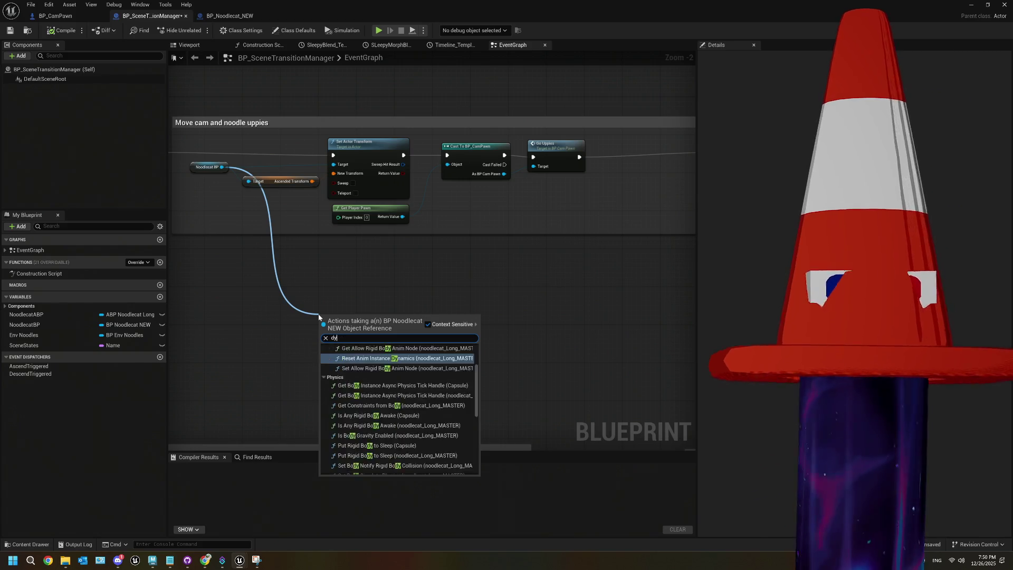
text(namic)
key(BackSpace)
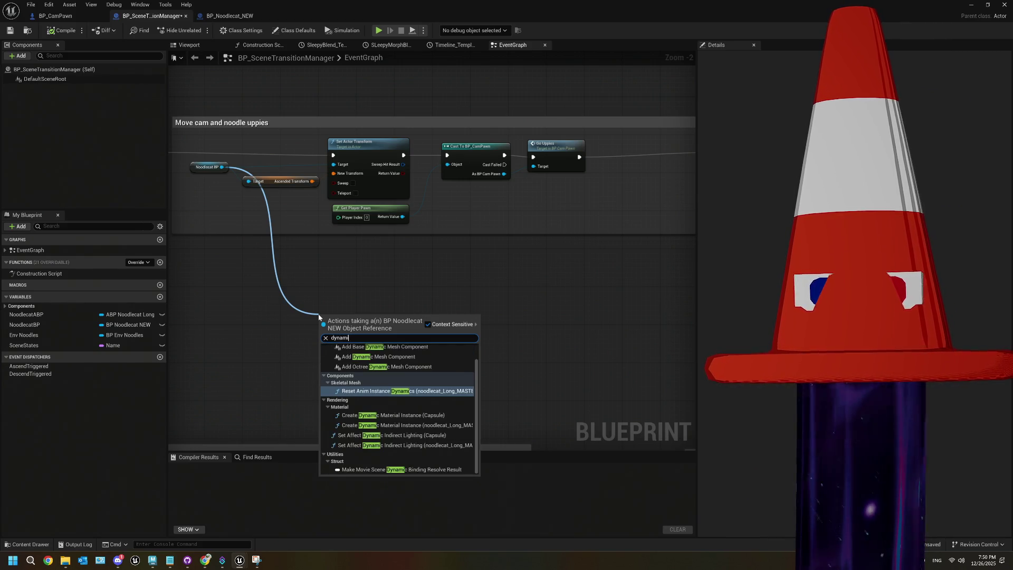
key(BackSpace)
key(BackSpace)
key(BackSpace)
text(ma)
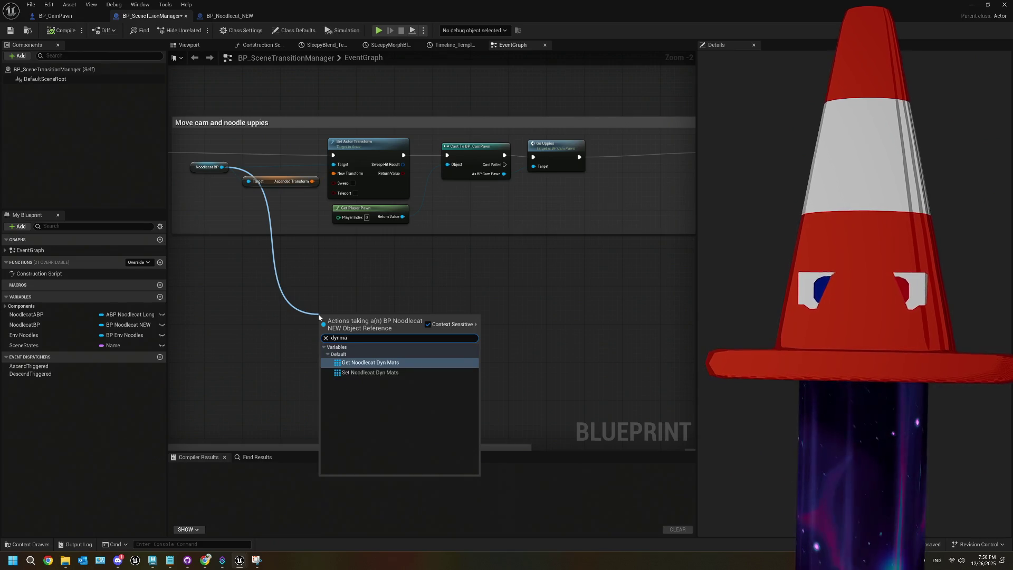
click(369, 363)
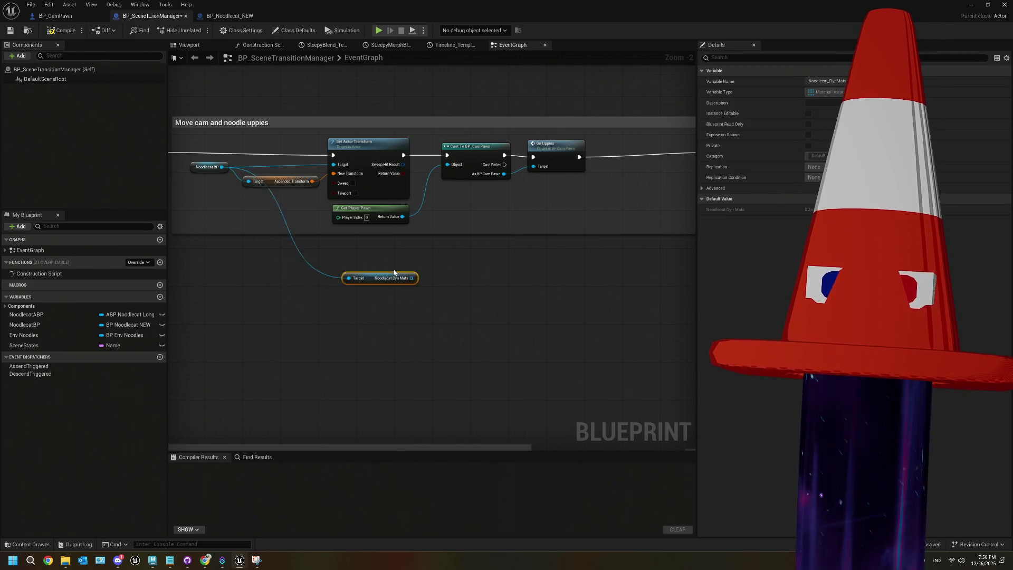
drag(386, 286, 382, 253)
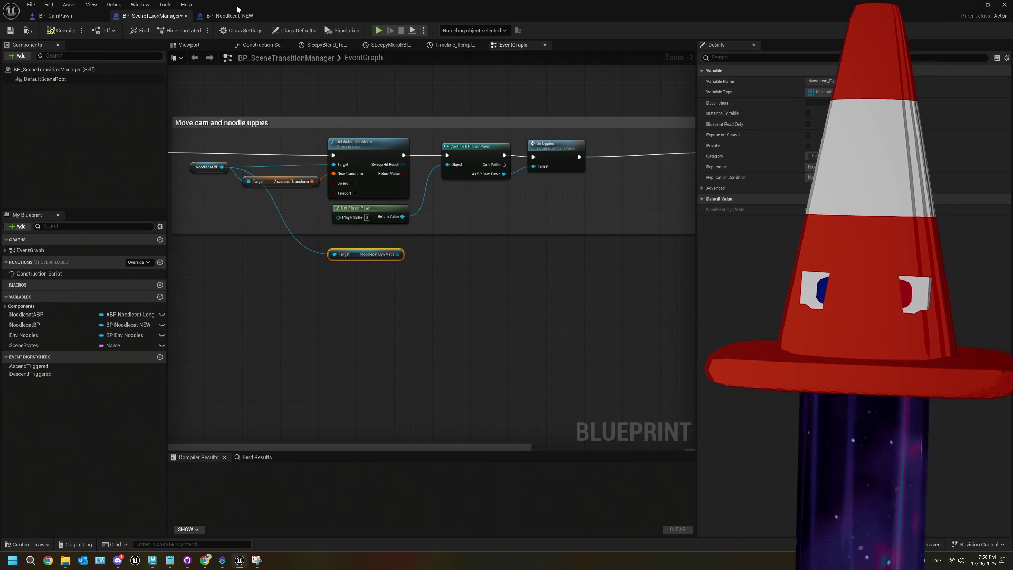
- Check the noodlecat_Long_MASTER mesh materials in BP_Noodlecat_NEW, then return to the manager graph
click(232, 16)
click(50, 89)
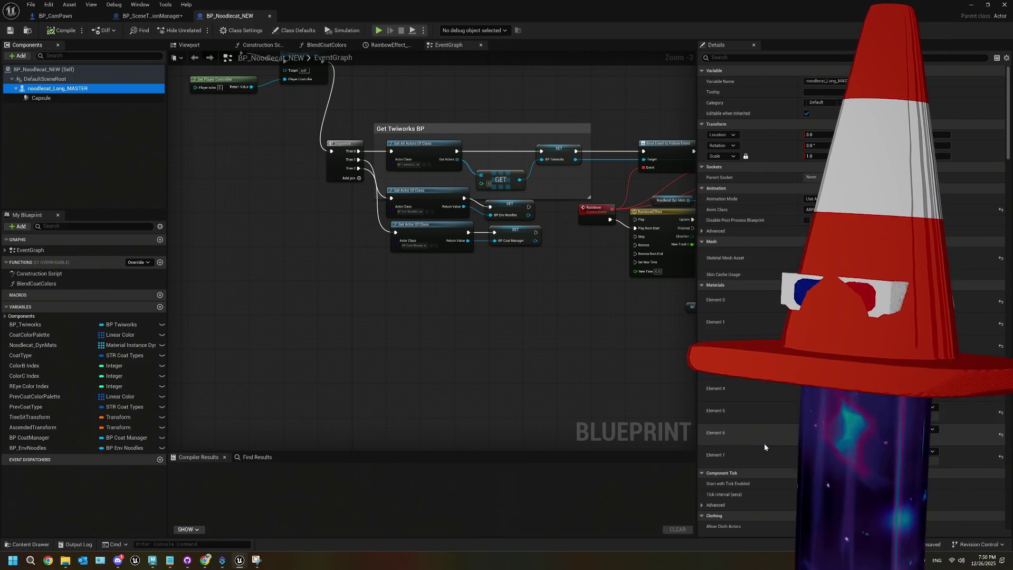
click(115, 19)
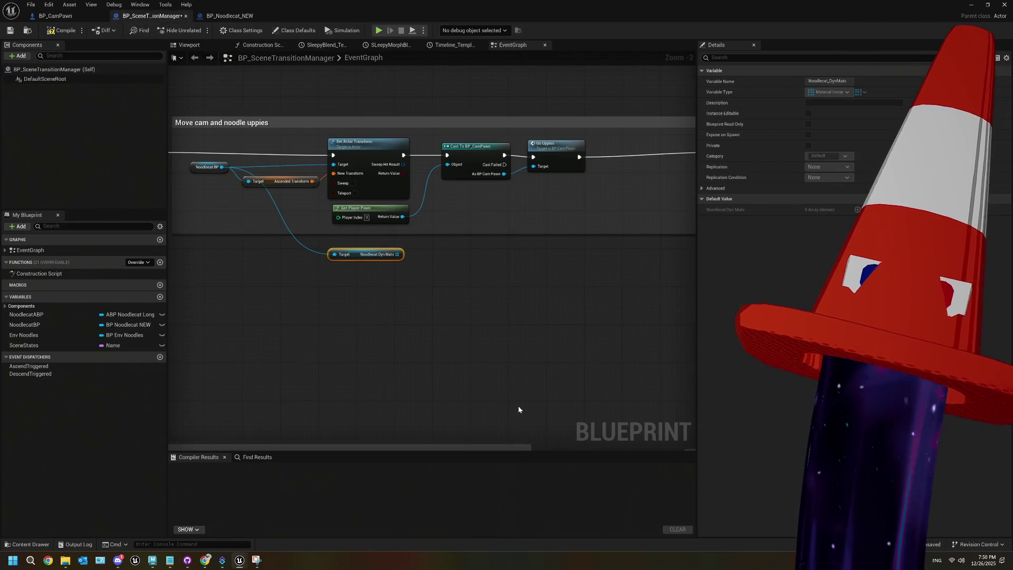
- Add an array GET on Noodlecat Dyn Mats feeding a new Set Scalar Parameter Value node
drag(400, 254, 424, 275)
text(get)
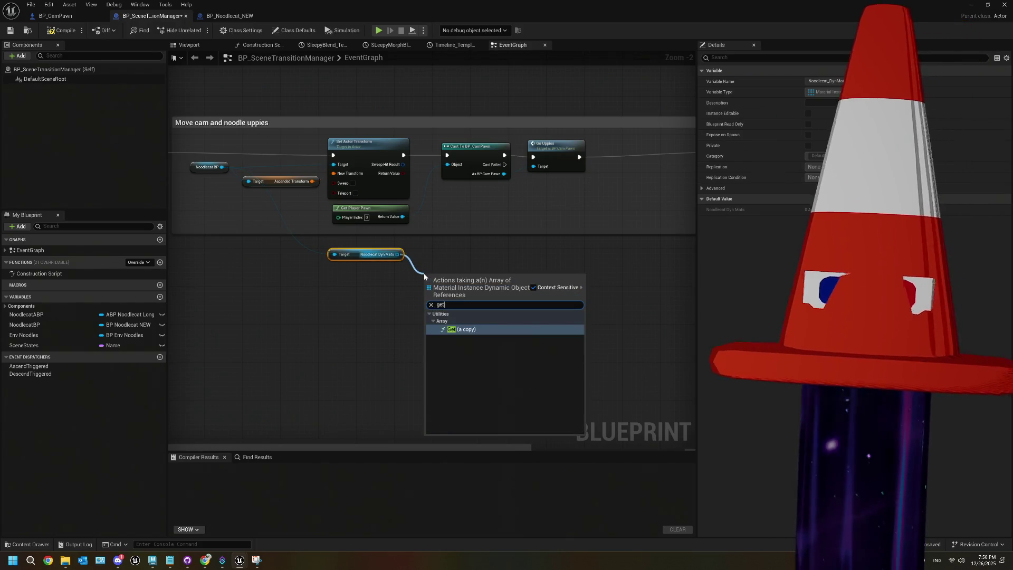
key(Return)
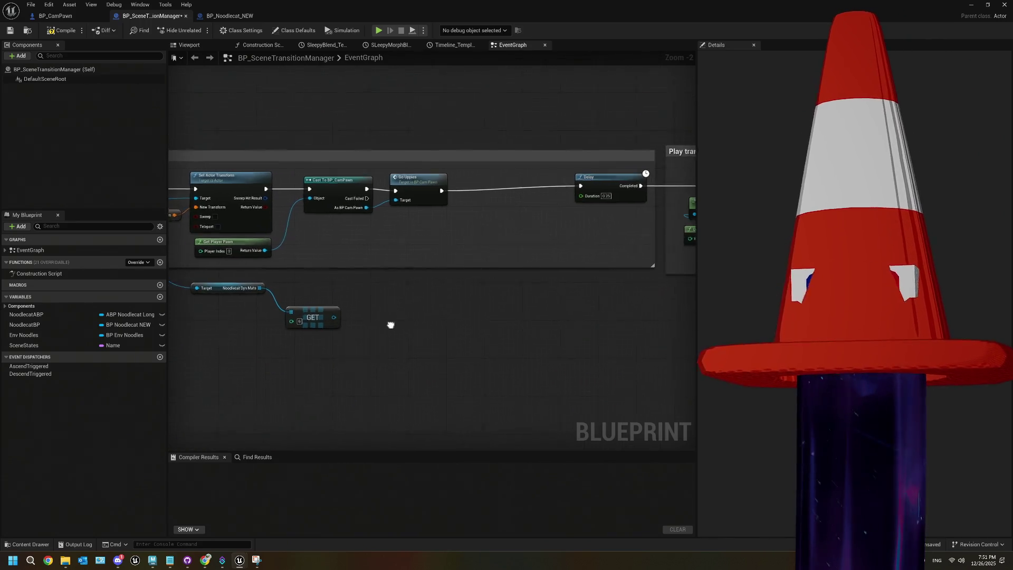
drag(320, 319, 439, 305)
text(set s)
text(cala)
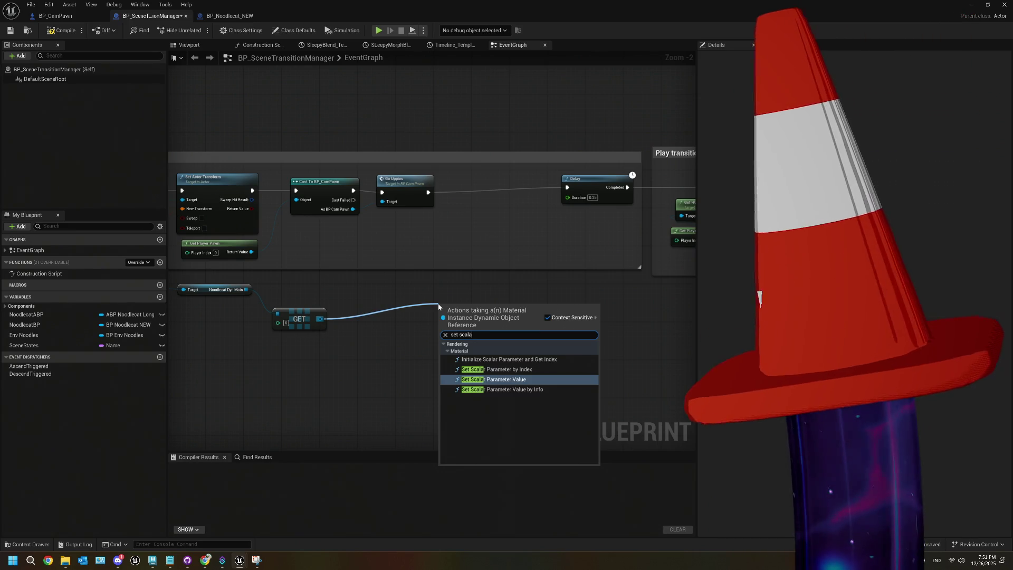
click(538, 378)
drag(472, 319, 500, 310)
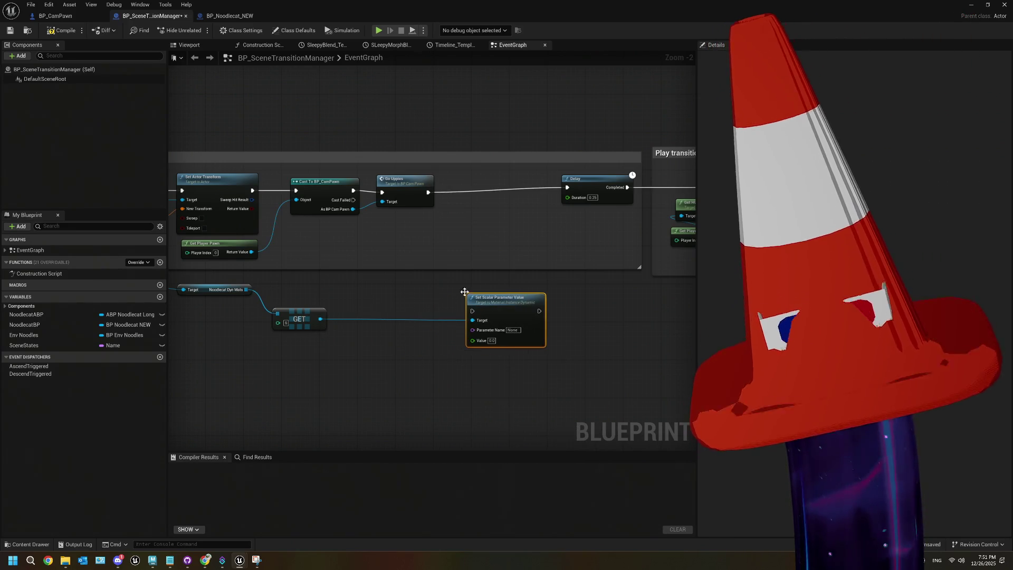
drag(158, 16, 642, 132)
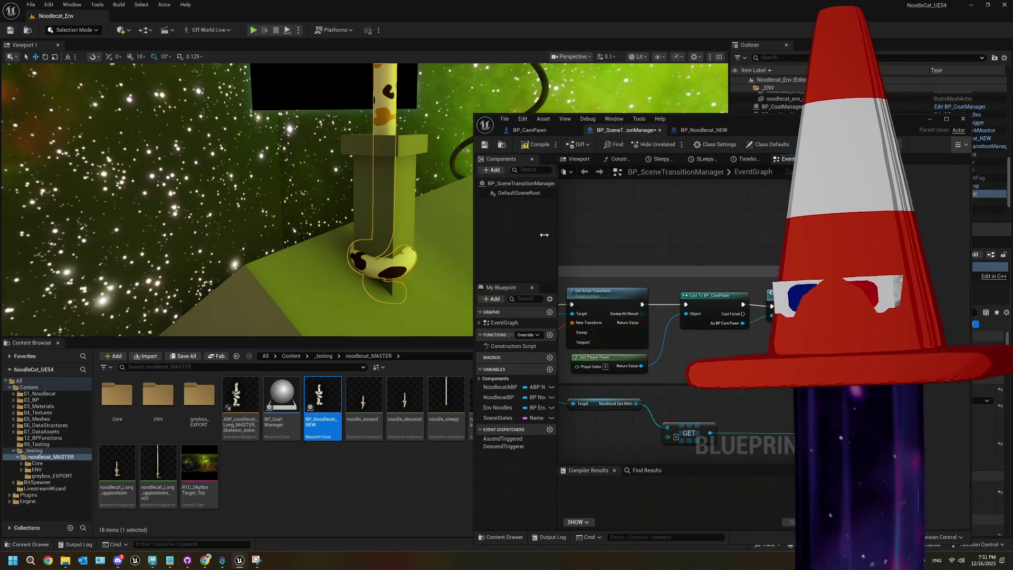
- Open MI_Noodlecat_Long full screen from the Content Browser, then return to BP_Noodlecat_NEW
click(719, 128)
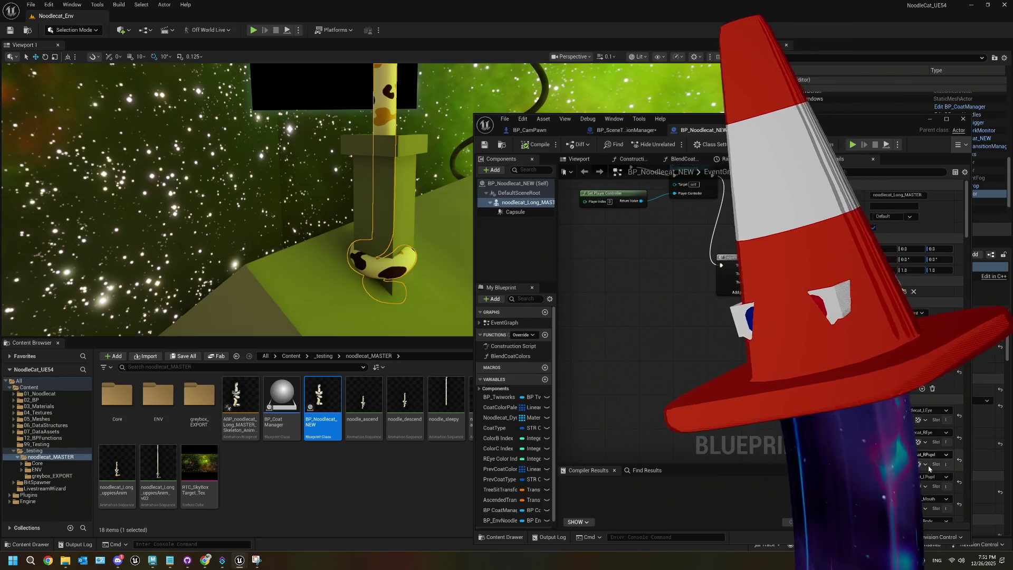
click(919, 490)
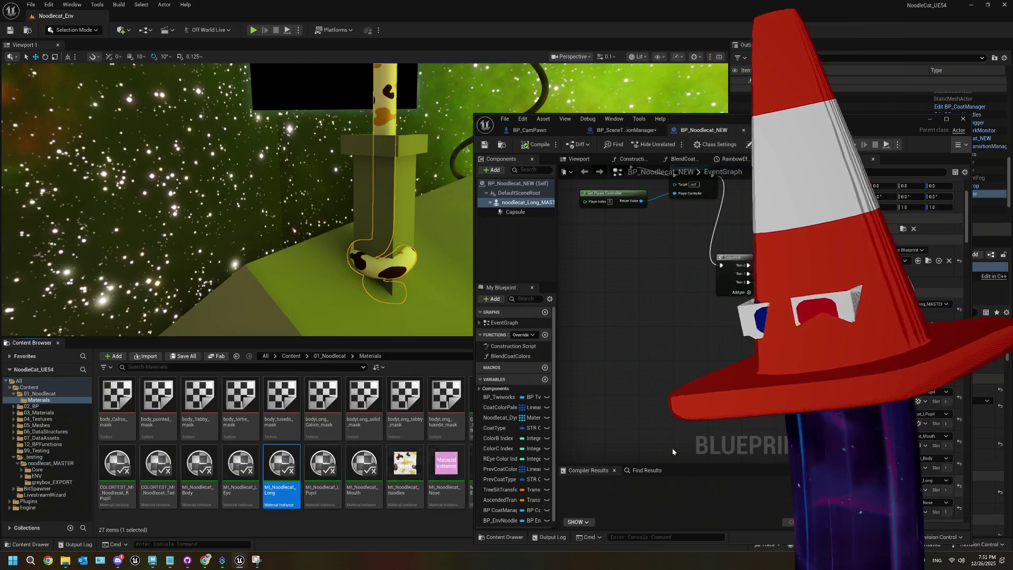
double_click(288, 473)
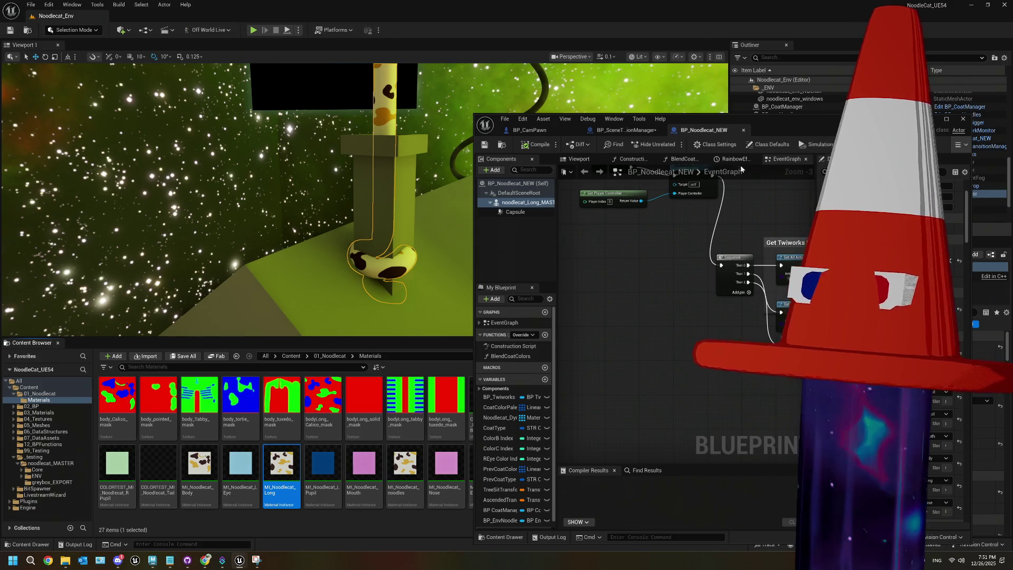
click(946, 119)
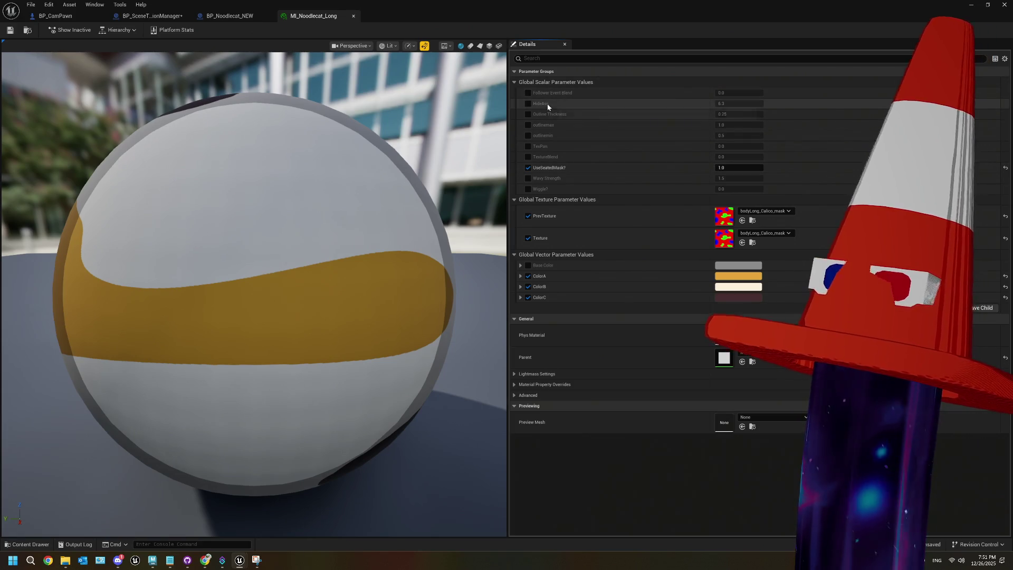
click(215, 21)
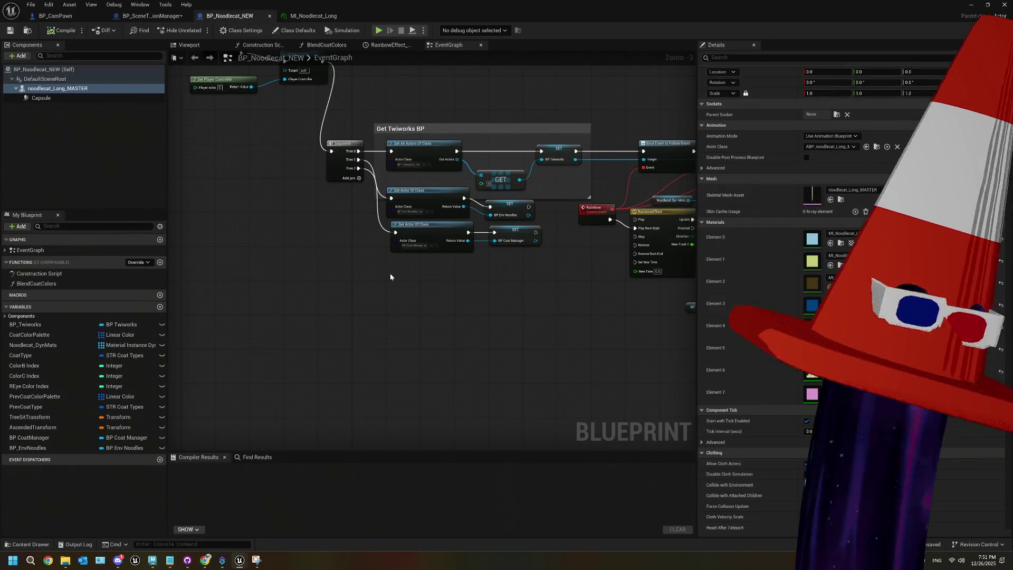
- Set the Set Scalar Parameter Value node's parameter name to HideAss
click(152, 15)
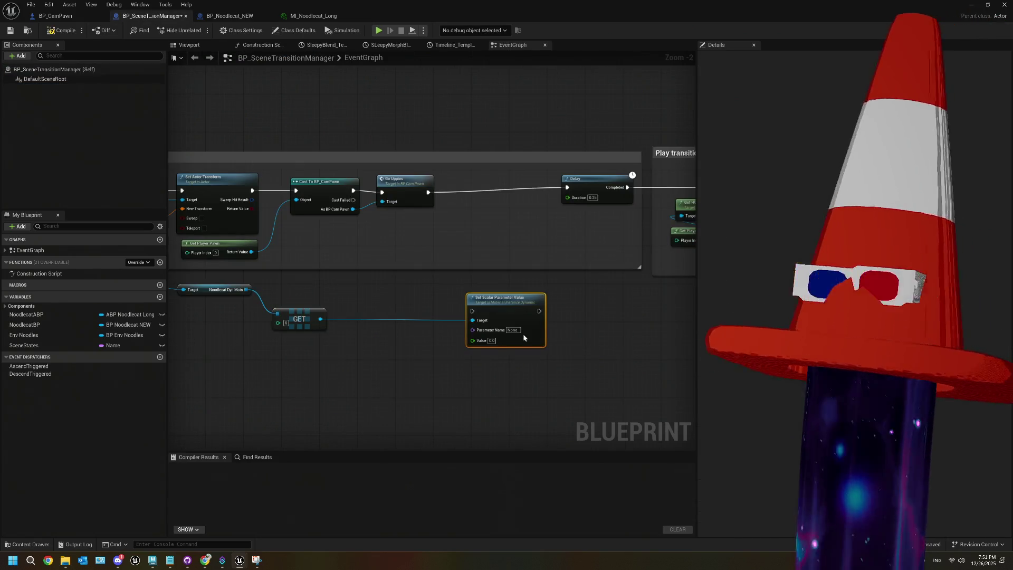
click(513, 330)
key(BackSpace)
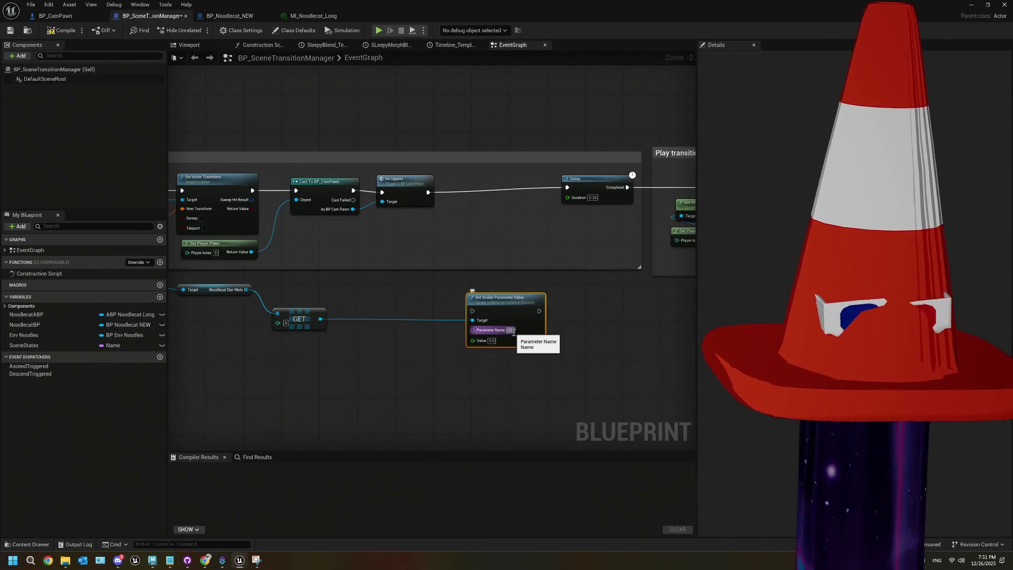
text(Ass)
key(Return)
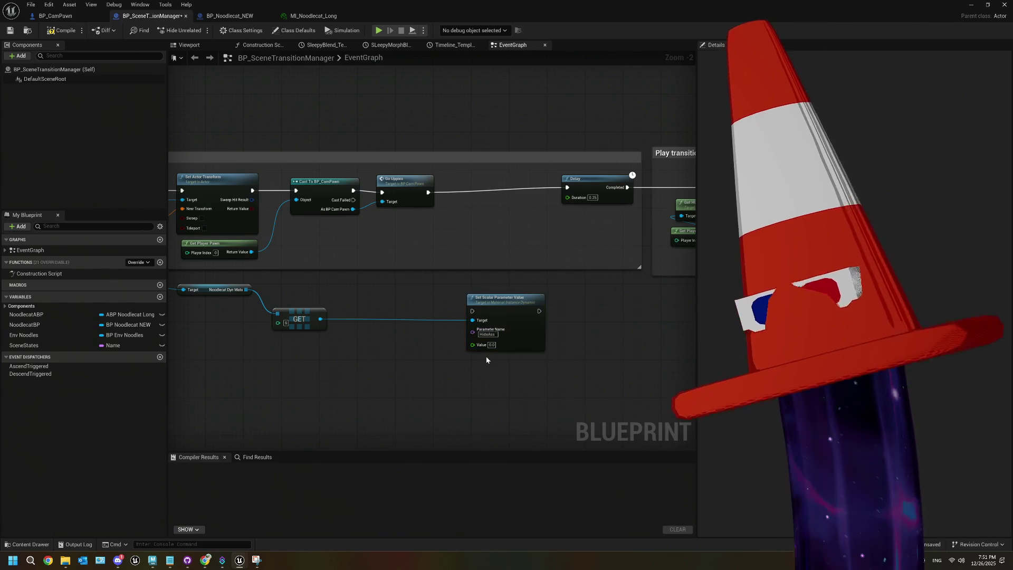
- Wire the Set Scalar node between Go Uppies and Delay, and align the GET node
scroll(up, 3)
drag(406, 137, 467, 296)
drag(552, 295, 594, 131)
drag(515, 288, 535, 132)
scroll(down, 3)
drag(298, 299, 295, 270)
click(502, 303)
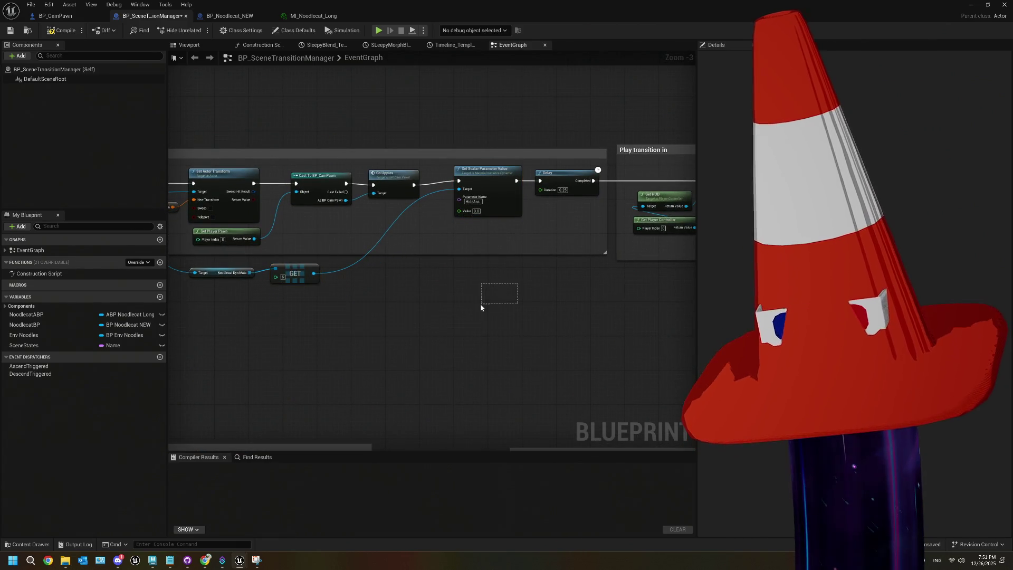
- Enter 4.0 as the scalar Value
scroll(up, 3)
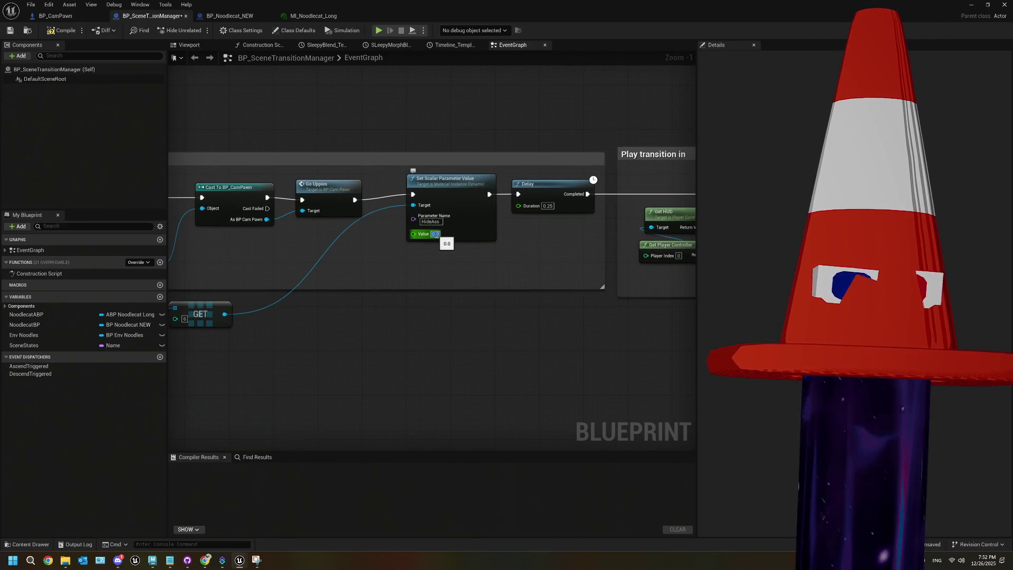
text(4)
key(Return)
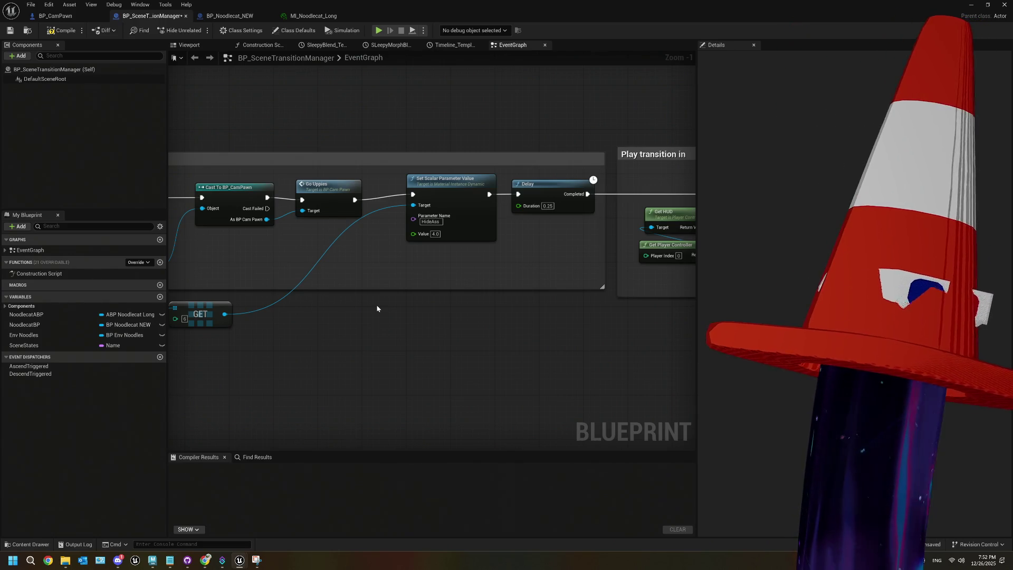
scroll(down, 3)
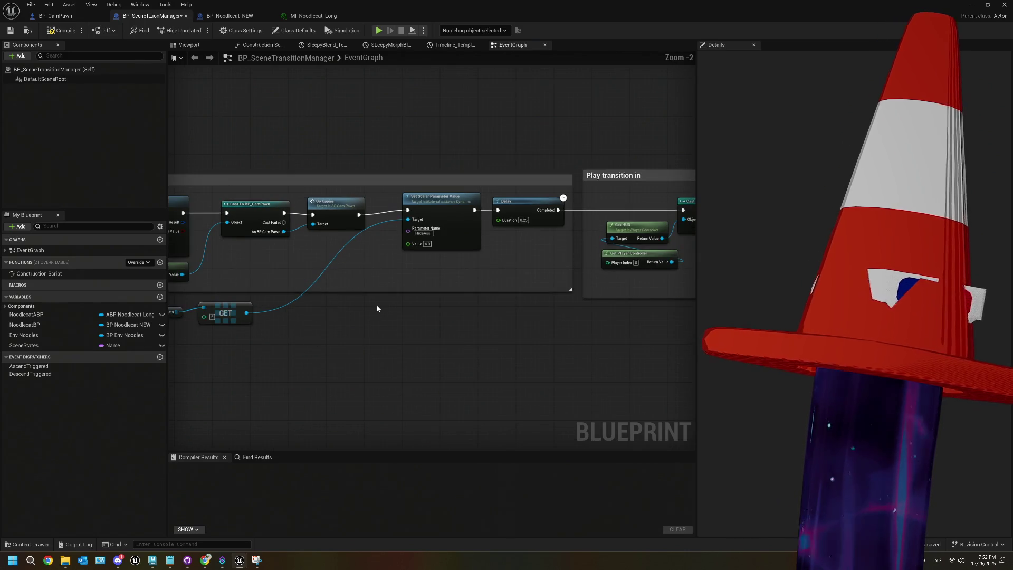
scroll(down, 3)
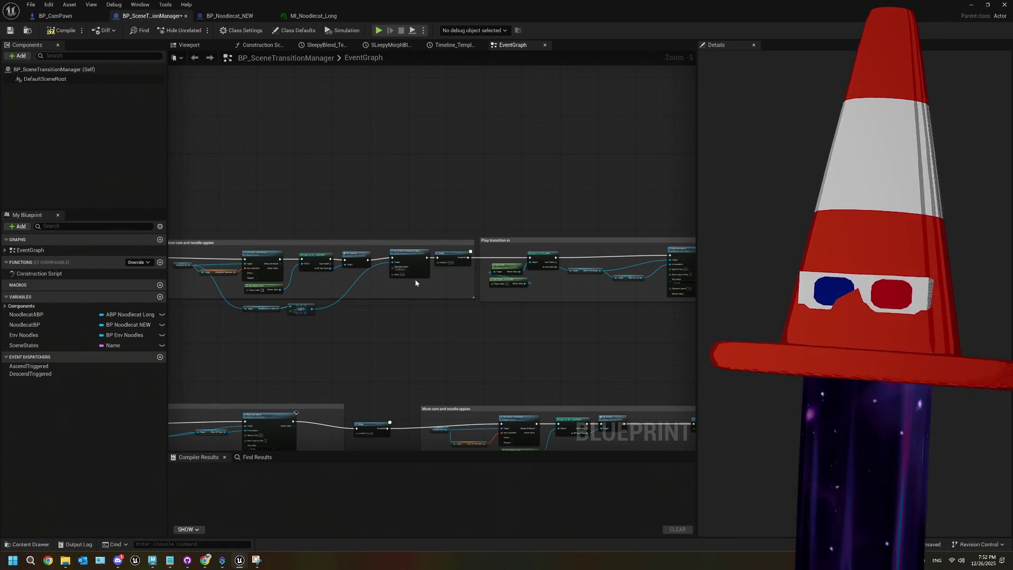
- Select the Set Scalar Parameter Value node and pan the event graph down to the lower comment rows
scroll(up, 3)
click(428, 259)
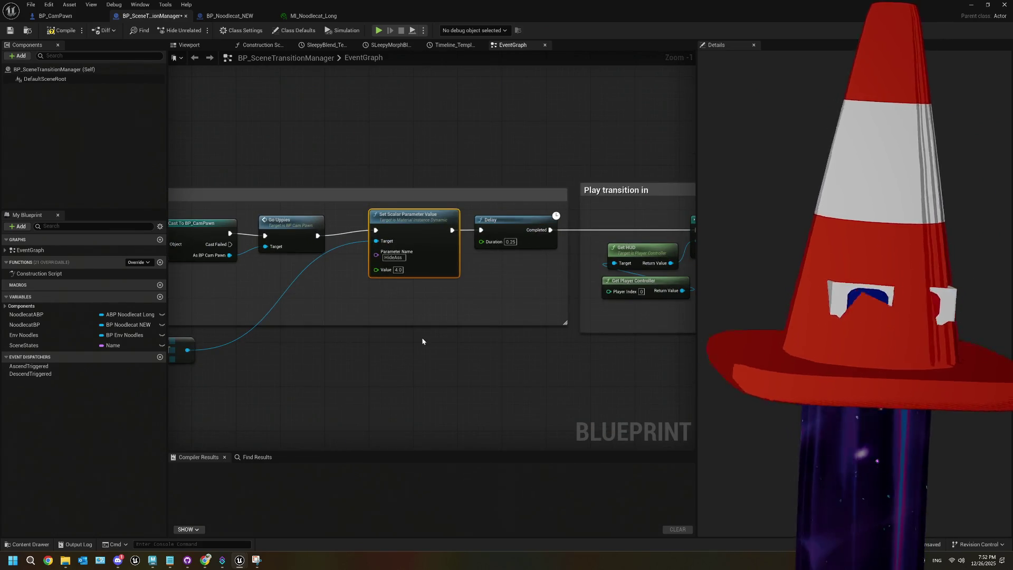
scroll(down, 3)
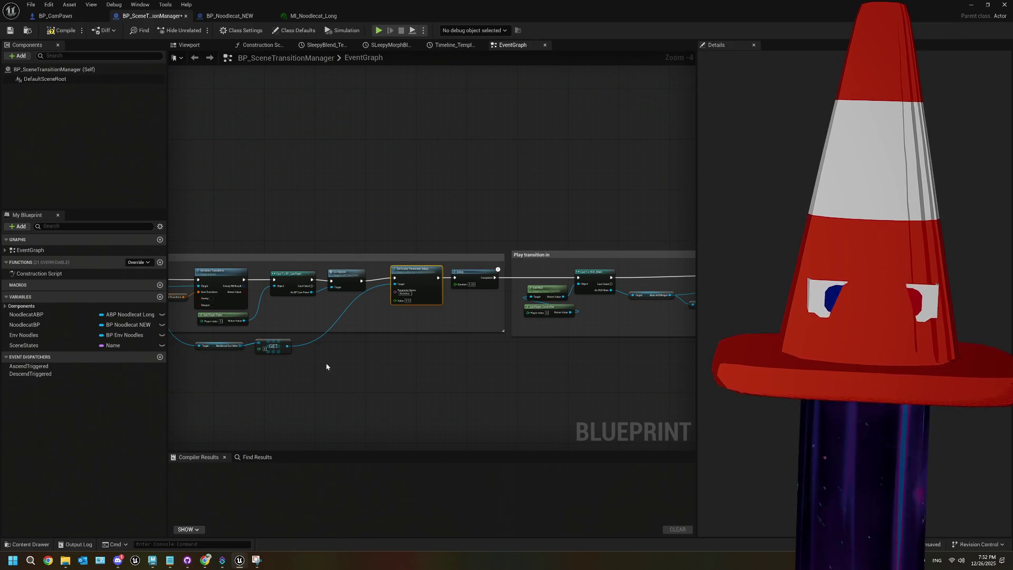
drag(338, 365, 376, 339)
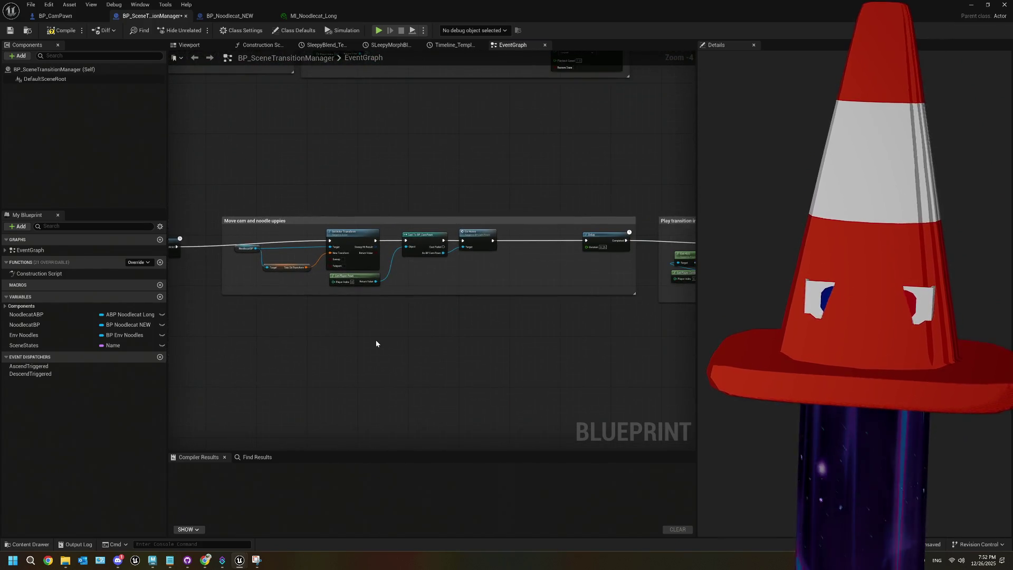
scroll(up, 3)
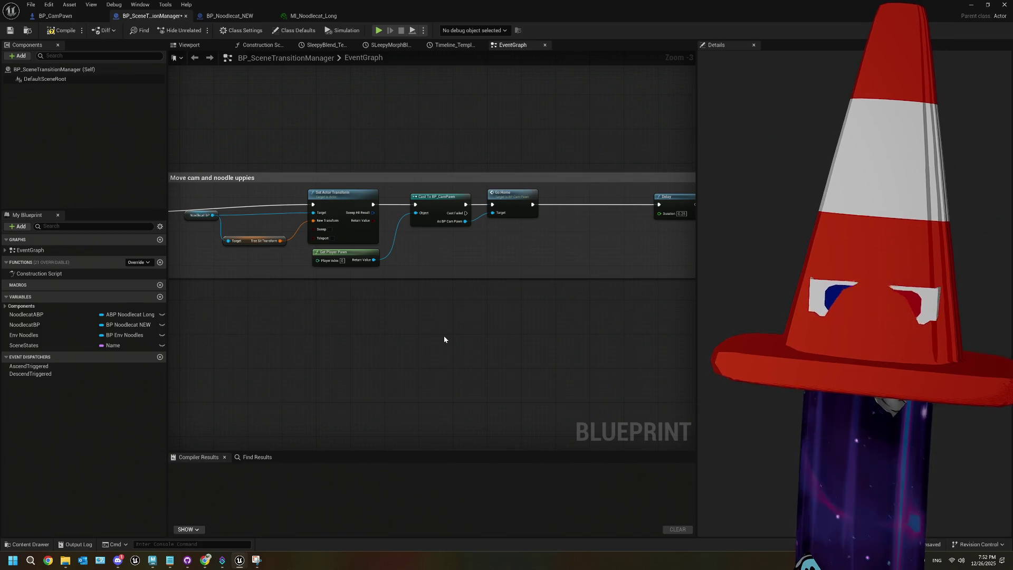
scroll(down, 3)
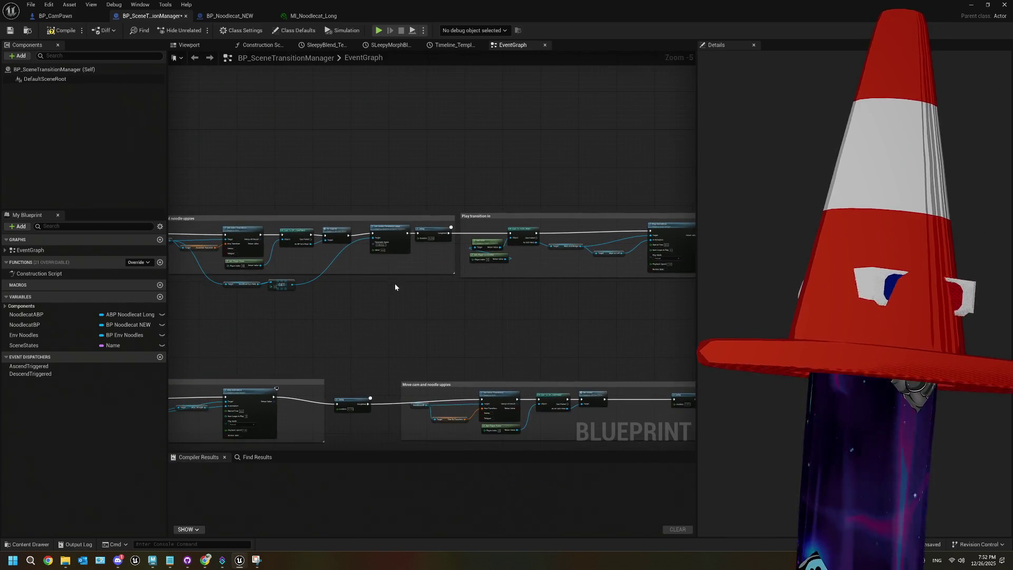
scroll(up, 3)
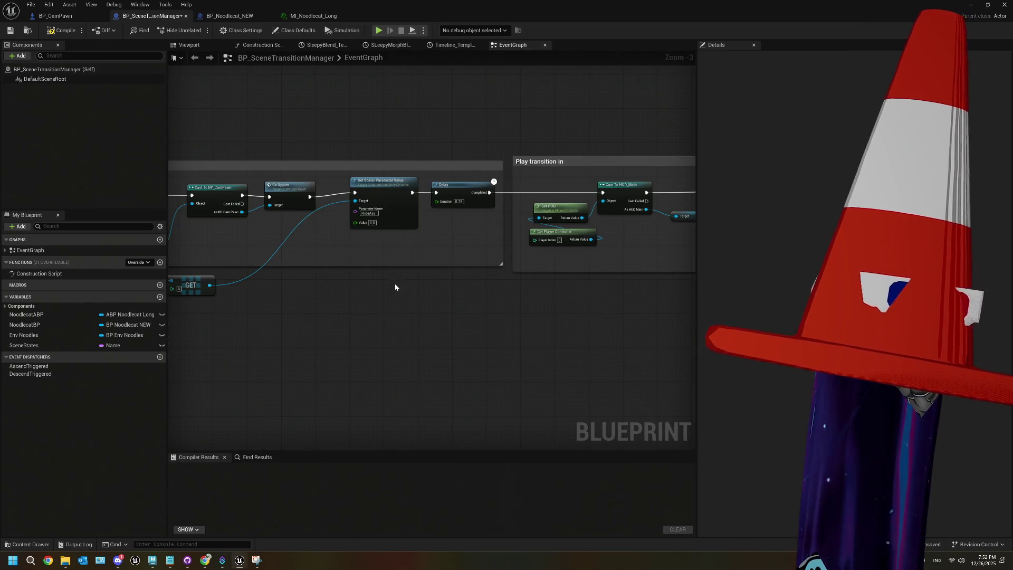
drag(454, 276, 600, 285)
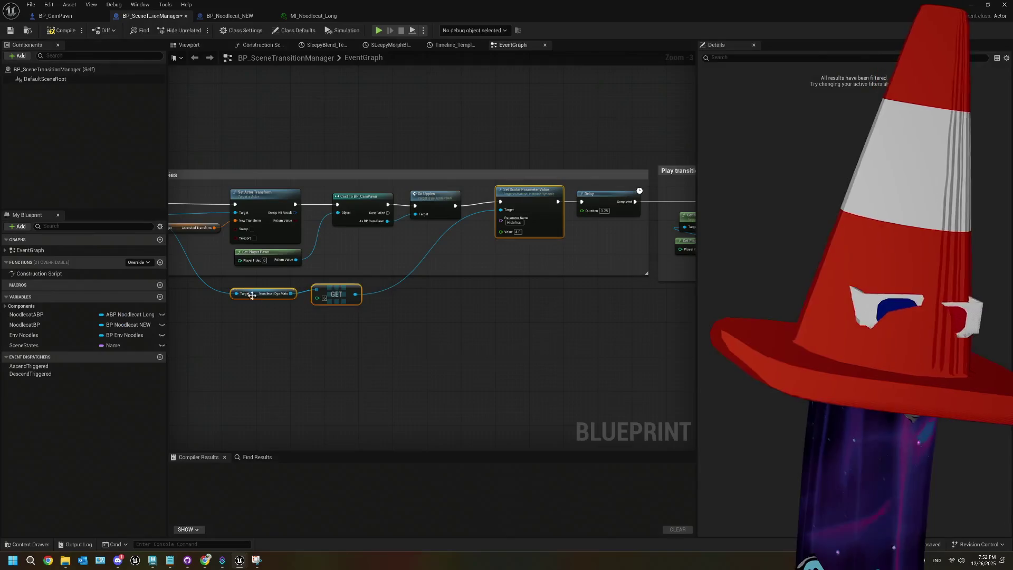
drag(450, 355, 445, 238)
scroll(down, 3)
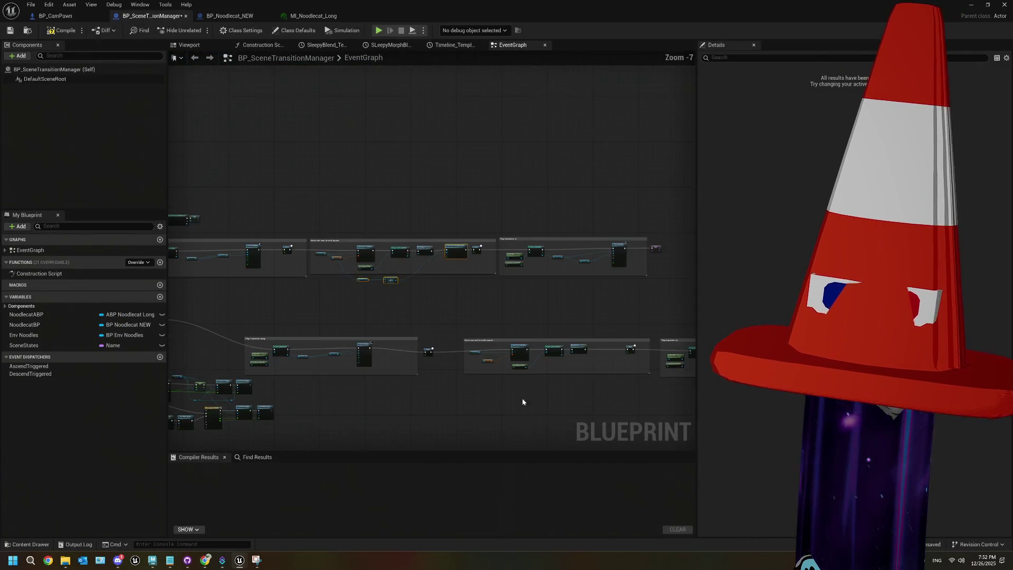
scroll(up, 3)
- Paste the HideAss 4.0 Set Scalar node with its GET into the Move cam comment
key(ctrl+v)
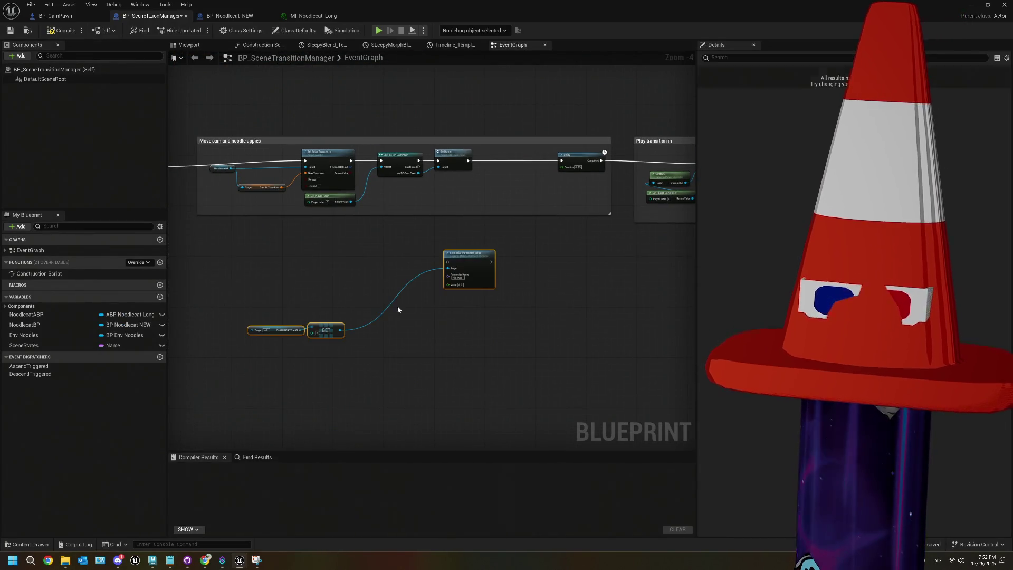
drag(469, 264, 512, 195)
scroll(up, 3)
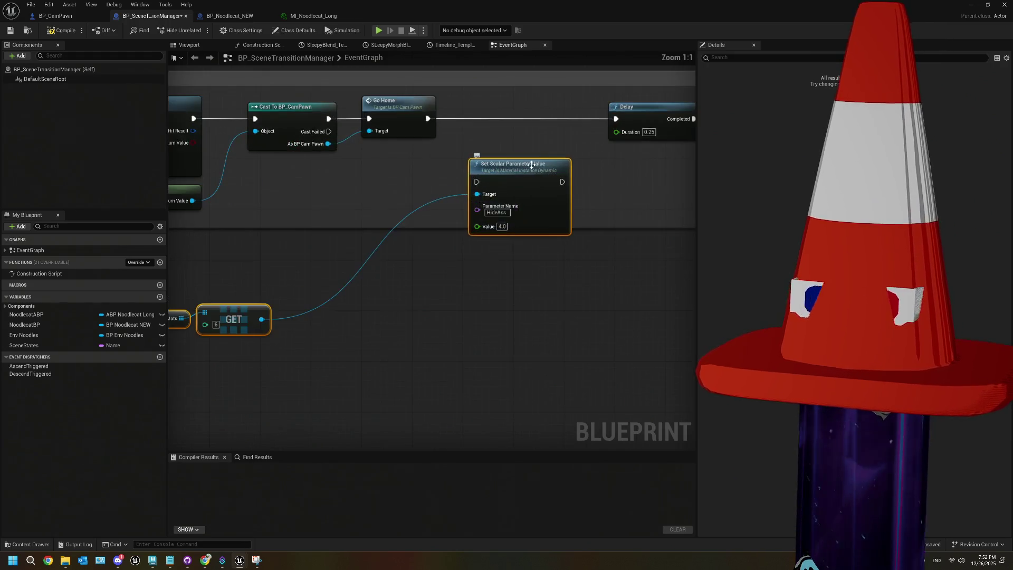
- Wire Set Scalar Parameter Value into the execution chain between Go Home and Delay
drag(357, 145, 407, 208)
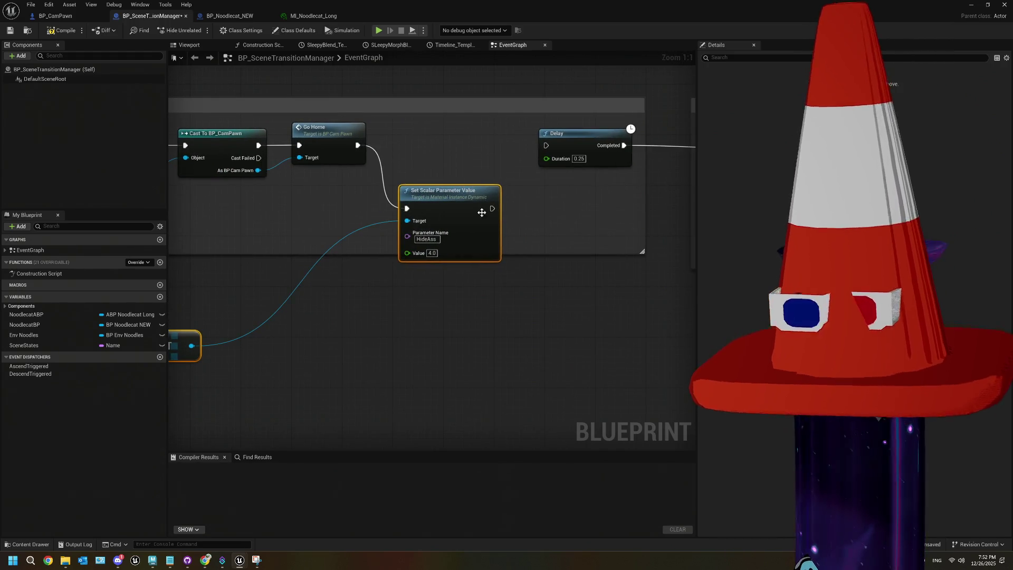
drag(492, 209, 547, 146)
drag(461, 201, 480, 138)
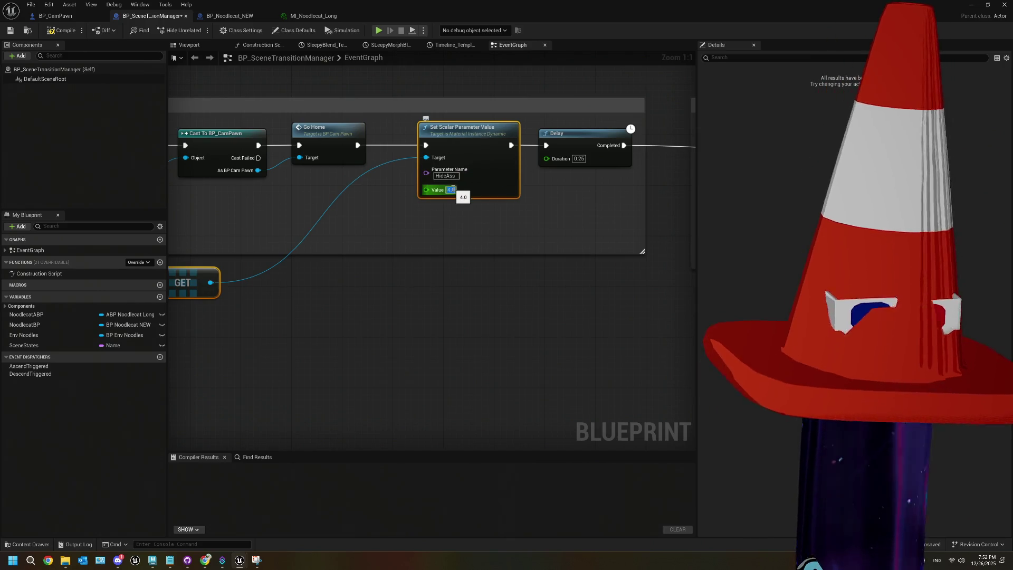
- Connect Noodlecat BP to the Noodlecat Dyn Mats target, then minimize the Blueprint editor
click(398, 365)
drag(398, 365, 428, 322)
drag(263, 166, 413, 286)
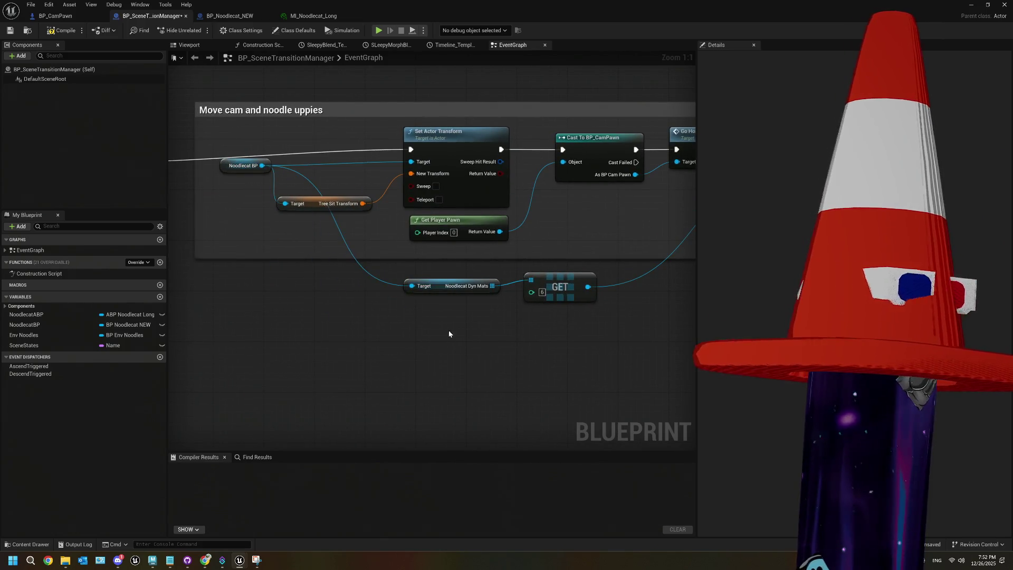
scroll(down, 3)
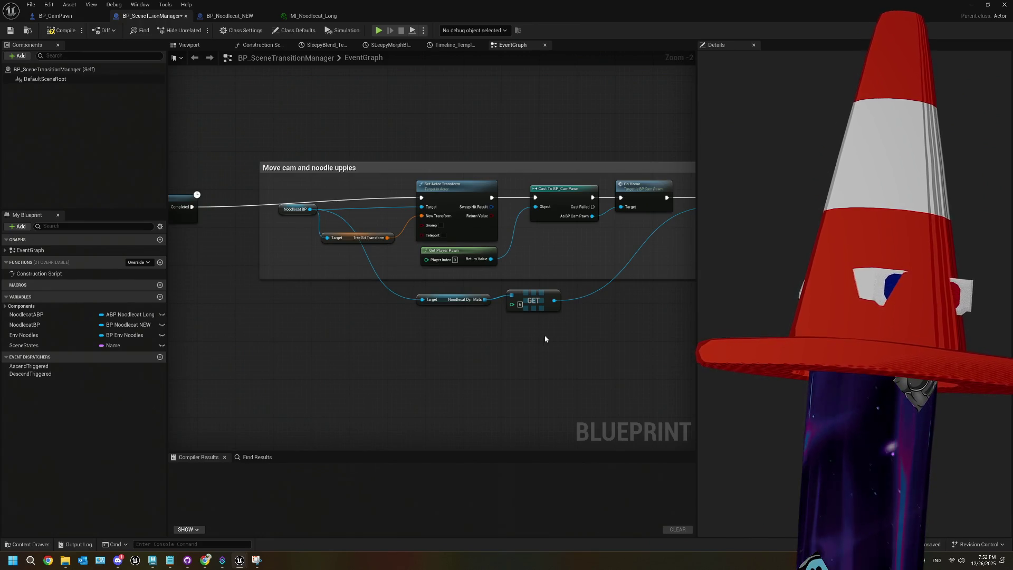
drag(550, 335, 417, 330)
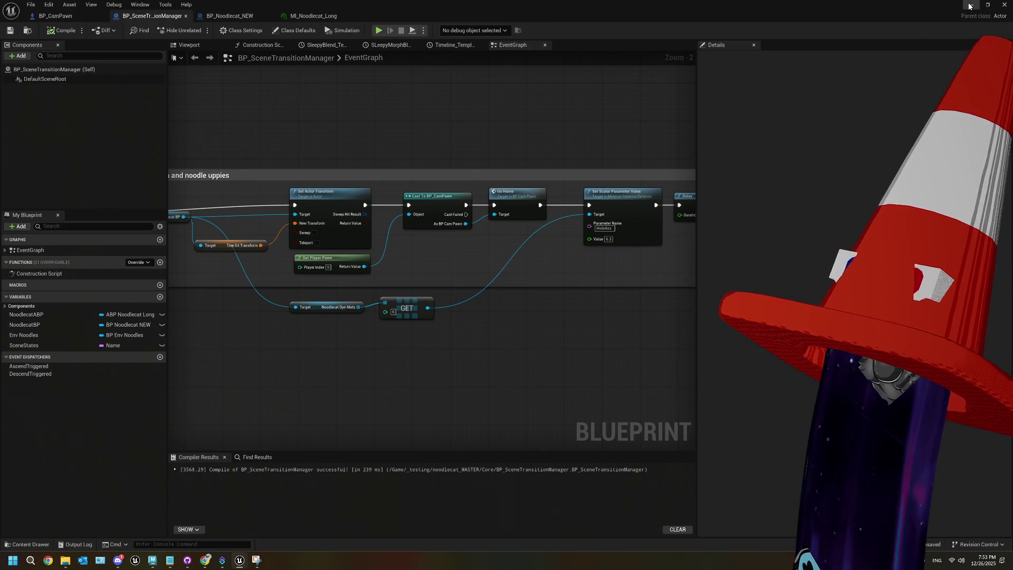
click(970, 6)
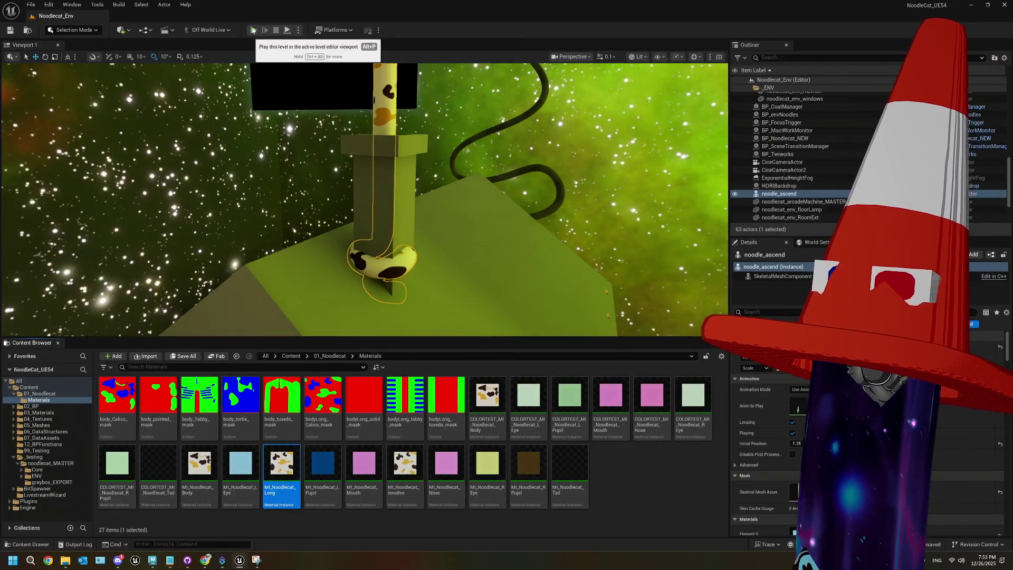
- Play-test the Noodlecat_Env level and stop it with Esc
click(253, 30)
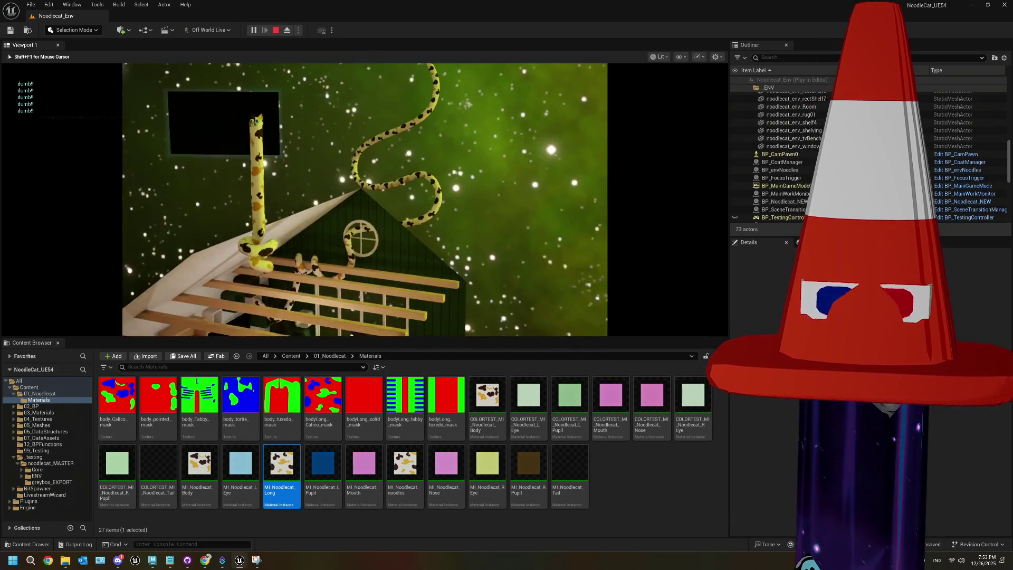
key(Escape)
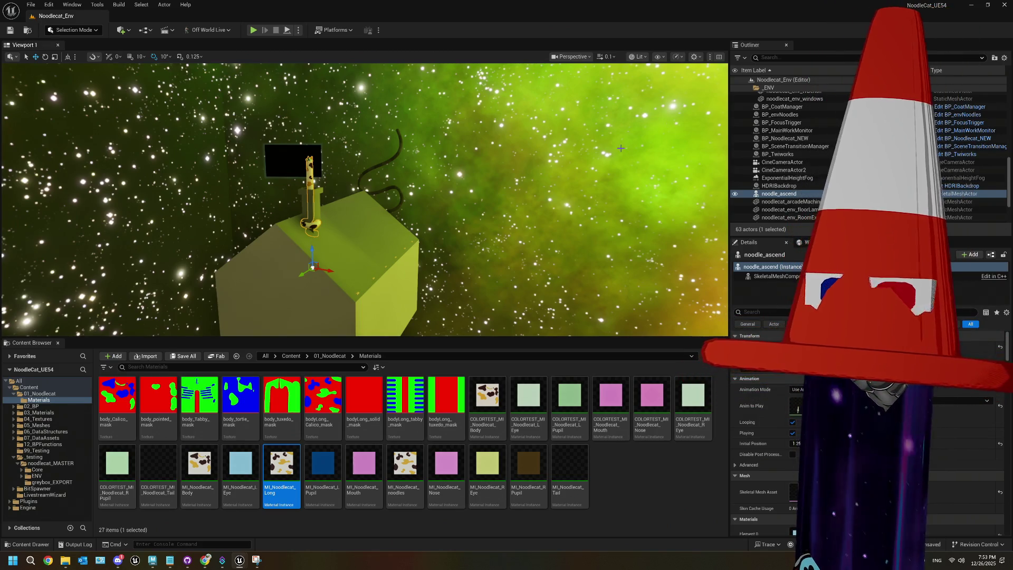
click(365, 224)
scroll(down, 3)
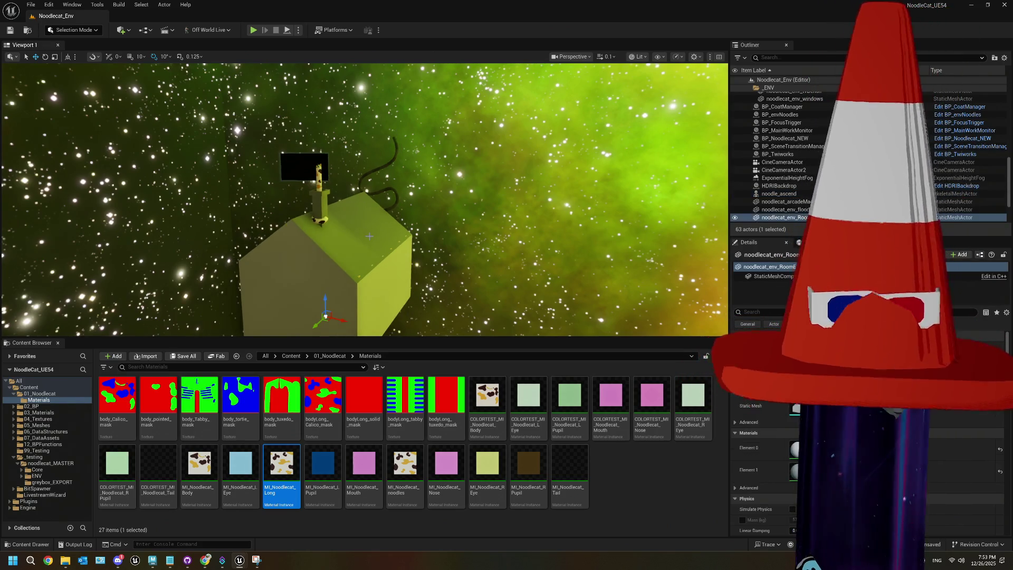
scroll(up, 3)
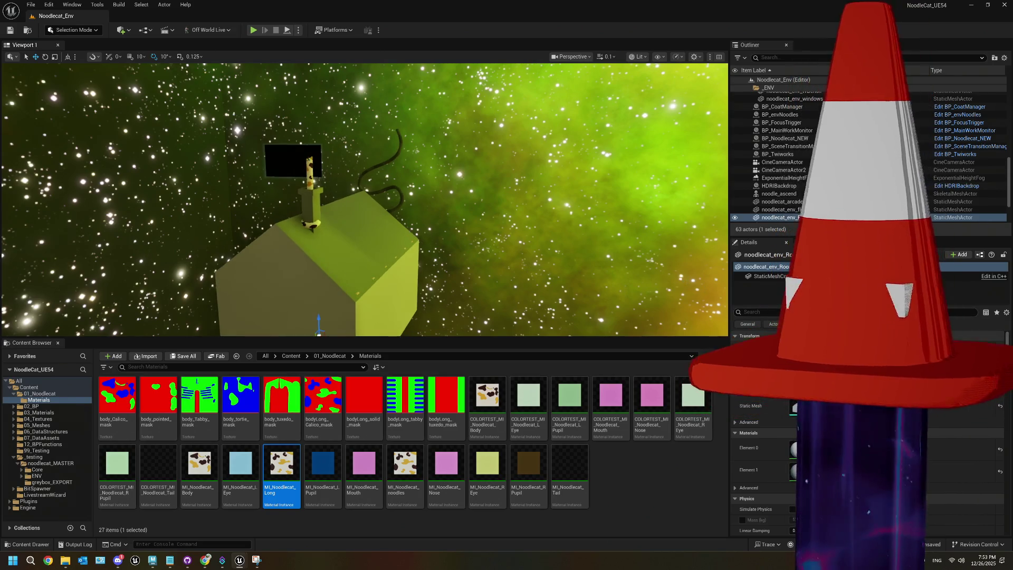
click(760, 312)
text(edit)
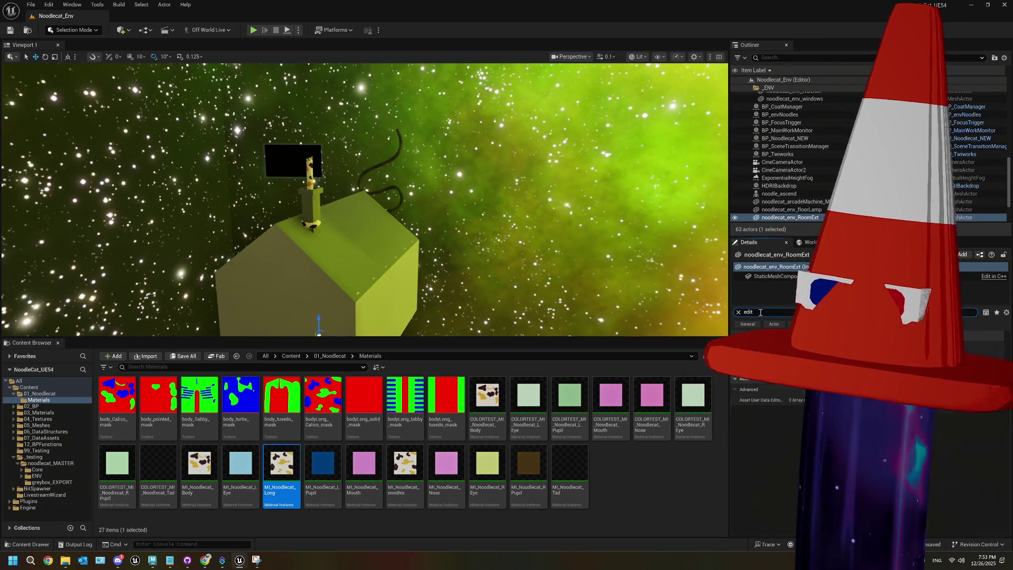
key(BackSpace)
key(BackSpace)
key(BackSpace)
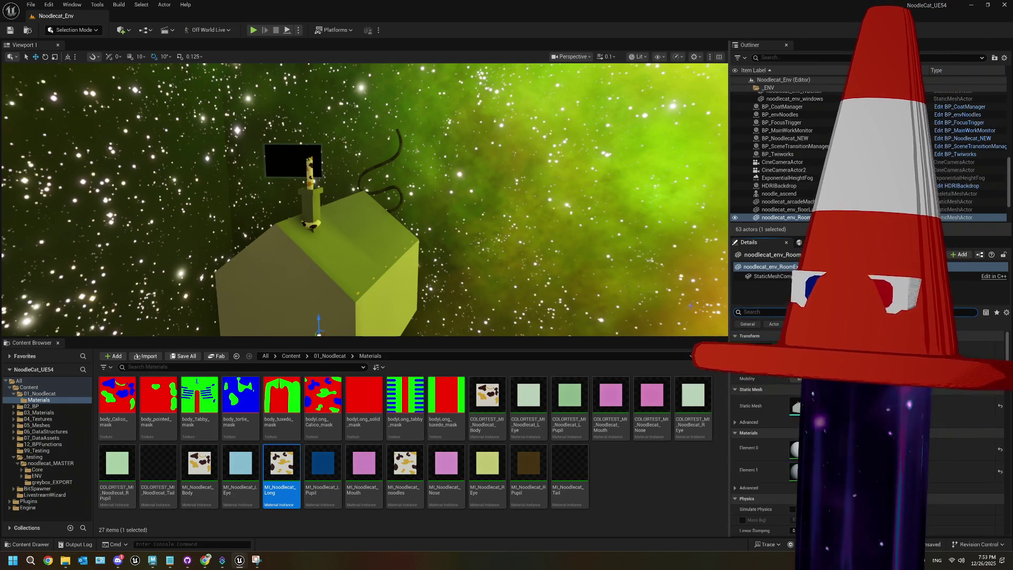
scroll(up, 3)
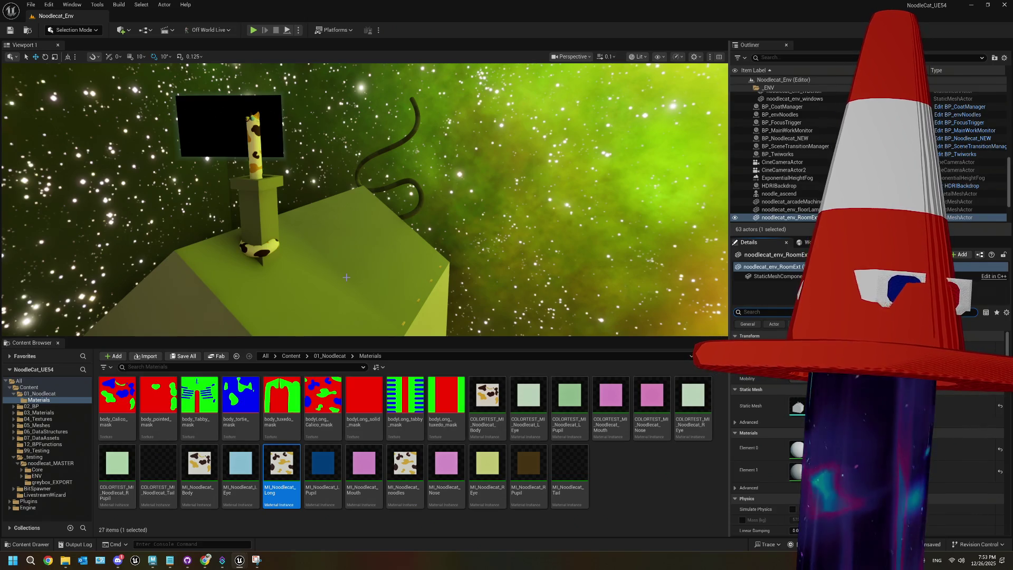
drag(346, 277, 298, 285)
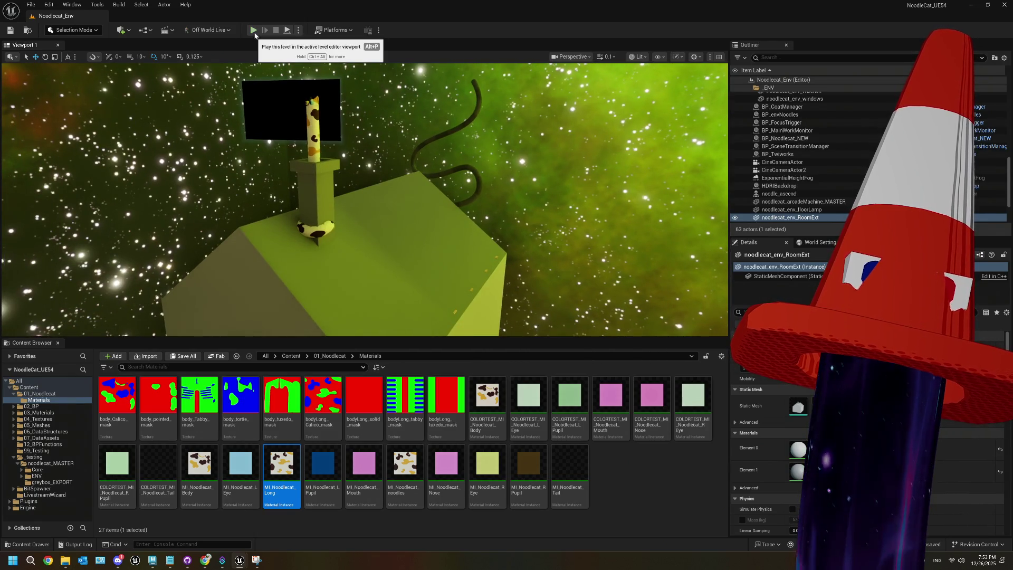
click(253, 30)
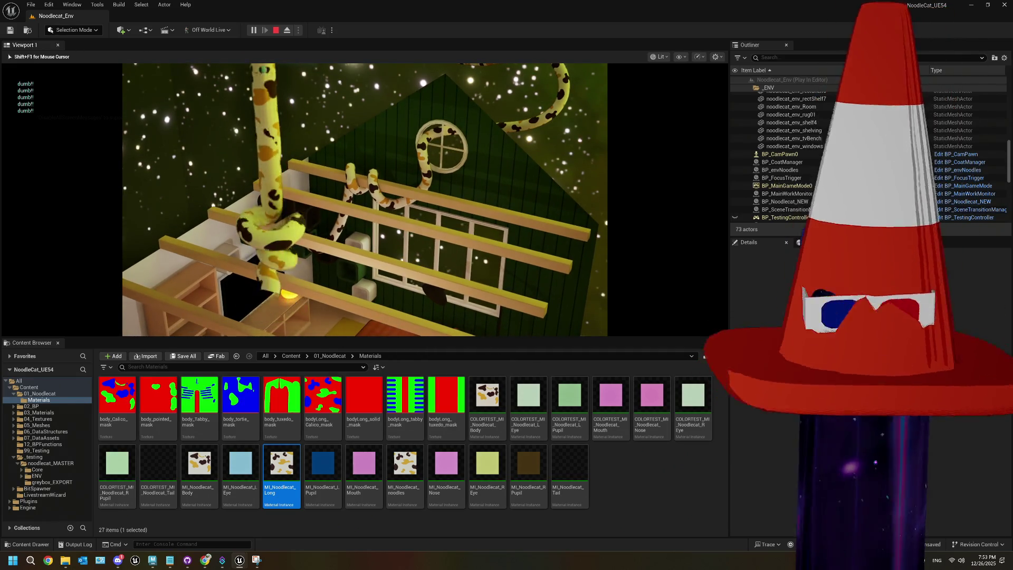
key(Escape)
scroll(down, 3)
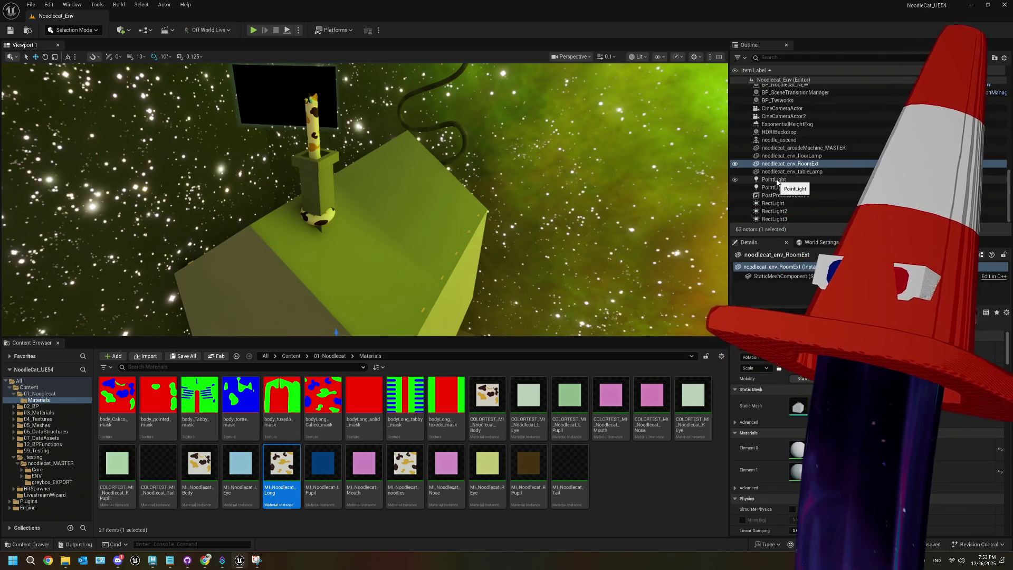
- Delete the noodle_ascend figure from the level
scroll(up, 3)
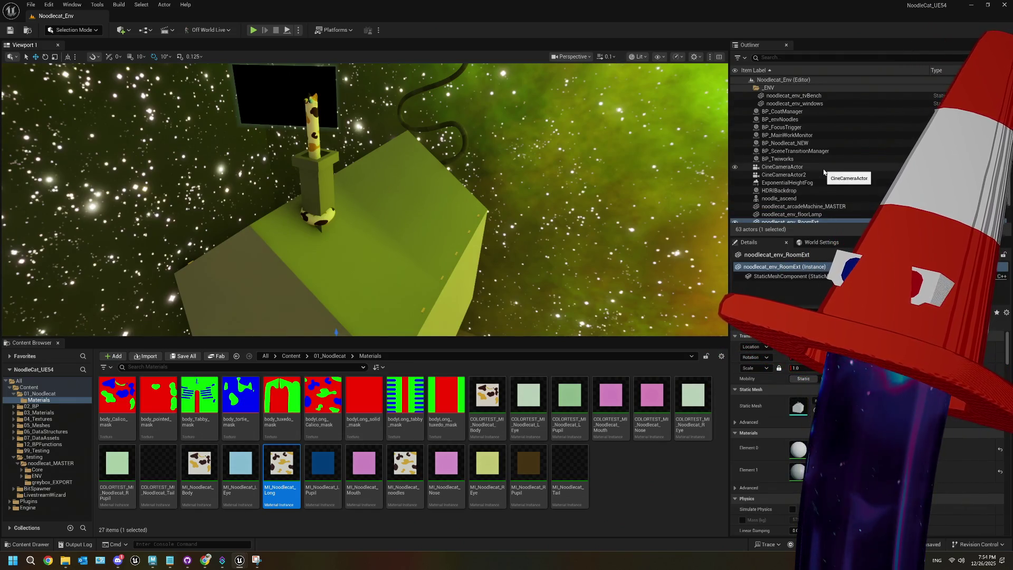
scroll(down, 3)
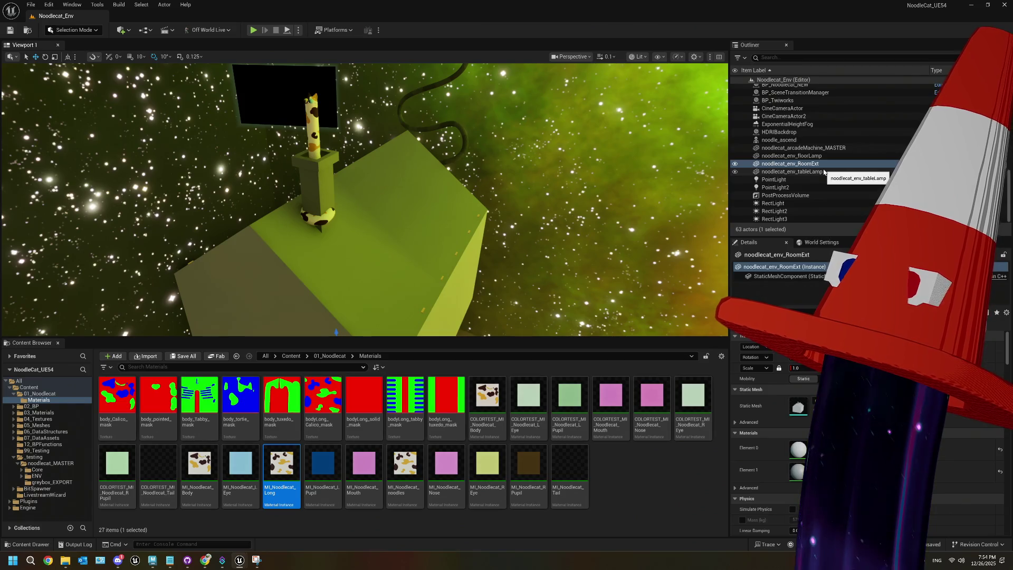
scroll(up, 3)
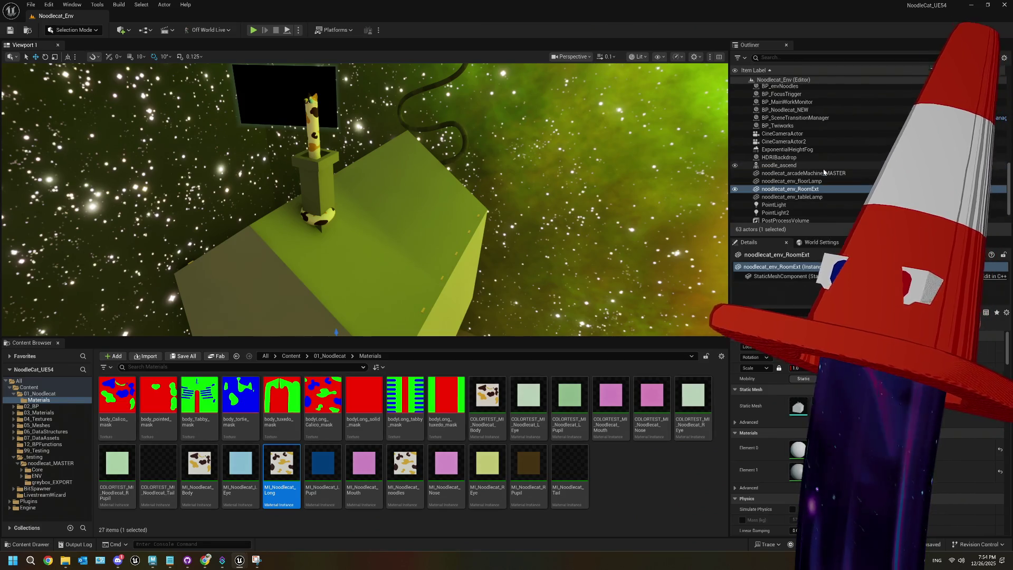
key(Delete)
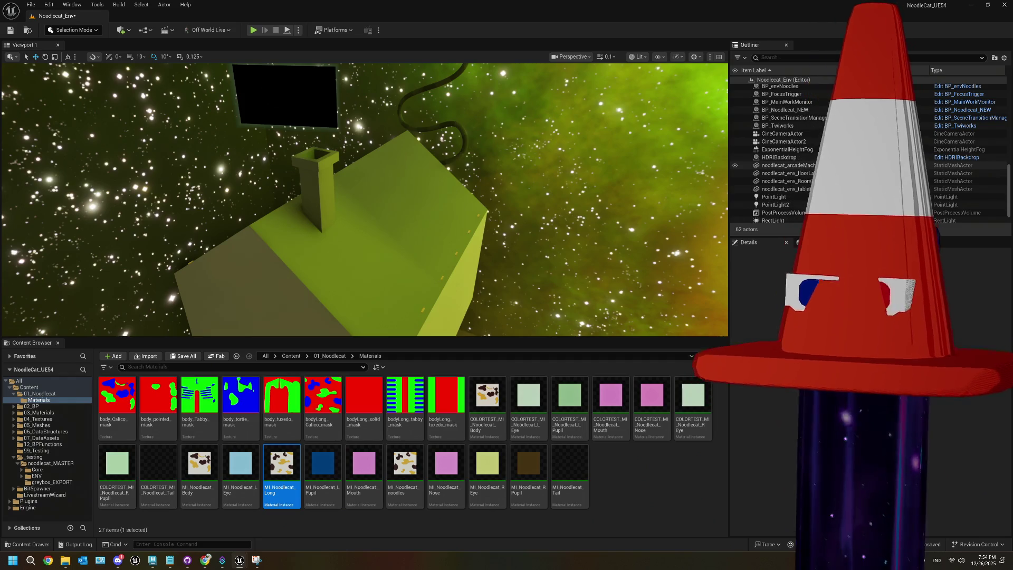
- Save the level, then reselect the house exterior
click(561, 172)
key(ctrl+s)
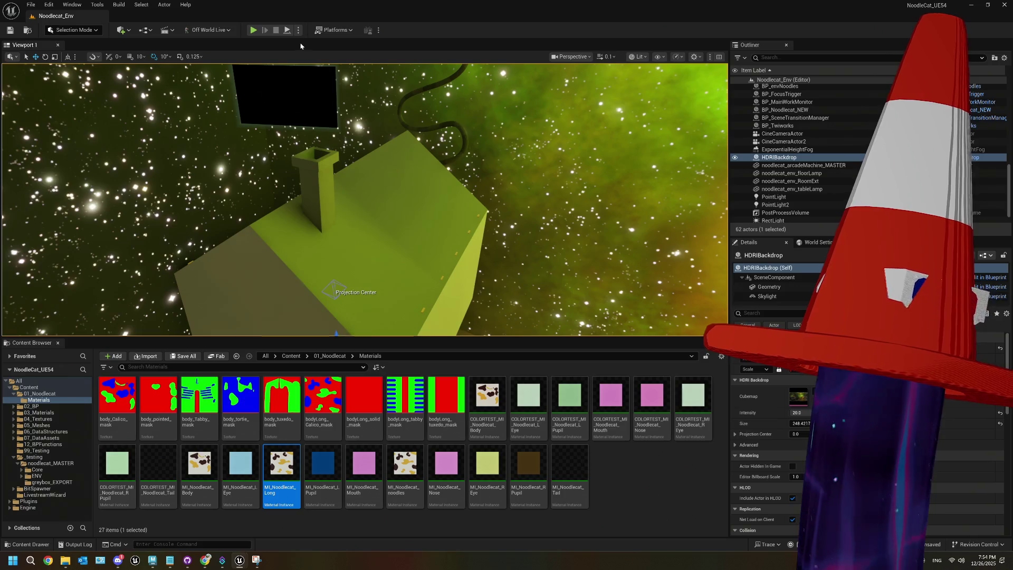
scroll(down, 3)
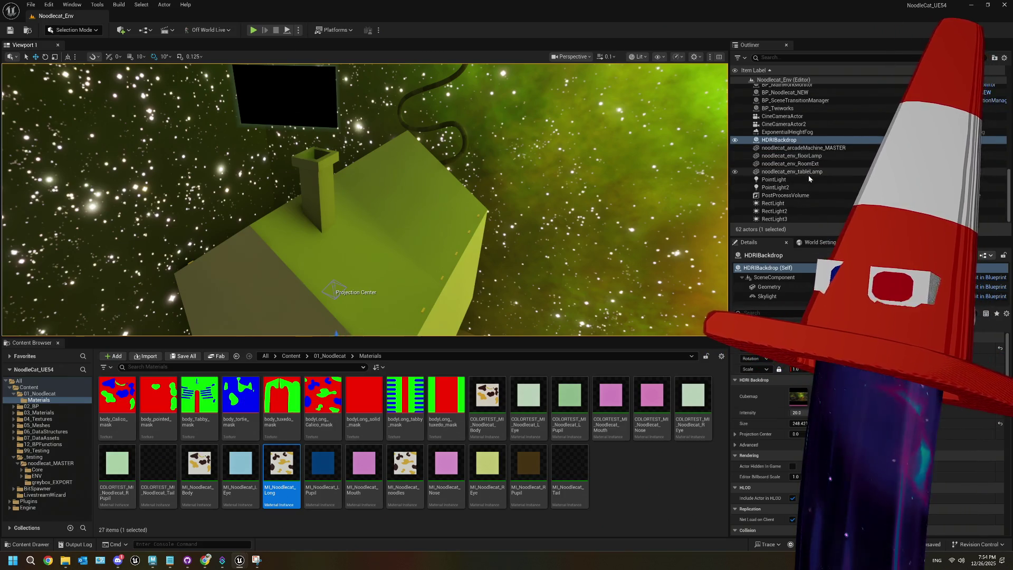
click(791, 163)
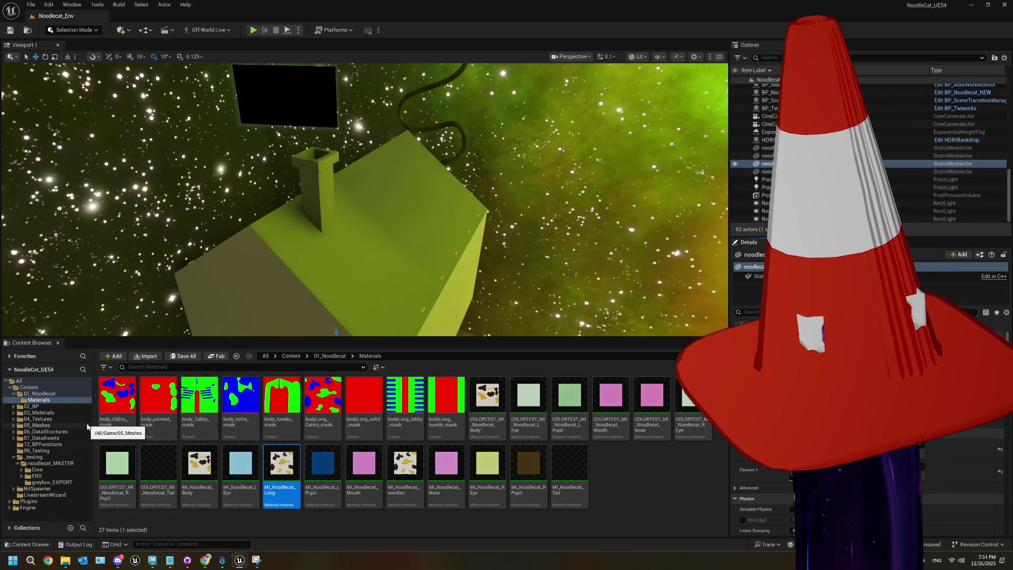
- Apply MI_floor from noodlecat_MASTER/ENV/Materials to the house exterior and start a play-test
click(64, 464)
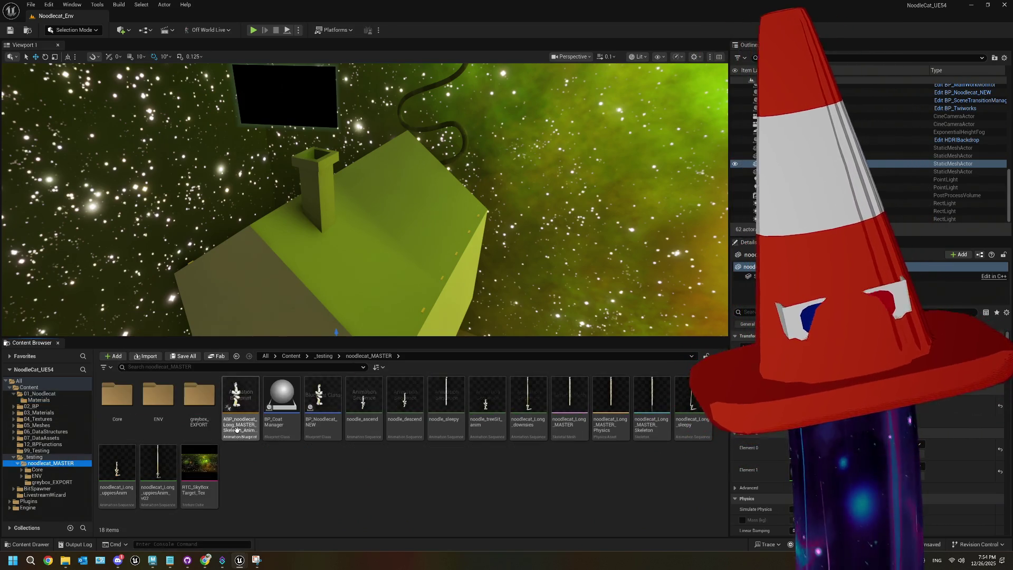
click(170, 404)
double_click(170, 404)
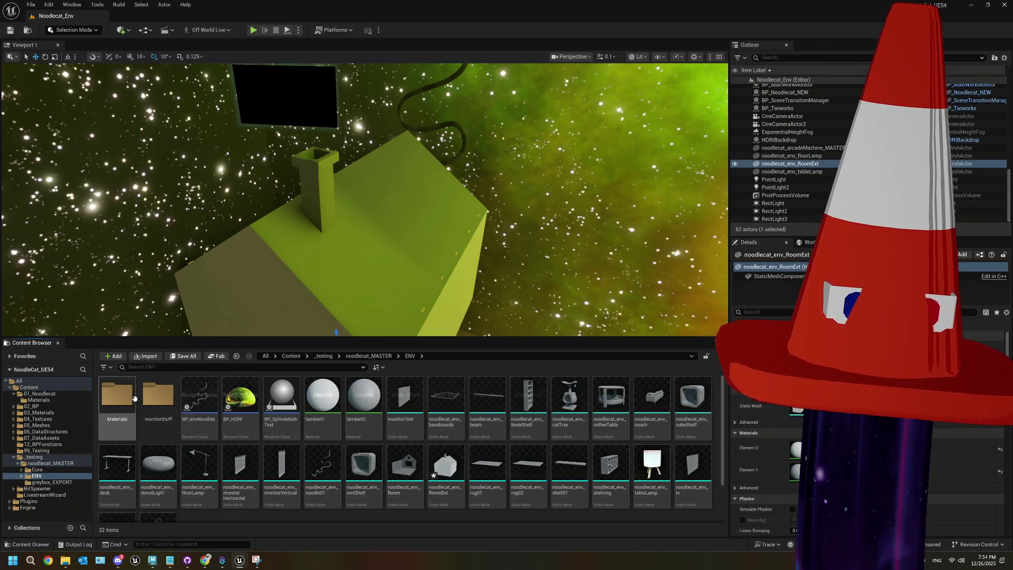
double_click(117, 396)
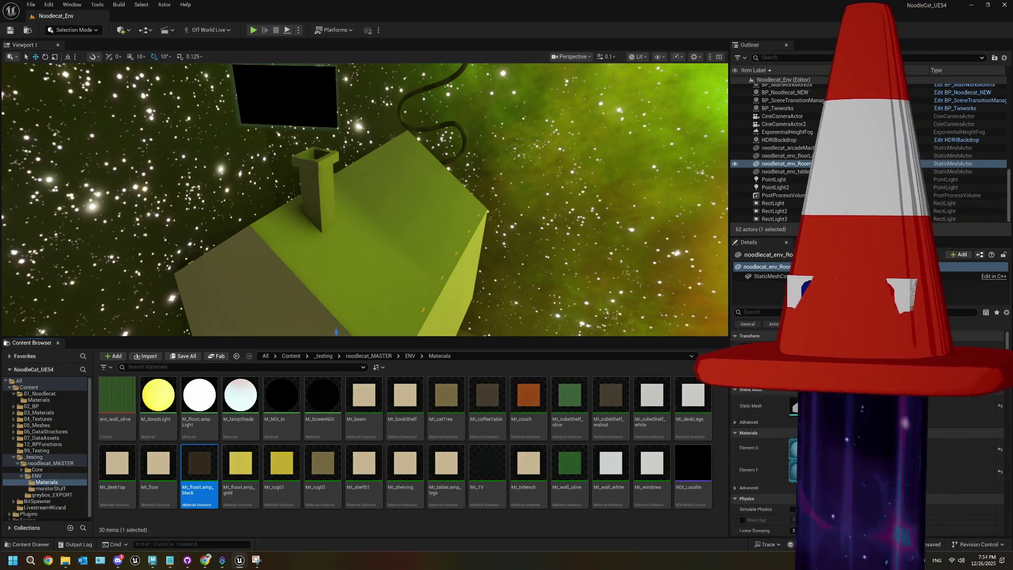
drag(790, 465, 789, 449)
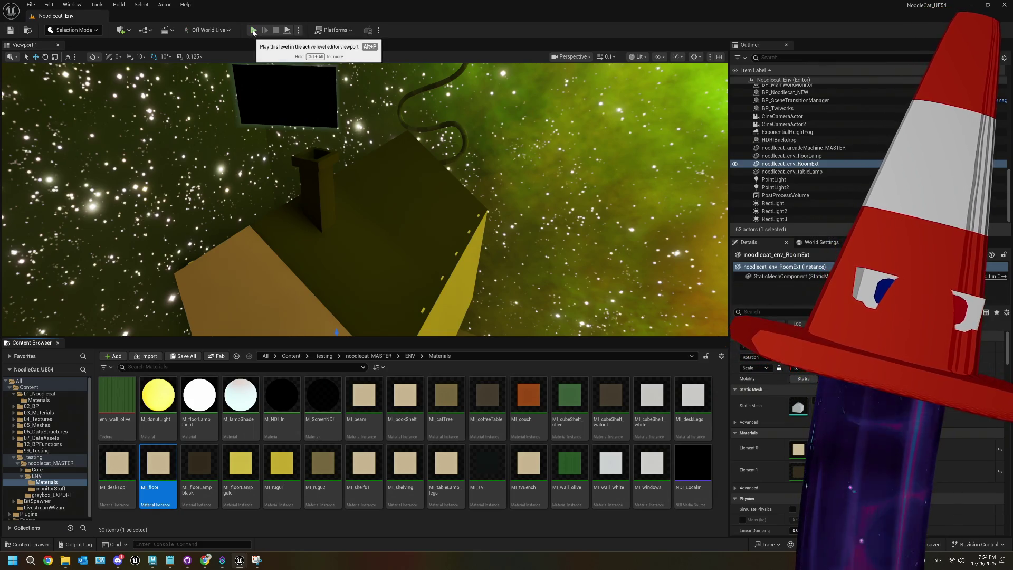
click(252, 30)
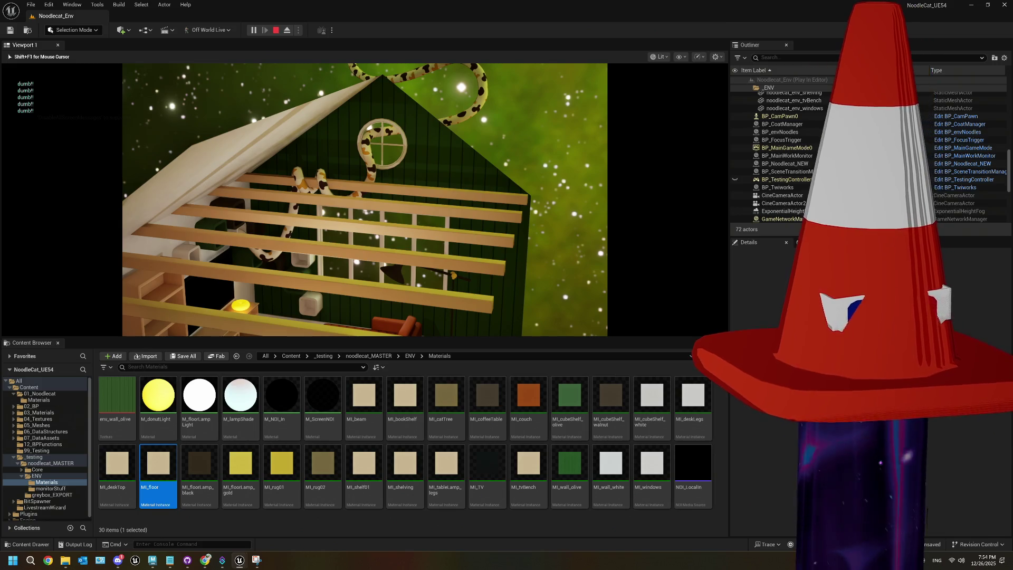
- Release control from the running game with Shift+F1 and stop the play-test
key(shift+F1)
scroll(down, 3)
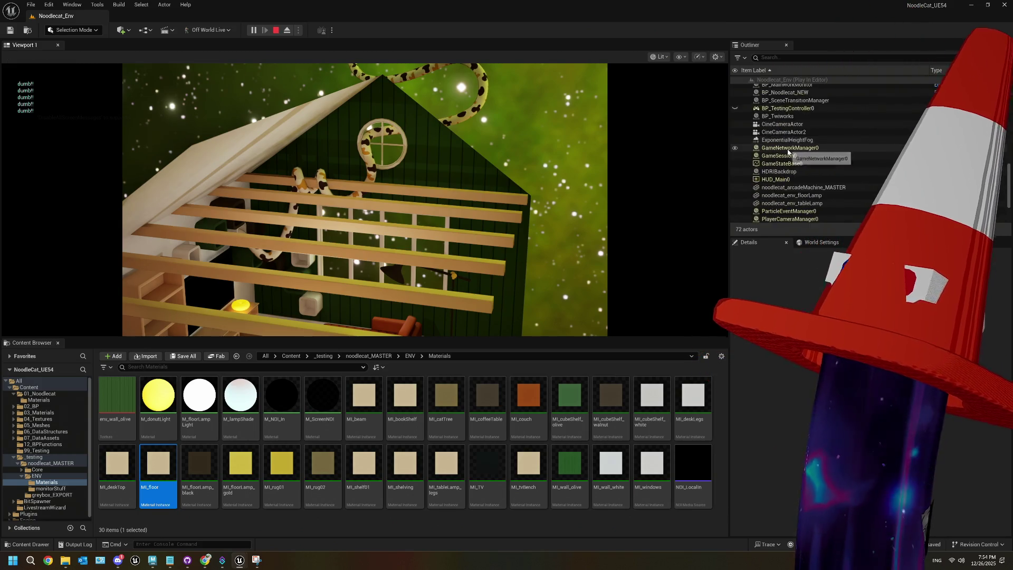
scroll(down, 3)
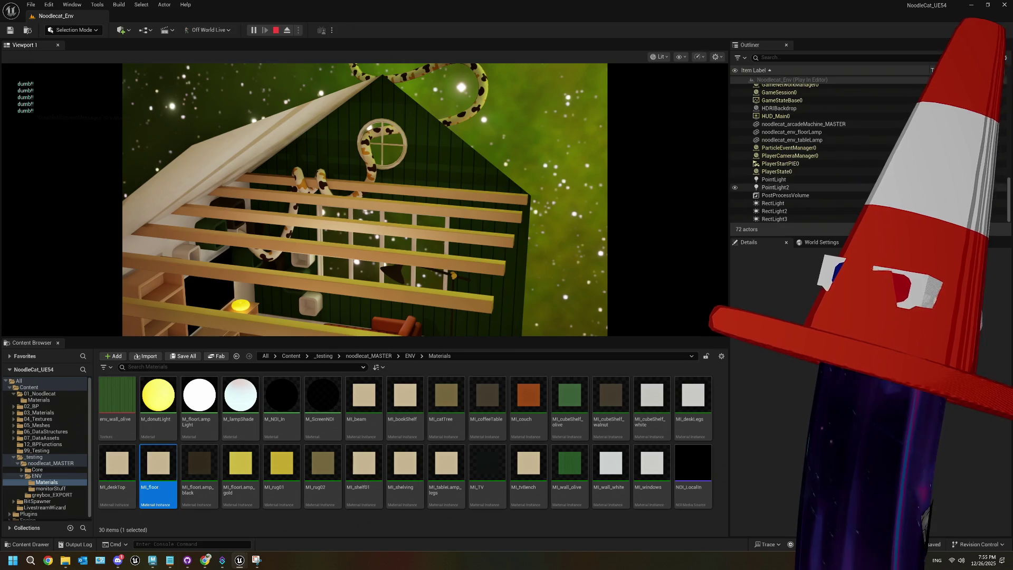
scroll(up, 3)
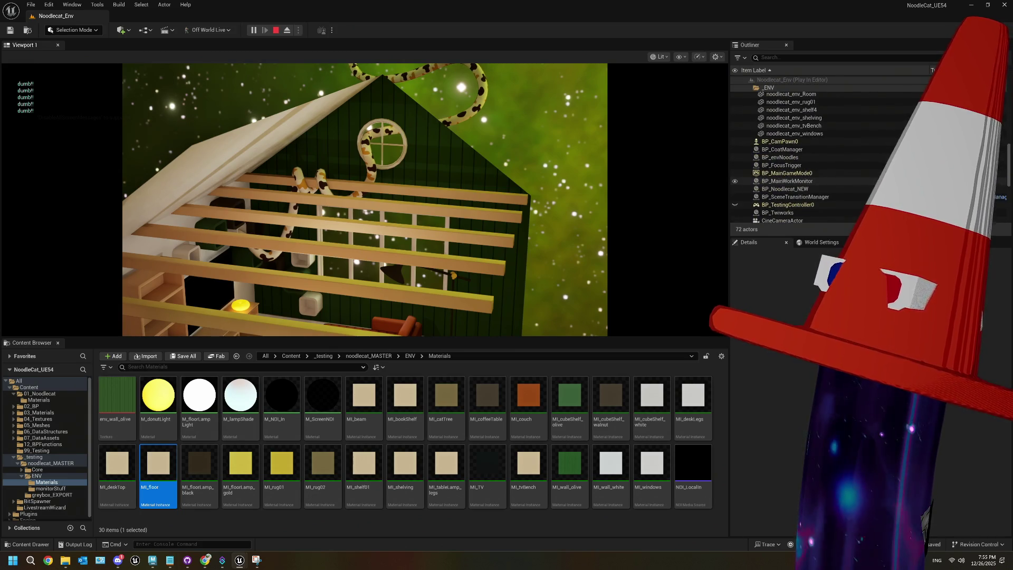
scroll(down, 3)
scroll(down, 3)
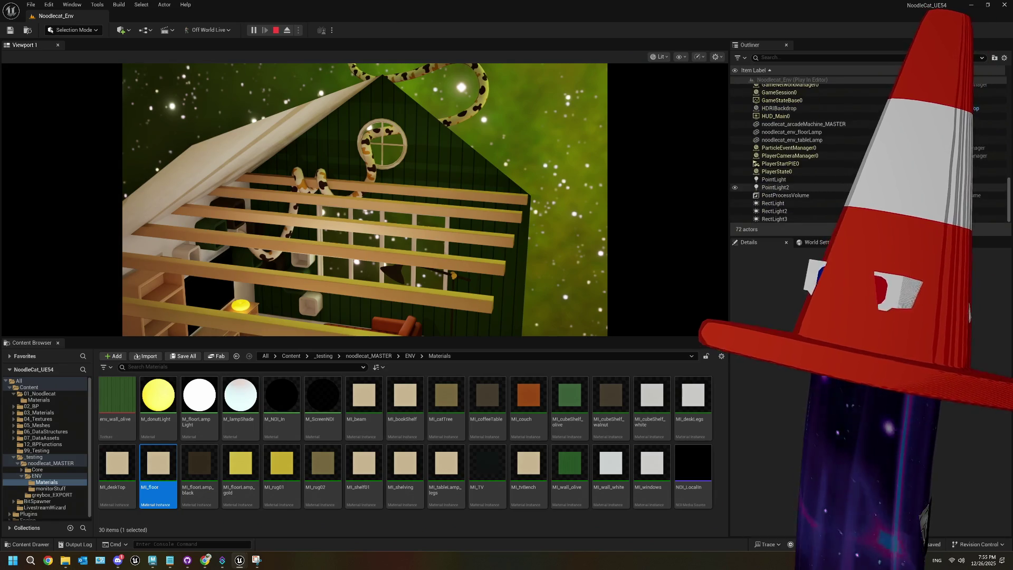
key(Escape)
click(821, 163)
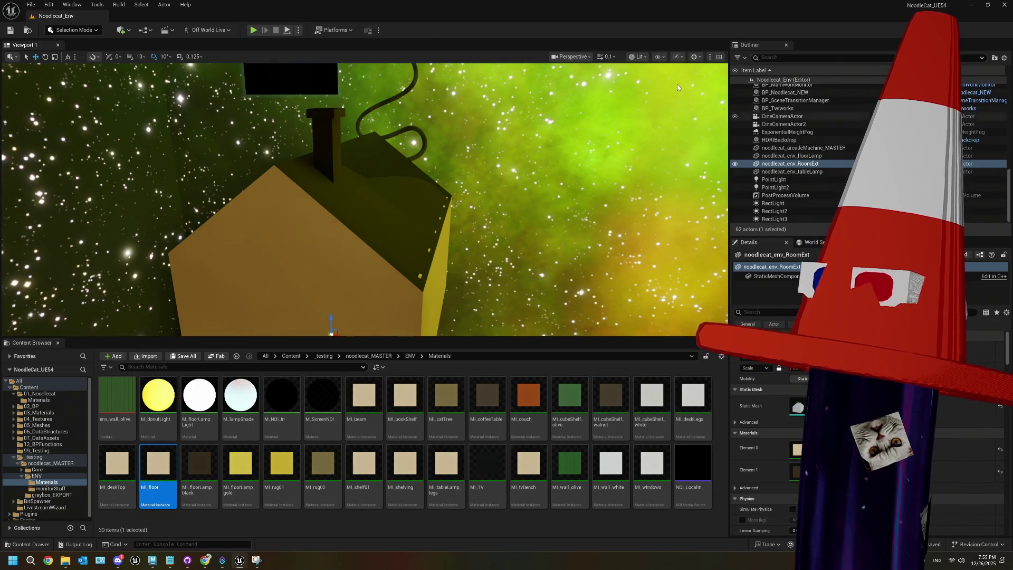
- Start another play-test of the level
click(254, 31)
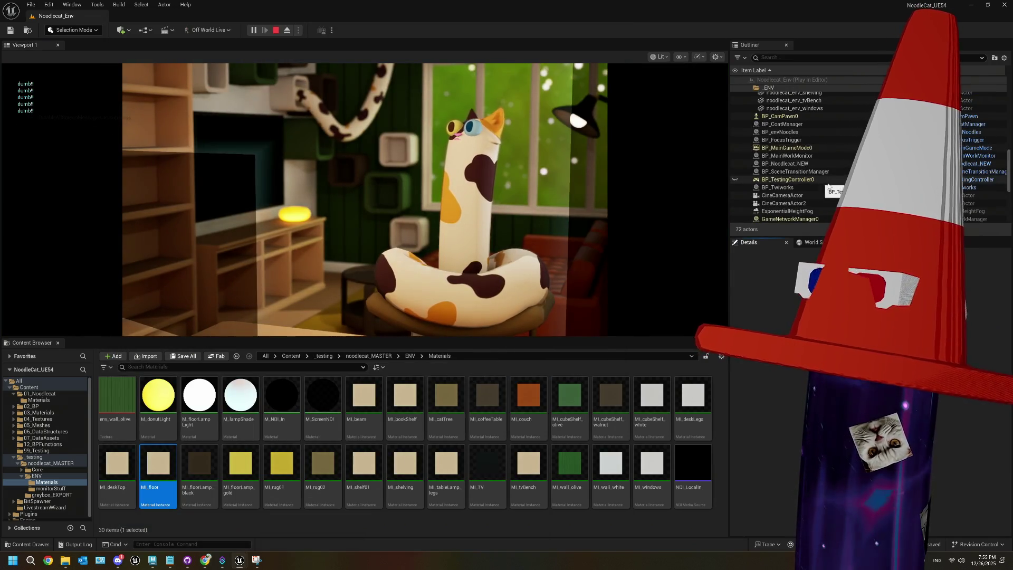
scroll(down, 3)
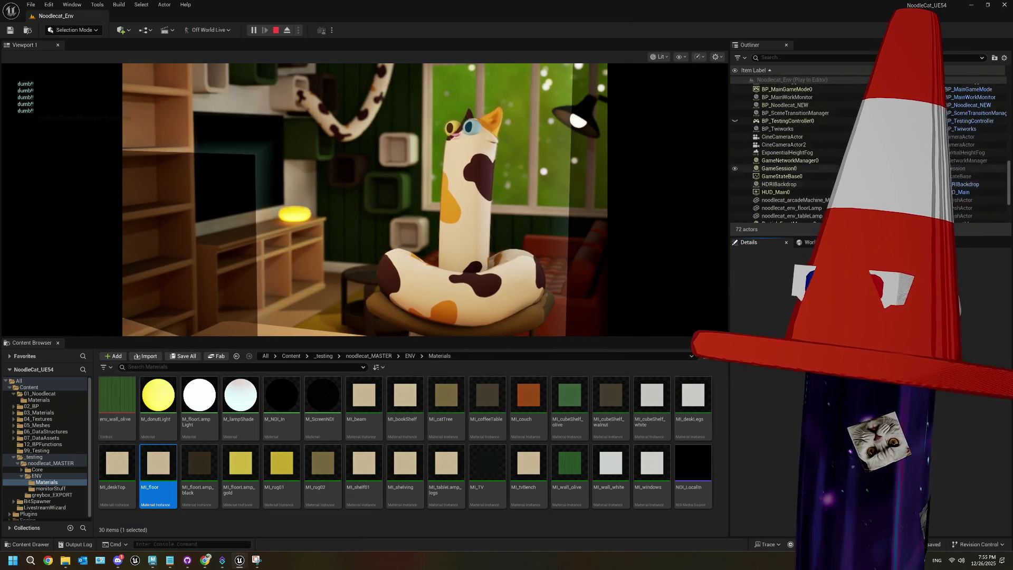
scroll(down, 3)
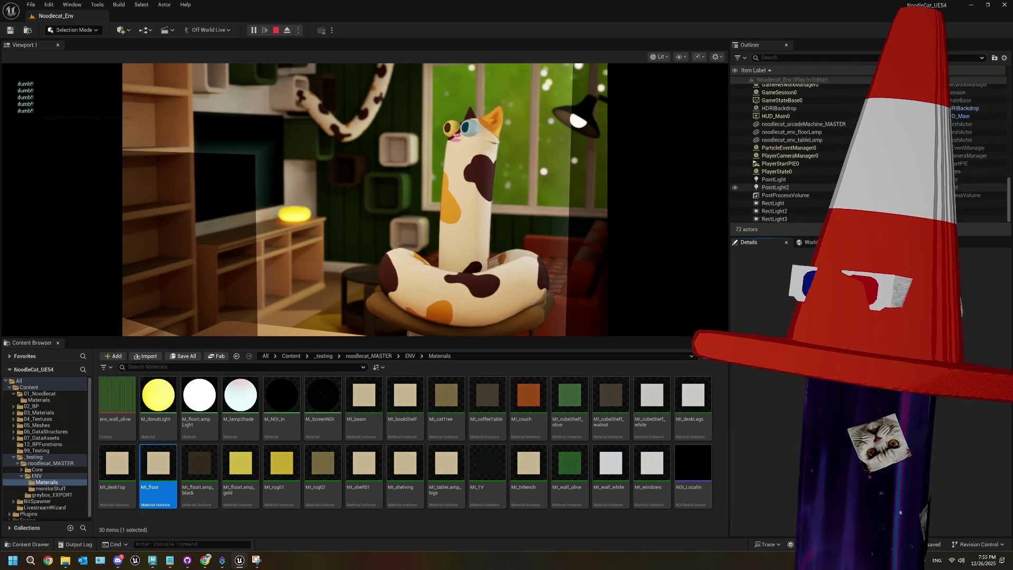
scroll(up, 3)
scroll(up, 3)
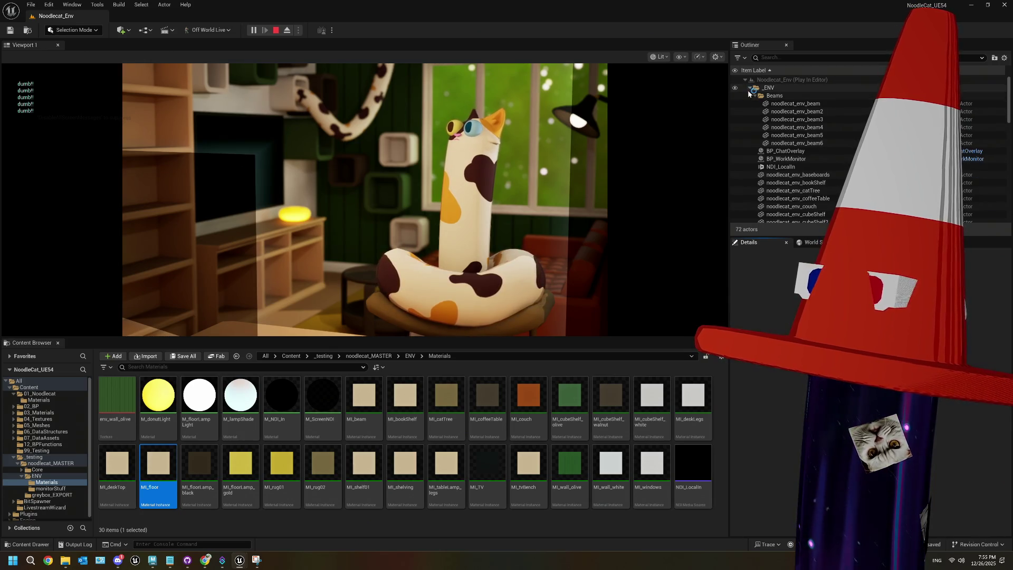
- Search the Outliner for 'ext', then 'roo', and clear the search
click(780, 58)
text(ext)
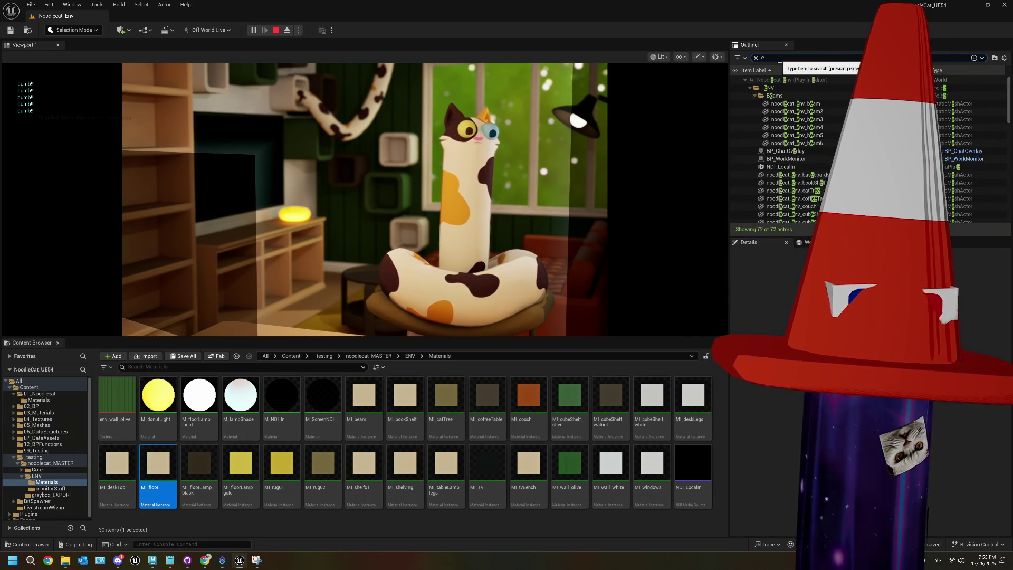
key(BackSpace)
key(BackSpace)
key(BackSpace)
text(r)
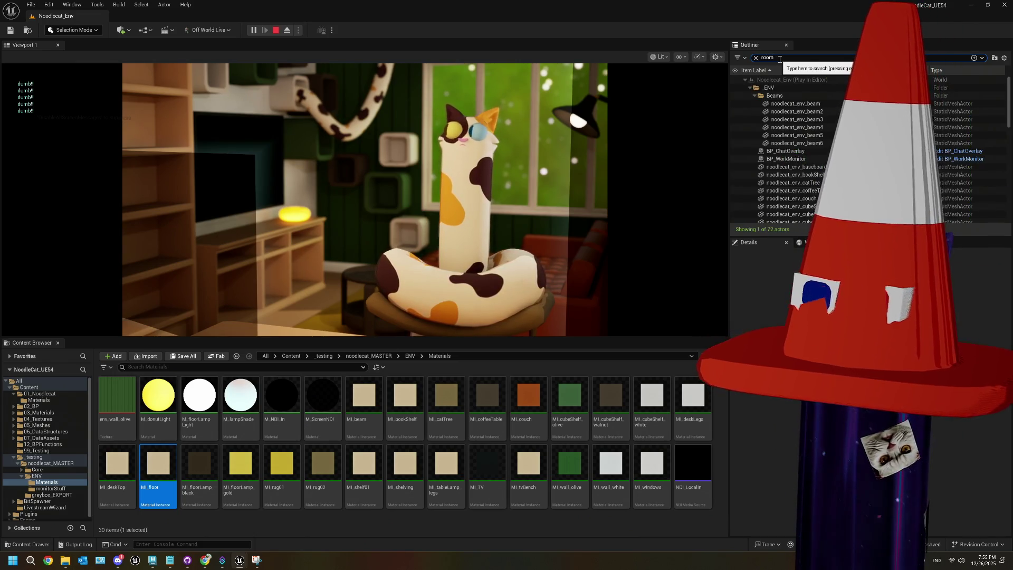
text(oo)
key(BackSpace)
key(BackSpace)
key(BackSpace)
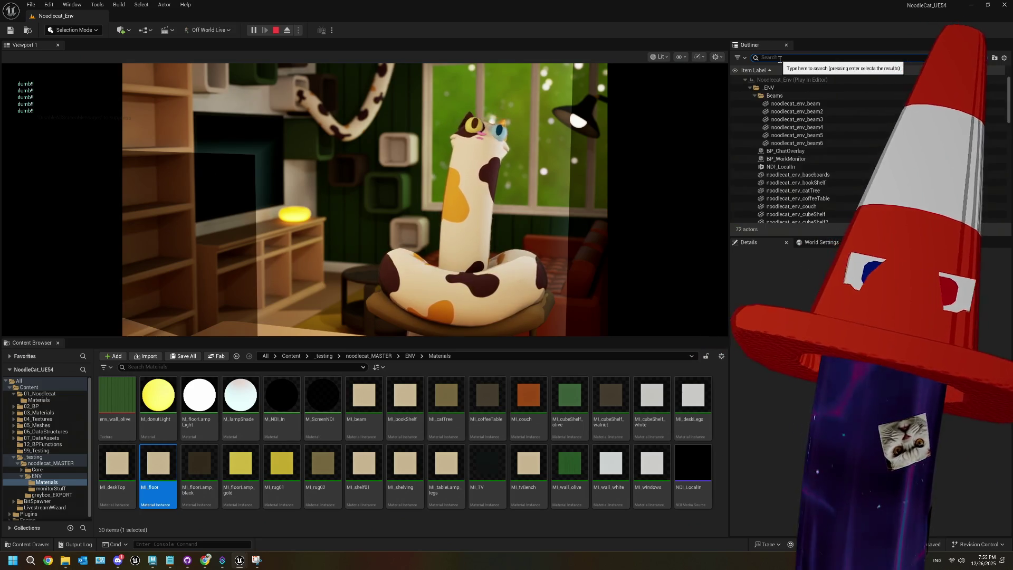
- Stop the play-test and move noodlecat_env_RoomExt into the _ENV folder
click(276, 33)
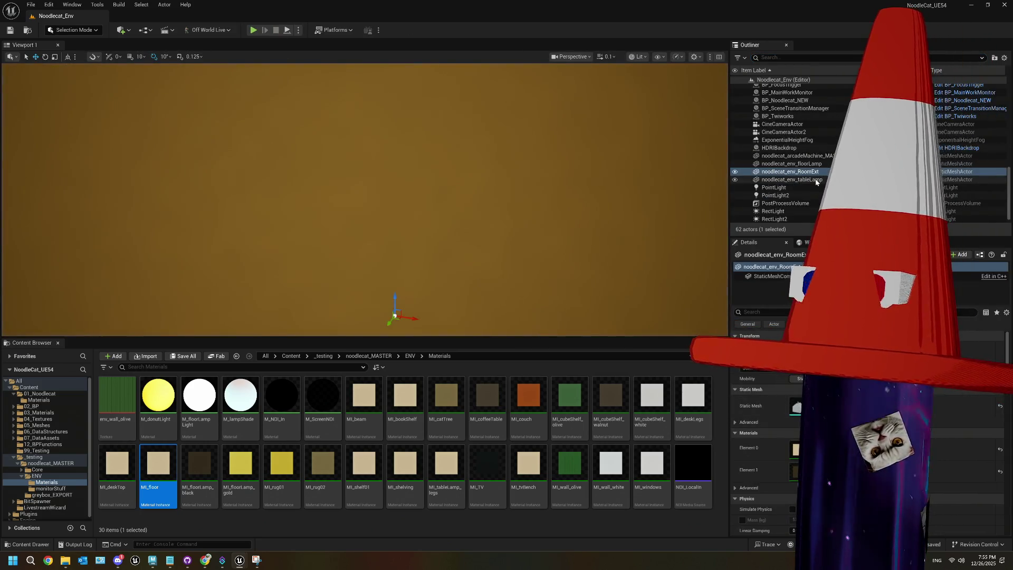
scroll(up, 3)
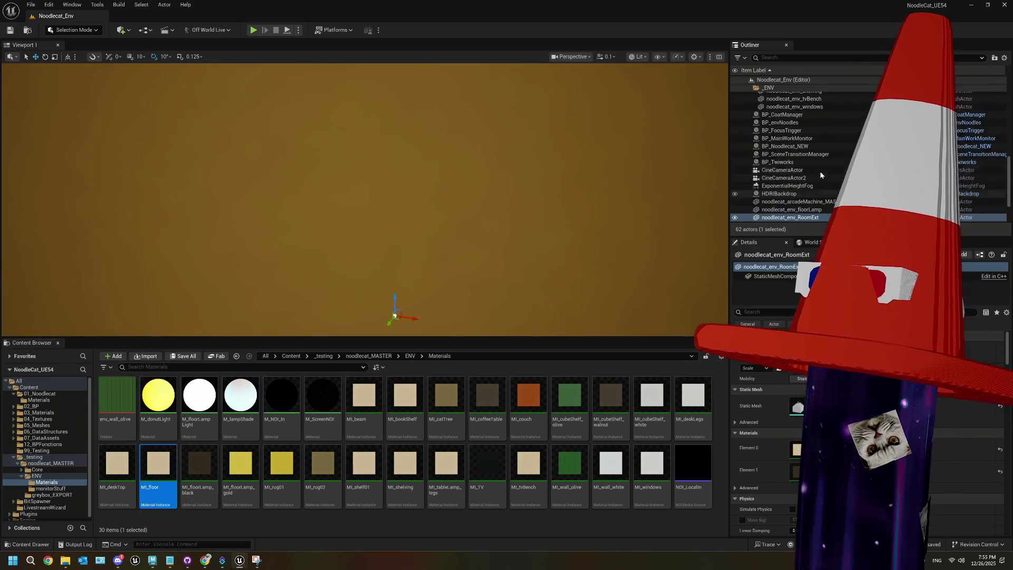
drag(809, 217, 773, 96)
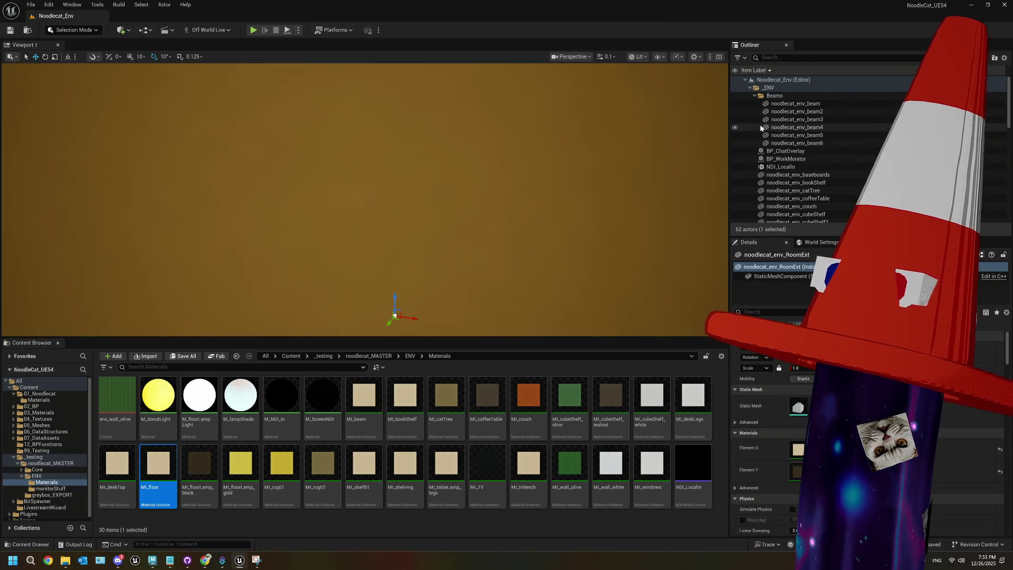
scroll(down, 3)
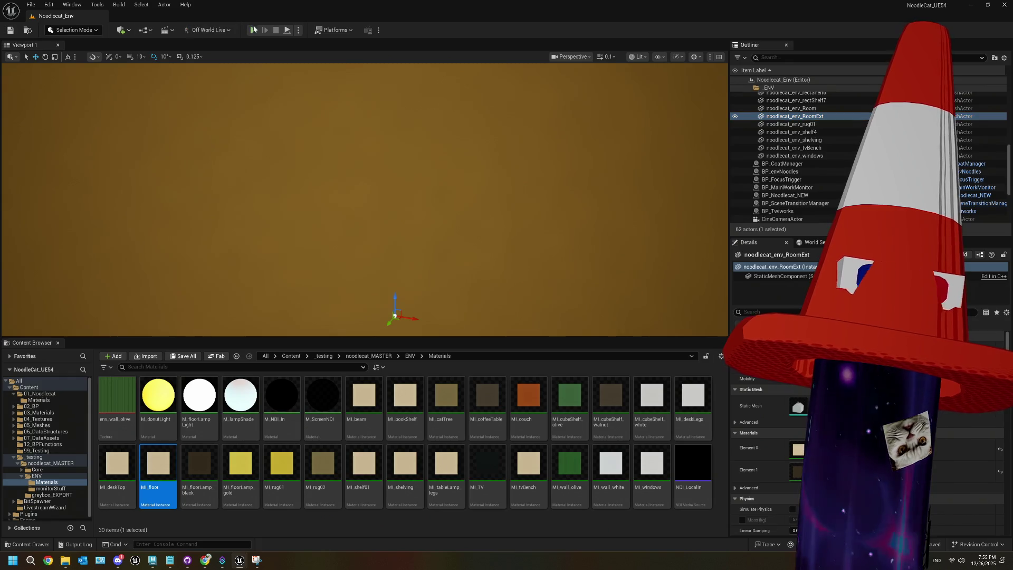
click(256, 30)
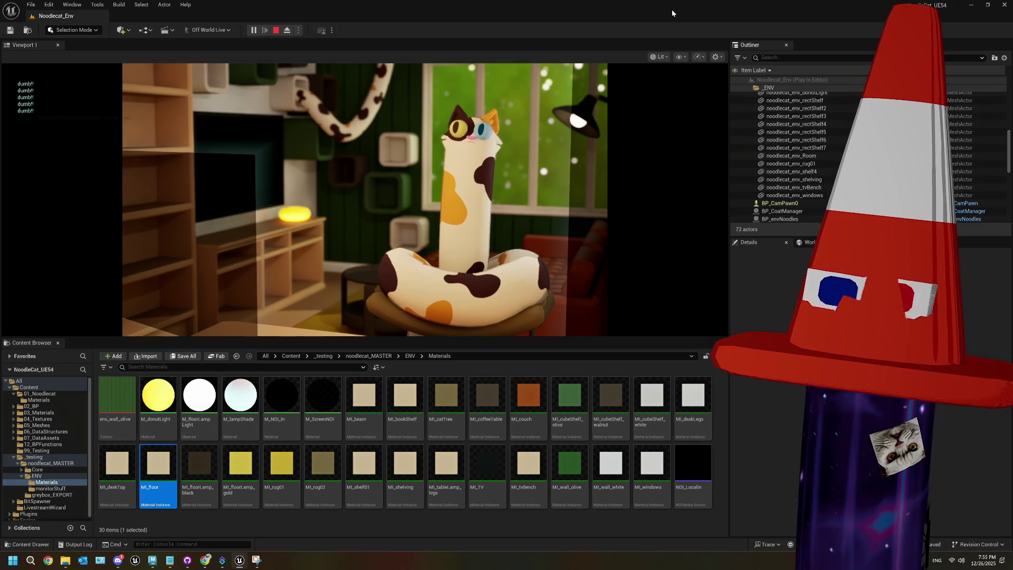
click(554, 132)
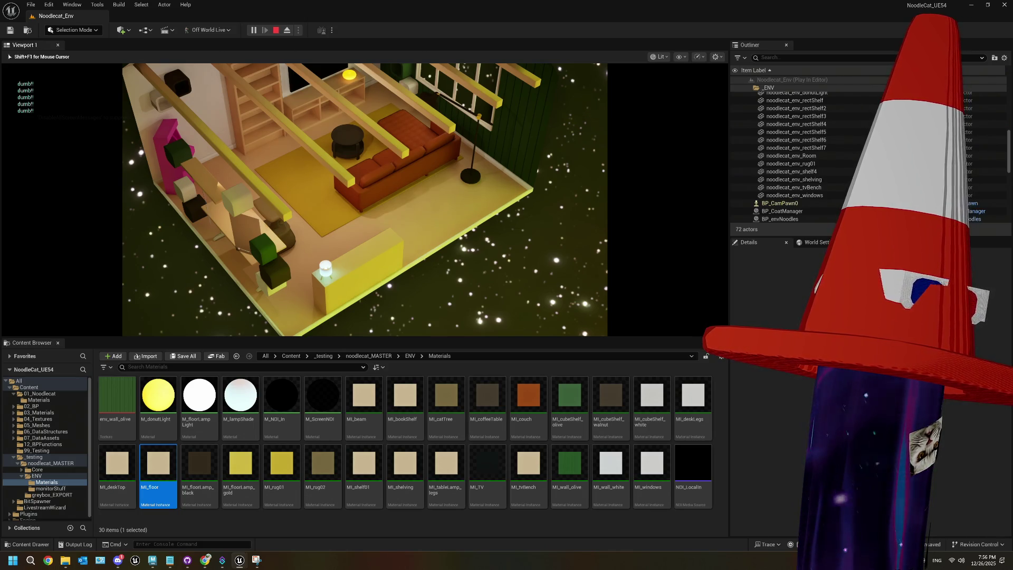
key(Escape)
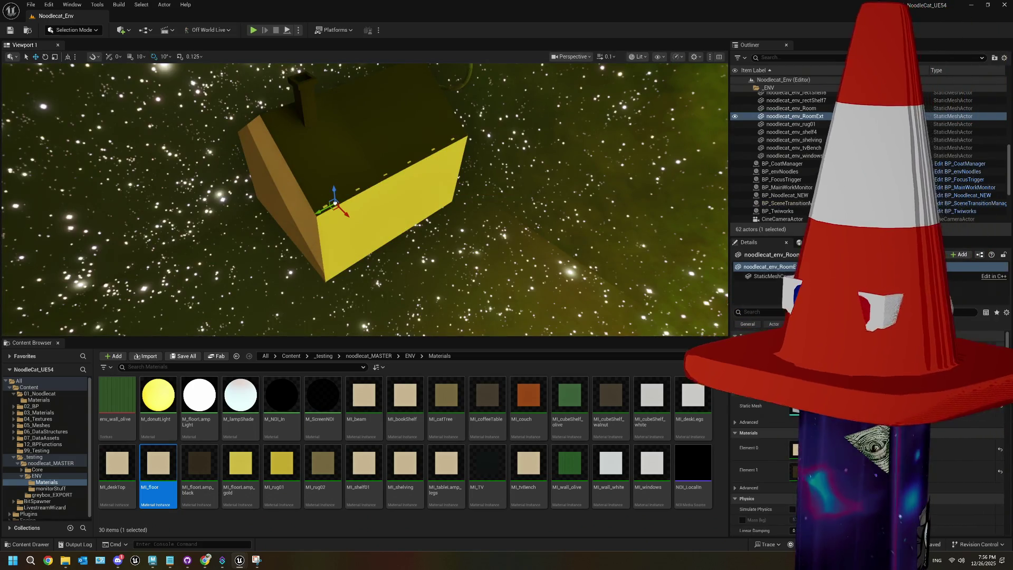
scroll(down, 3)
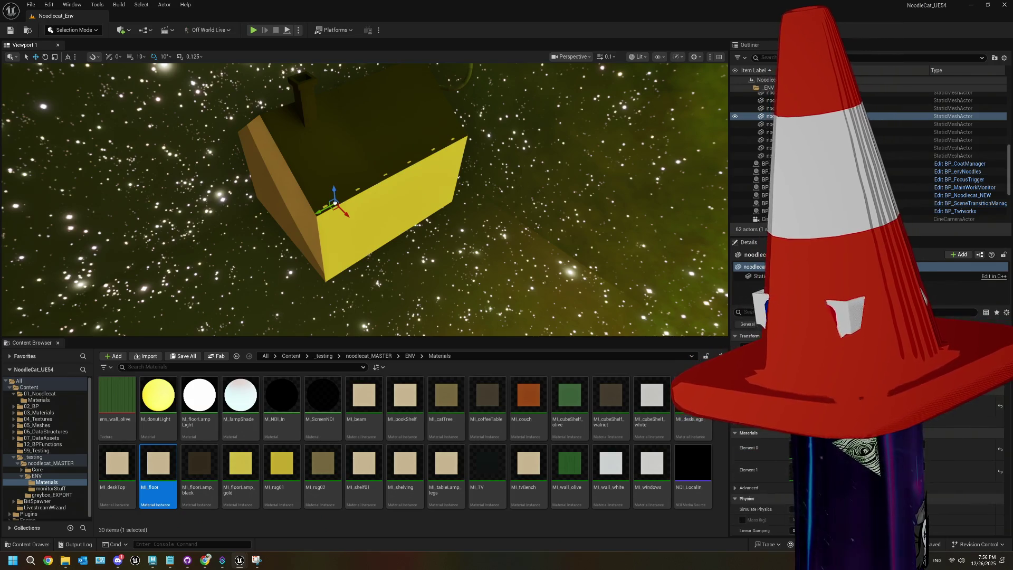
scroll(down, 3)
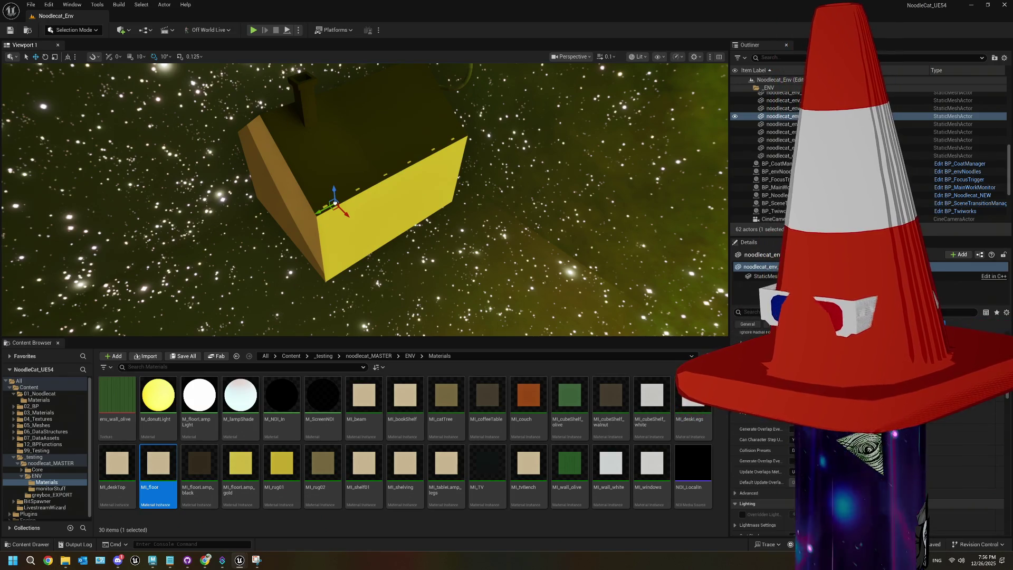
scroll(down, 3)
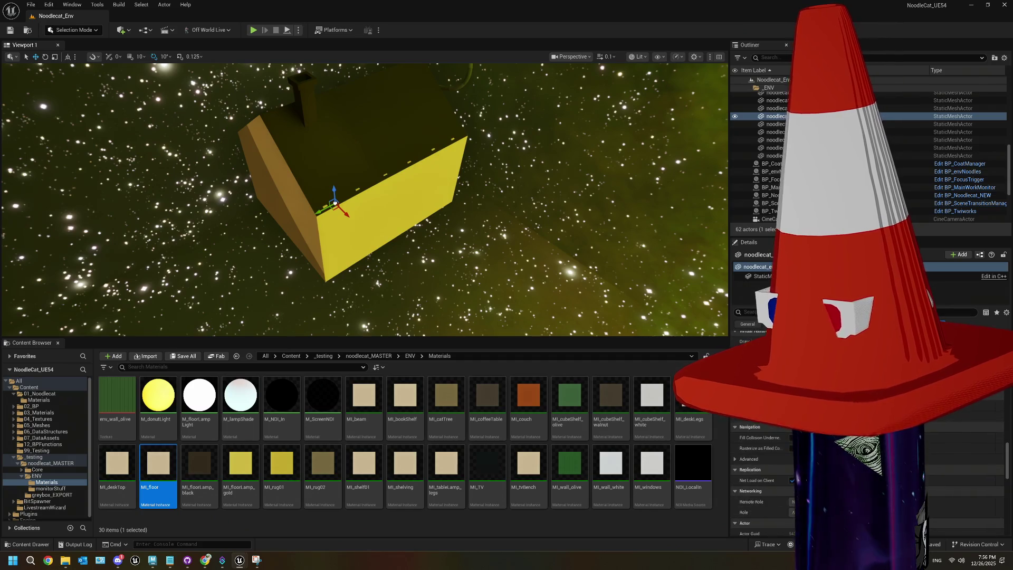
scroll(down, 3)
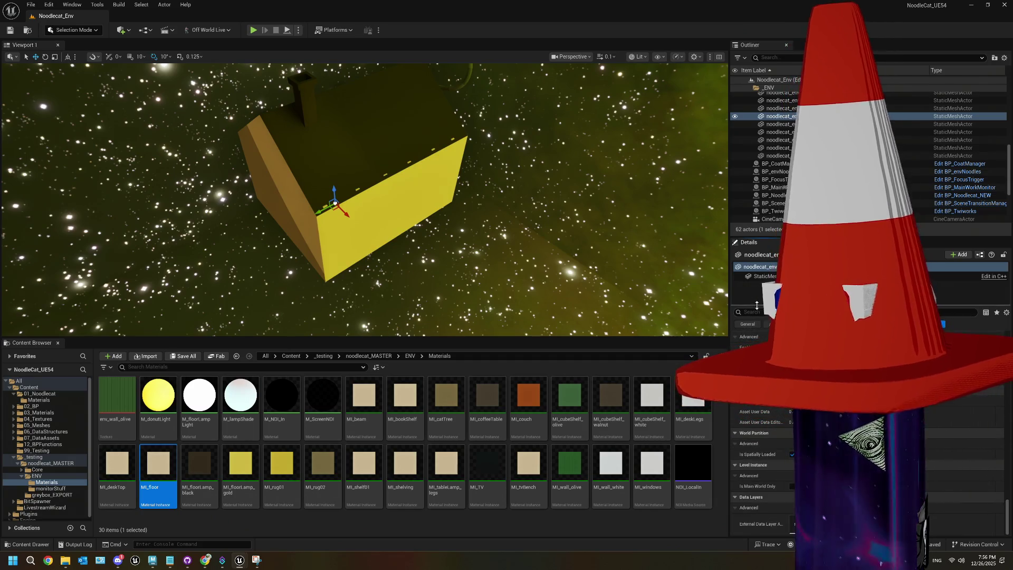
click(755, 313)
text(s)
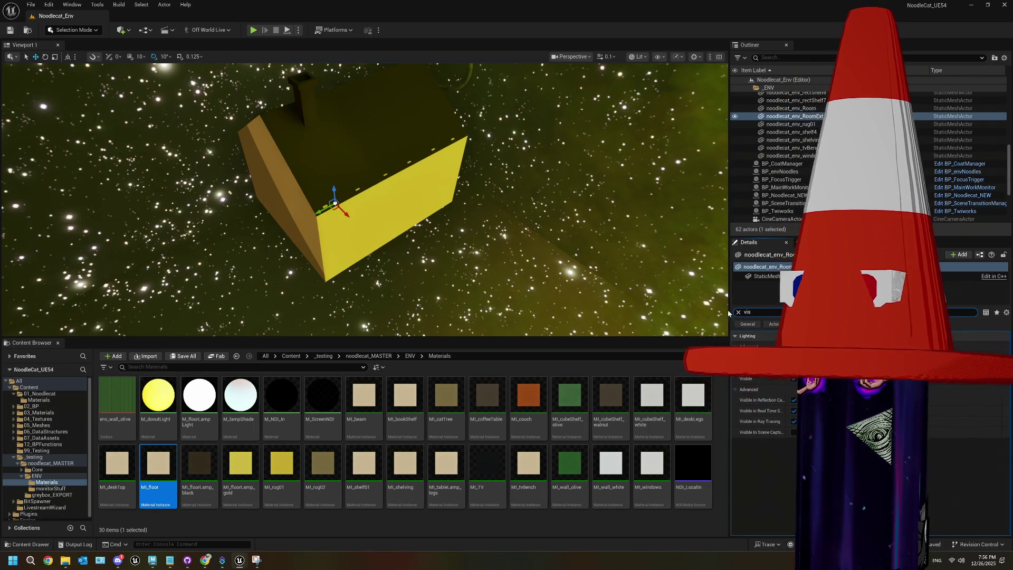
click(737, 312)
scroll(up, 3)
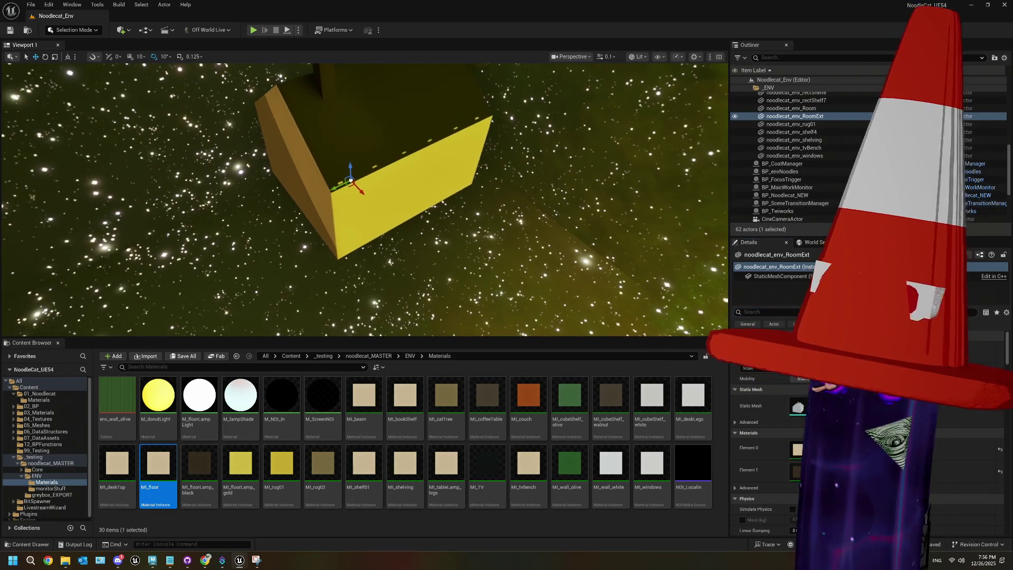
scroll(down, 3)
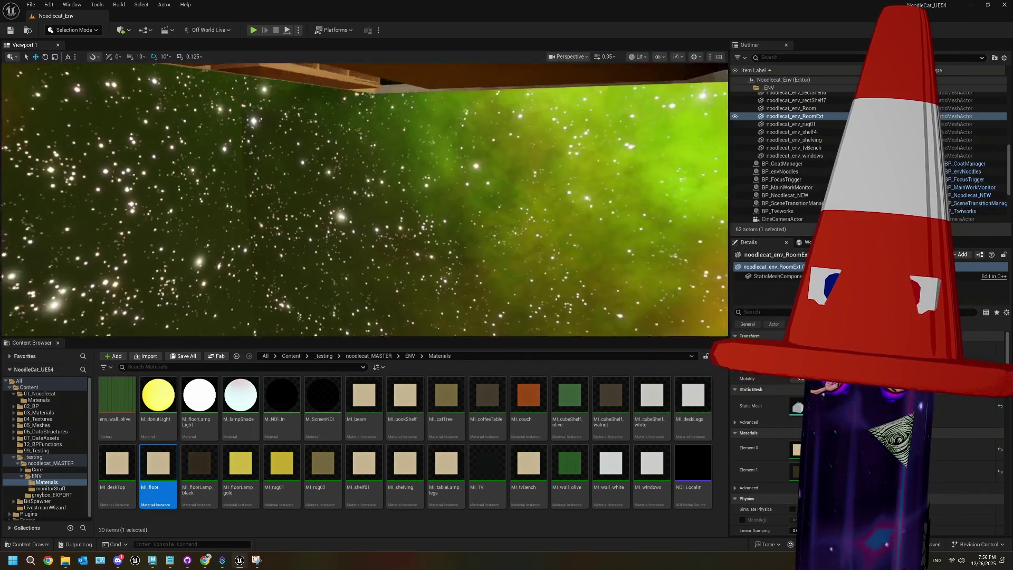
drag(363, 201, 325, 219)
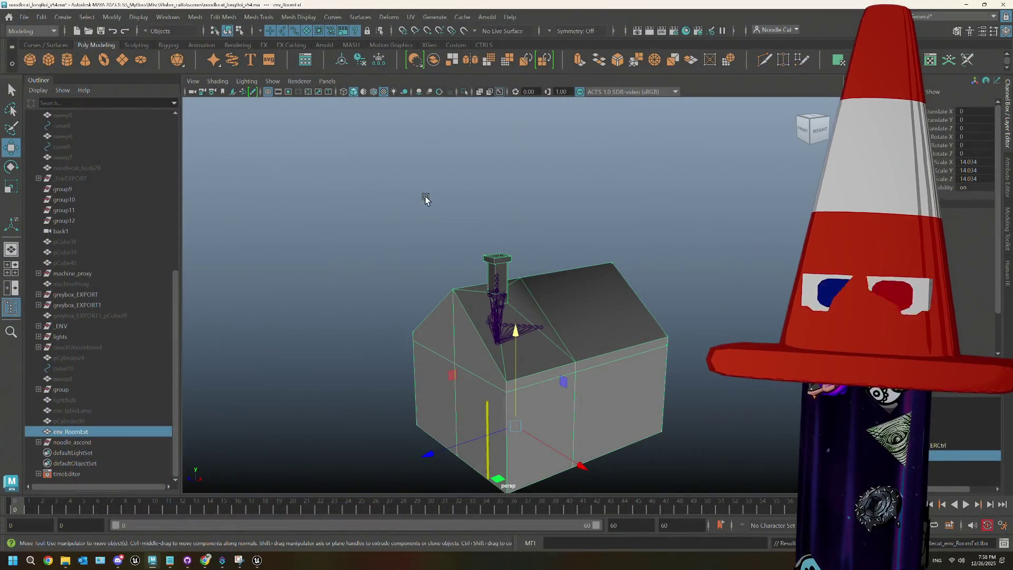
- Deselect and orbit around the env_RoomExt house in Maya, then bring up ThePlan.txt
click(417, 210)
drag(462, 344, 462, 351)
click(170, 561)
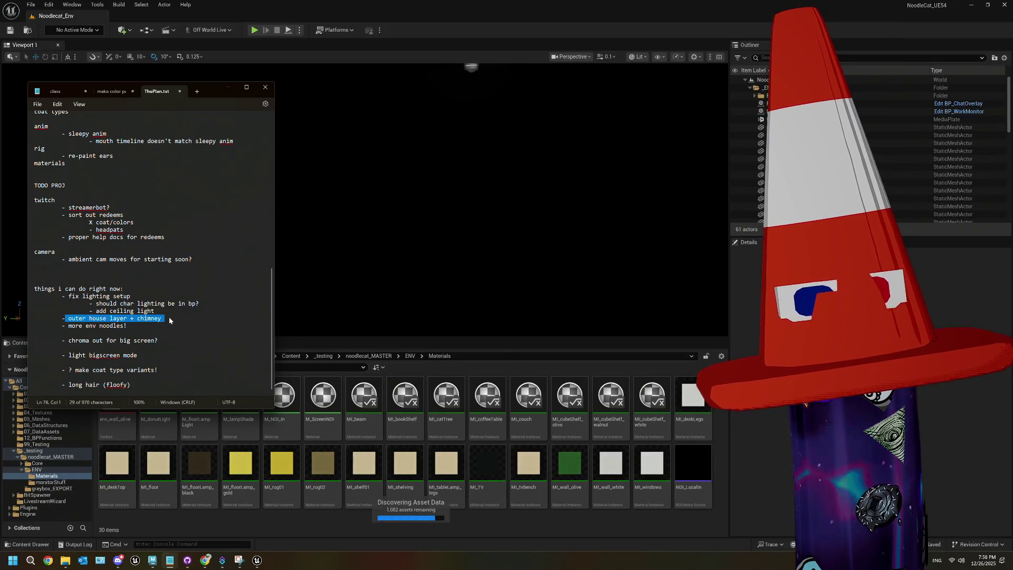
- Place the noodlecat_env_RoomExt static mesh from ENV into the level at Location X 0
drag(474, 245, 409, 315)
scroll(down, 3)
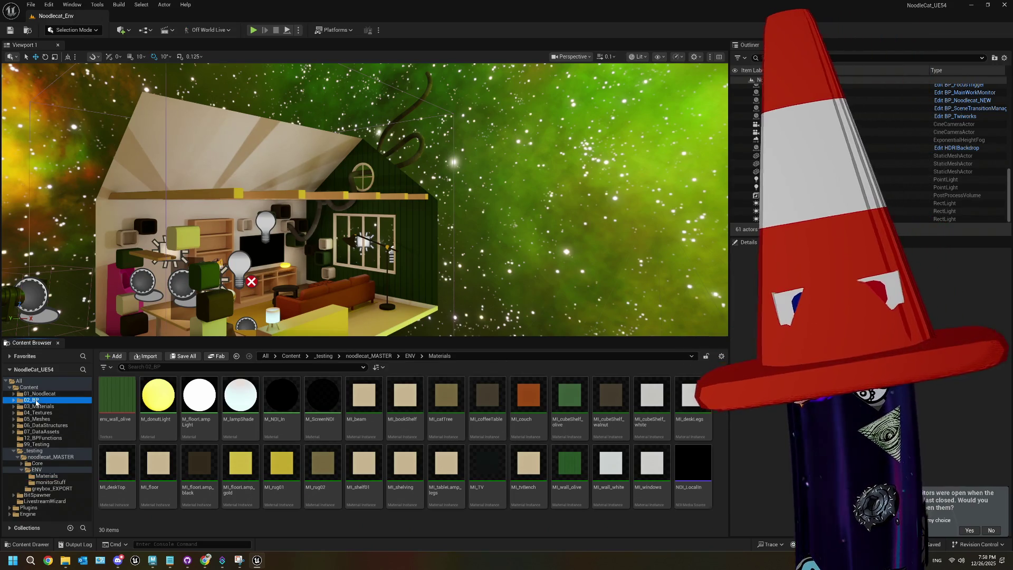
click(39, 406)
click(39, 418)
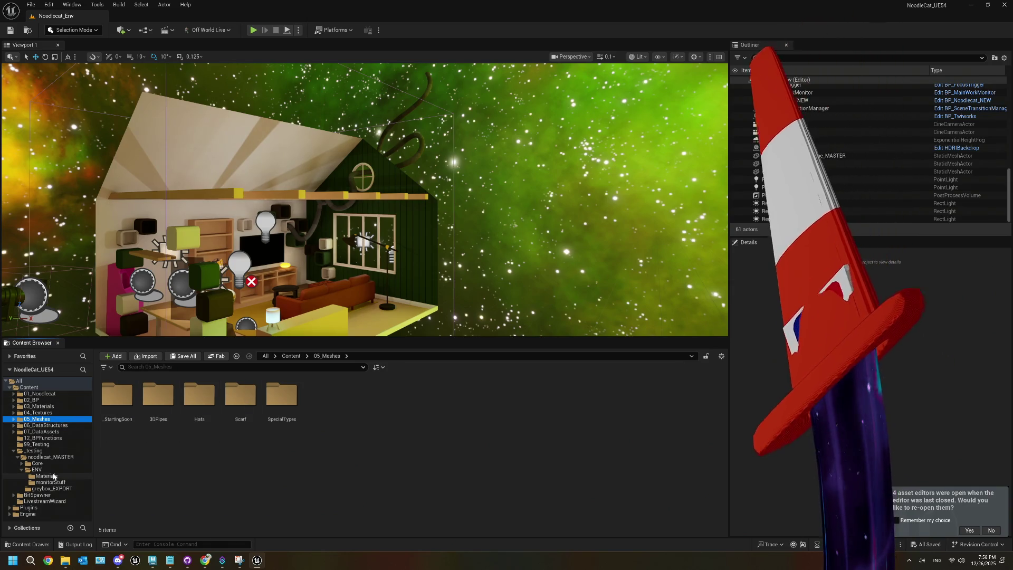
click(36, 469)
drag(452, 436, 511, 259)
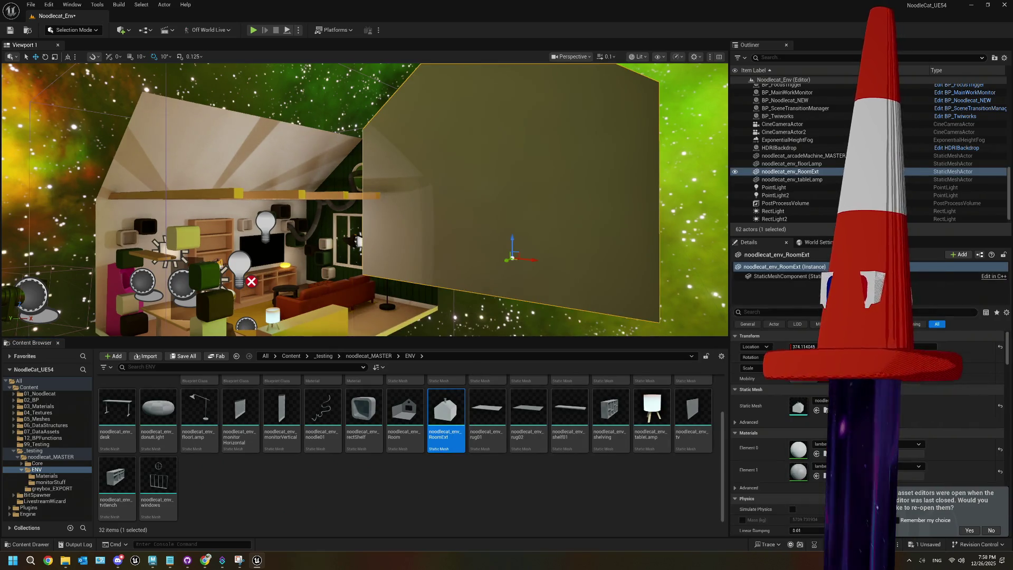
text(0)
key(Return)
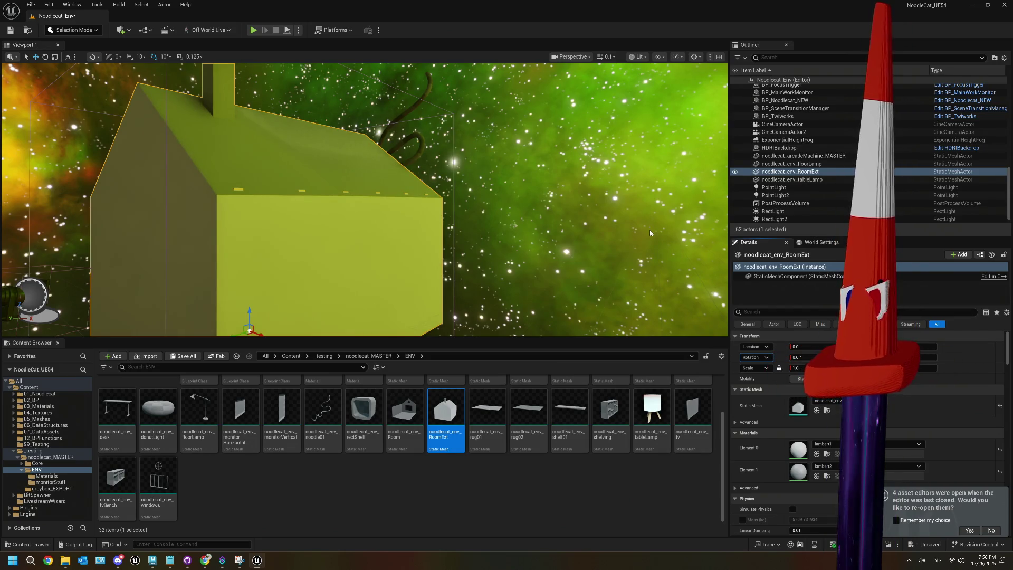
- Play-test the level, stop it, and frame the RoomExt box with F
click(254, 30)
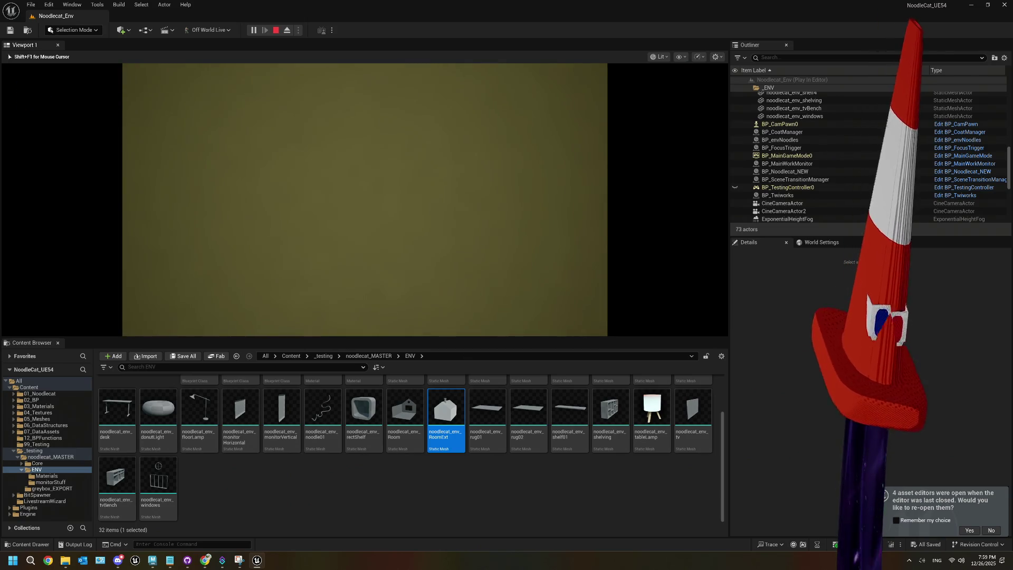
key(Escape)
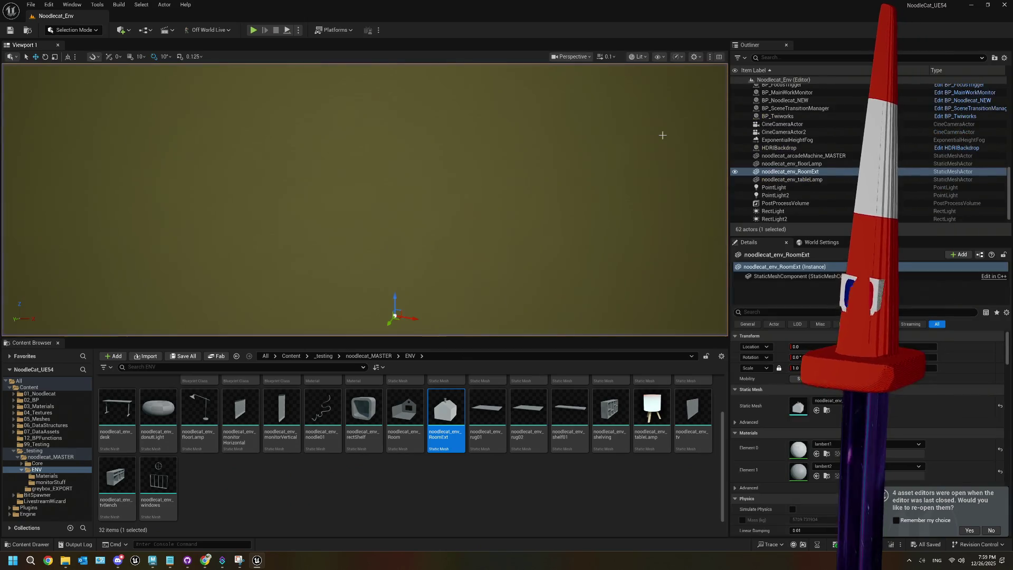
click(471, 501)
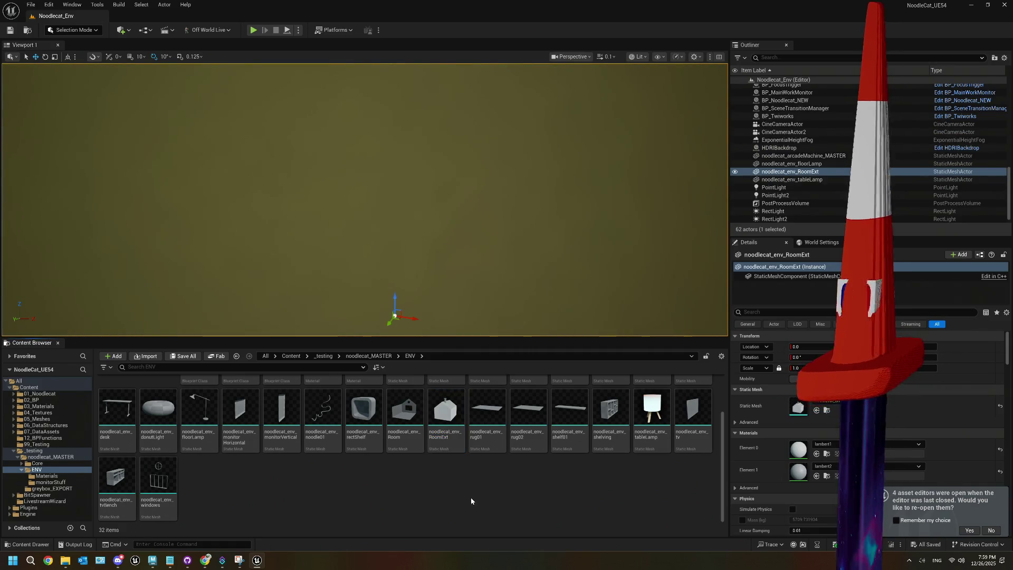
key(f)
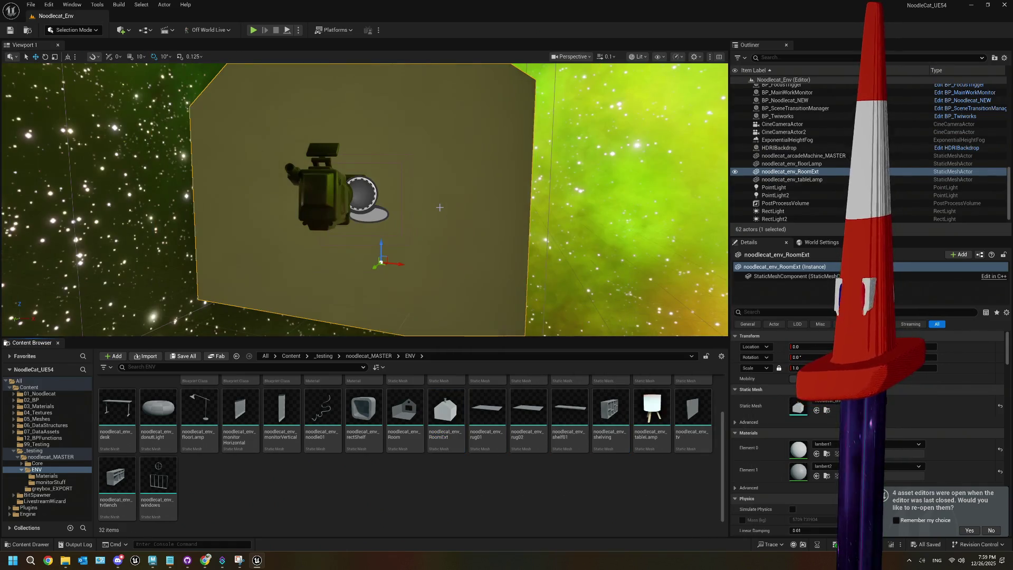
click(209, 565)
- Search 'ue5 camera culling' and read through the Visibility and Occlusion Culling docs
click(251, 38)
text(ue5 camera f)
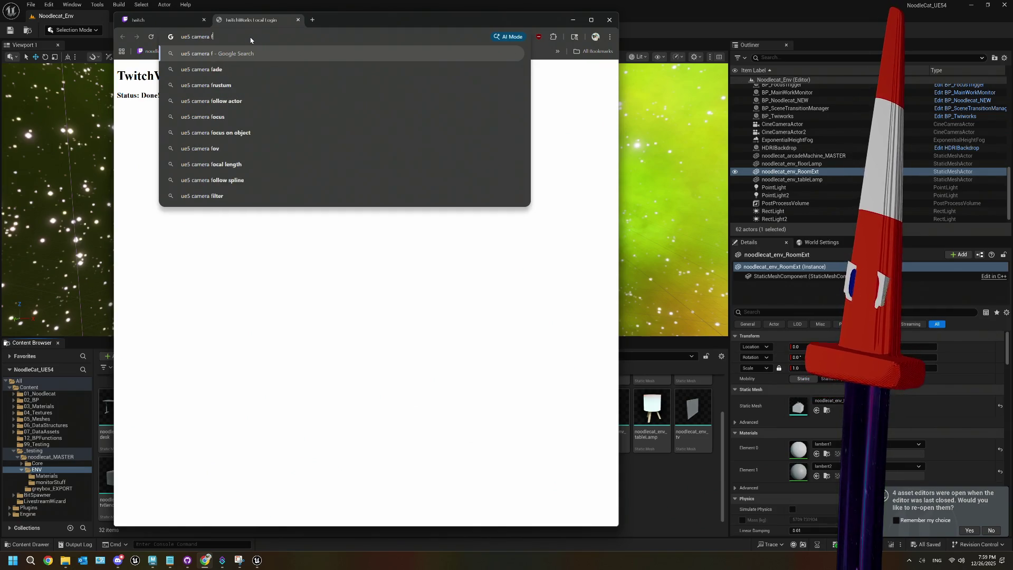
key(BackSpace)
text(culling)
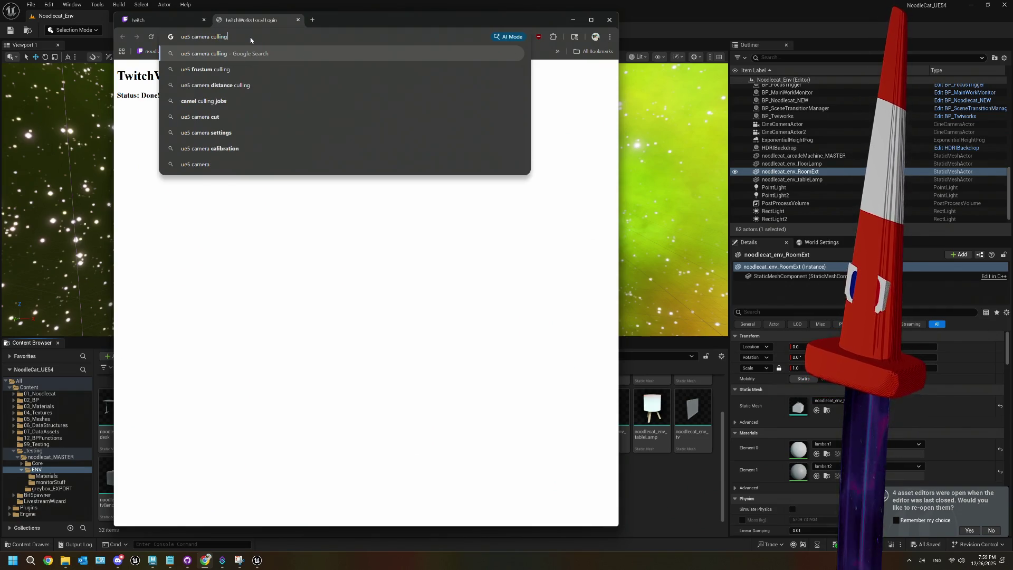
key(Return)
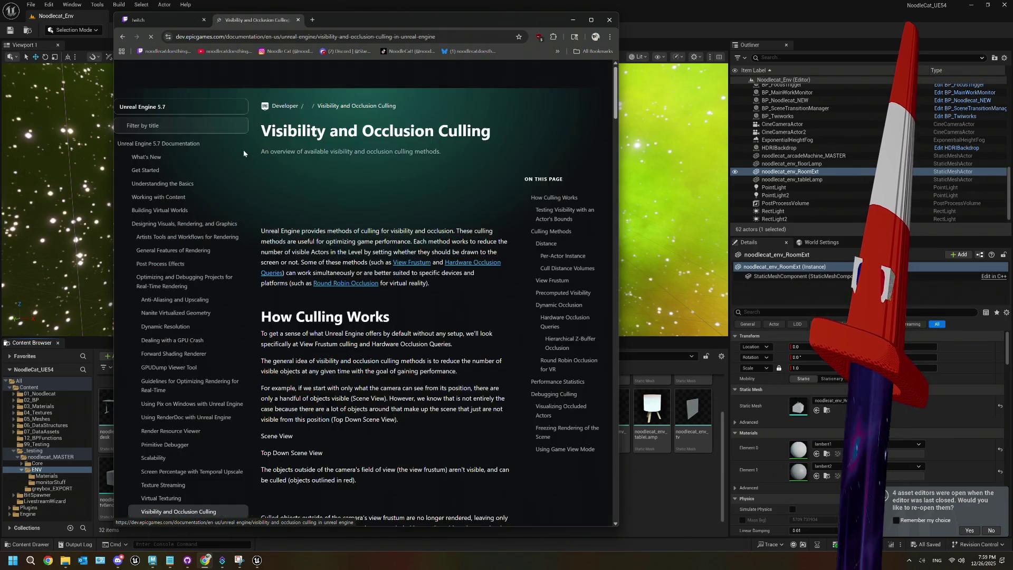
scroll(down, 3)
scroll(down, 3)
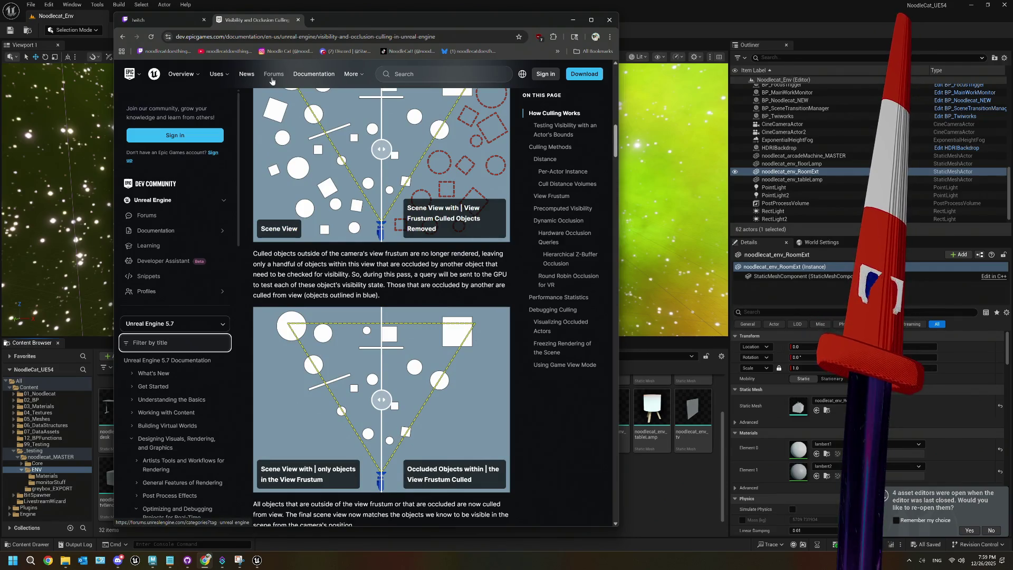
scroll(down, 3)
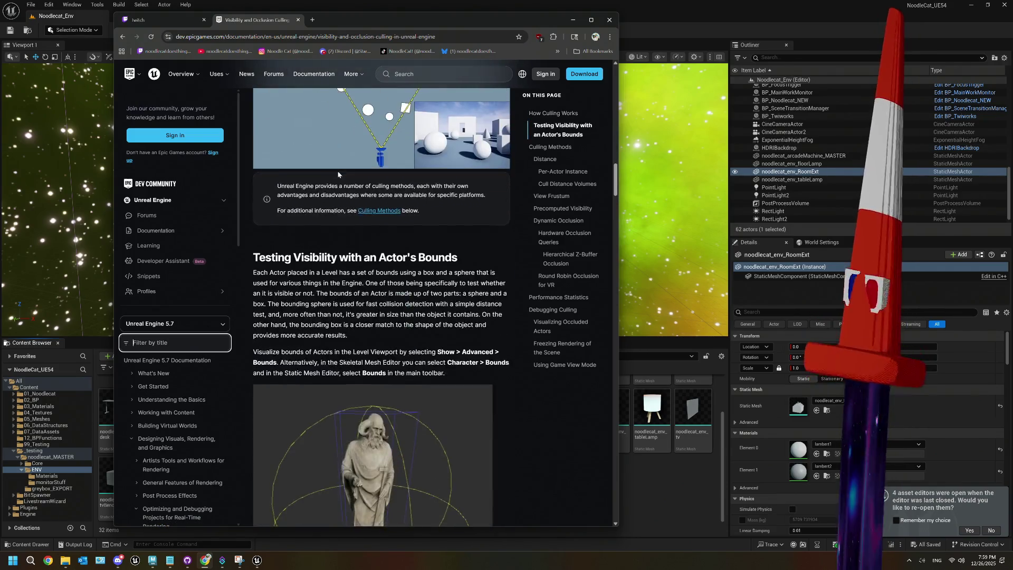
scroll(down, 3)
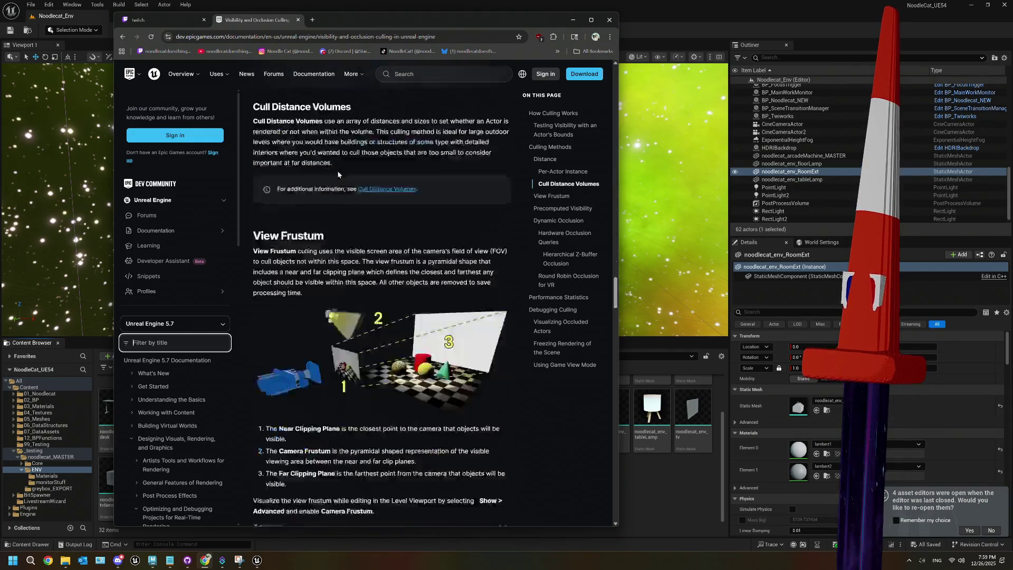
- Search Google for 'ue5 camera see thru objects'
click(196, 40)
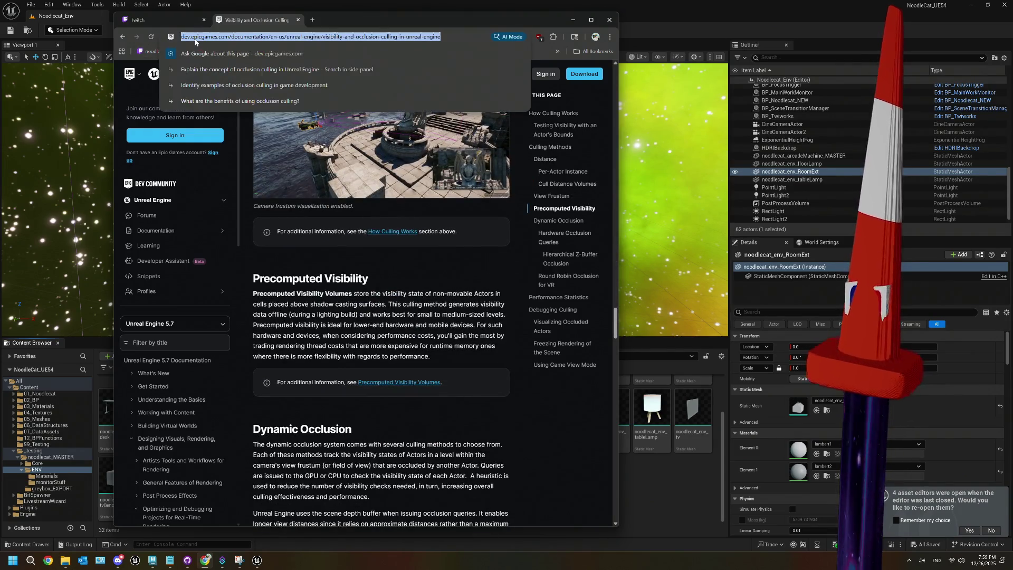
text(ue5 camera see )
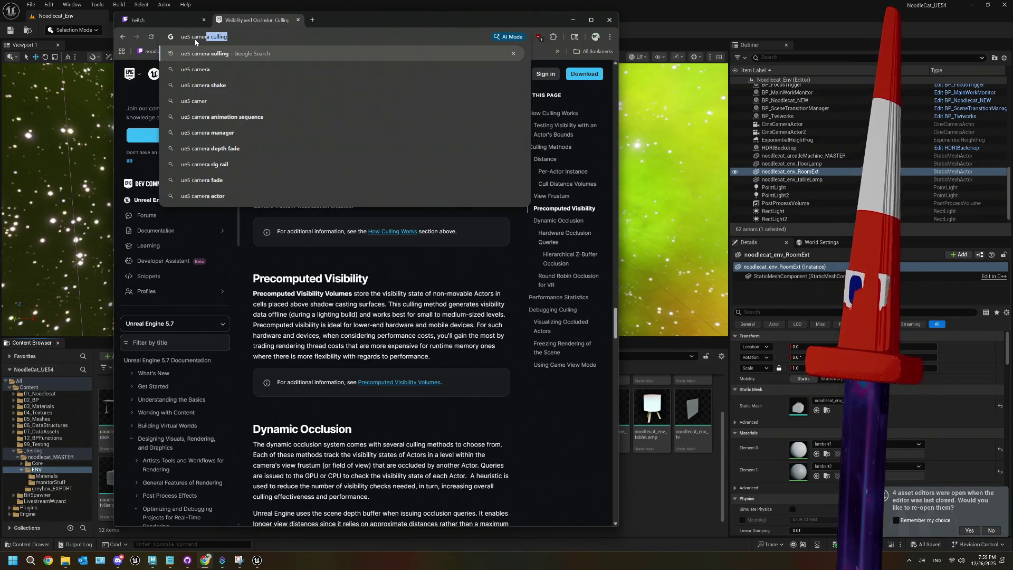
text(thru )
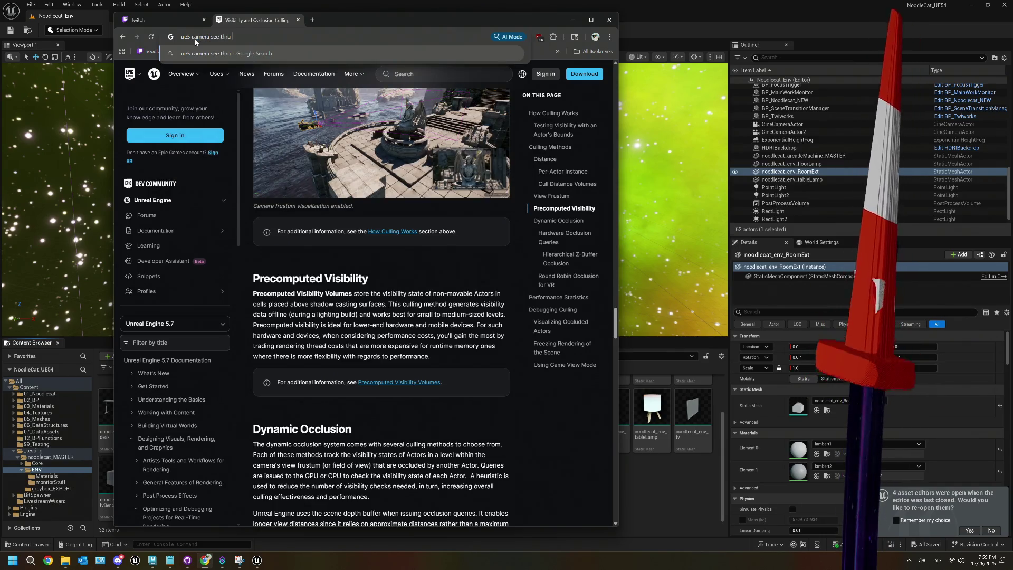
text(objec)
text(ts)
key(Return)
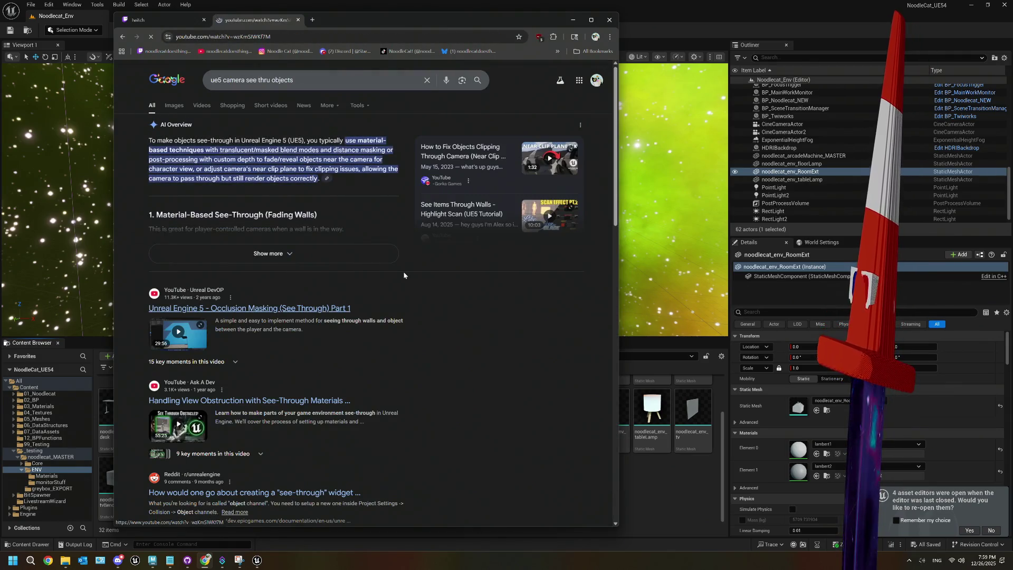
- Open the Occlusion Masking (See Through) Part 1 video and skip ahead to the transforms section
click(216, 308)
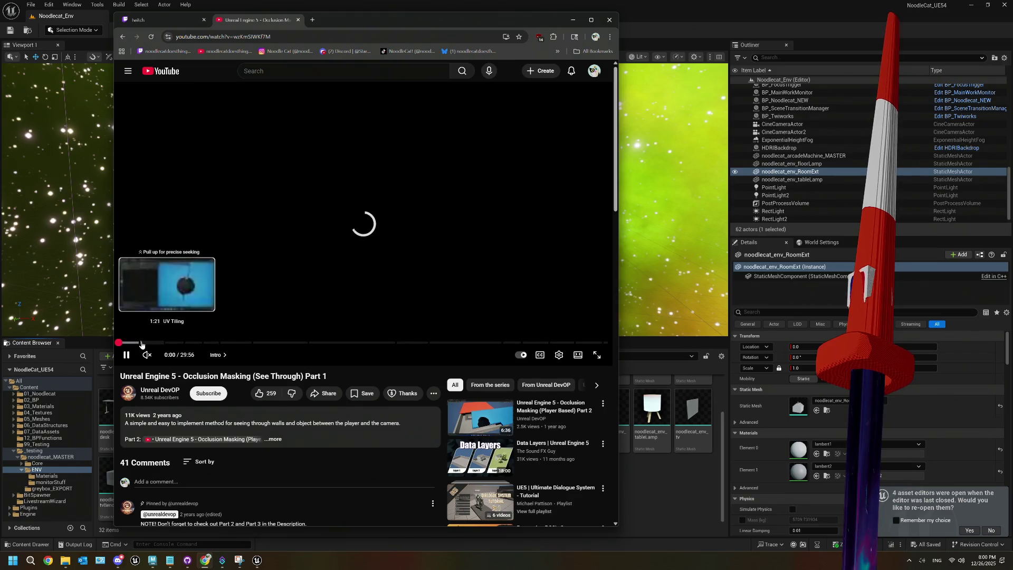
key(Right)
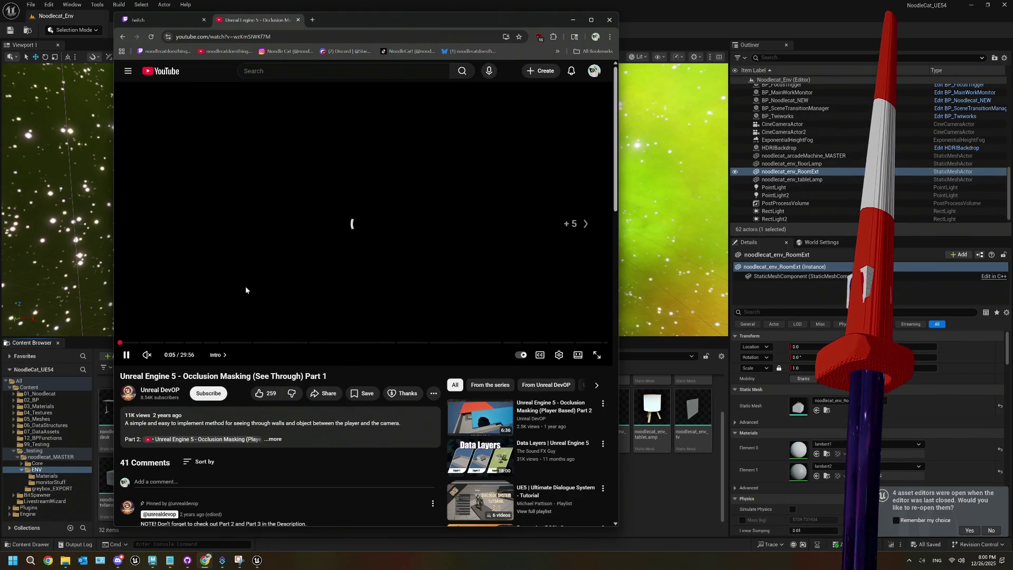
key(Left)
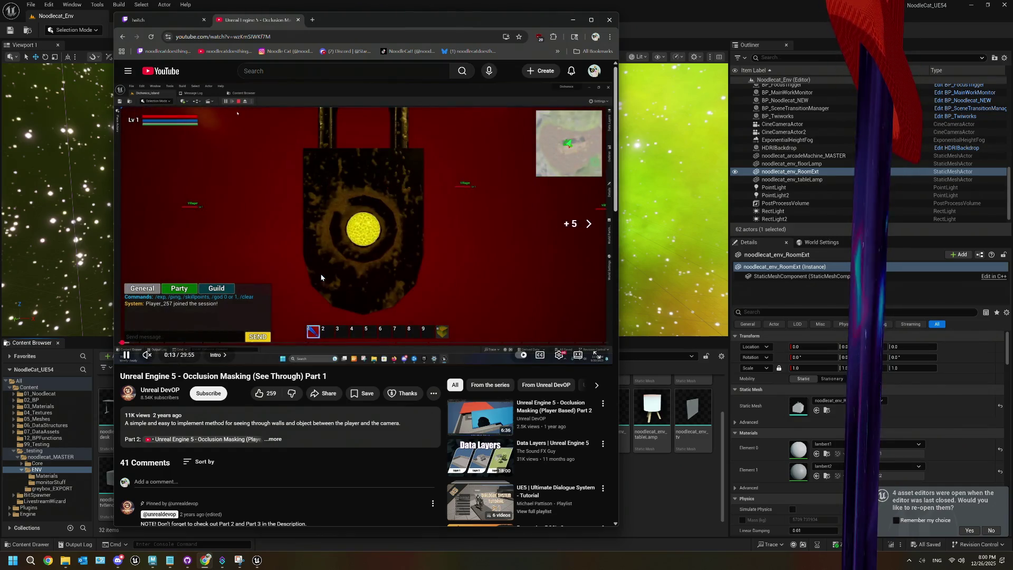
key(l)
key(l)
key(l)
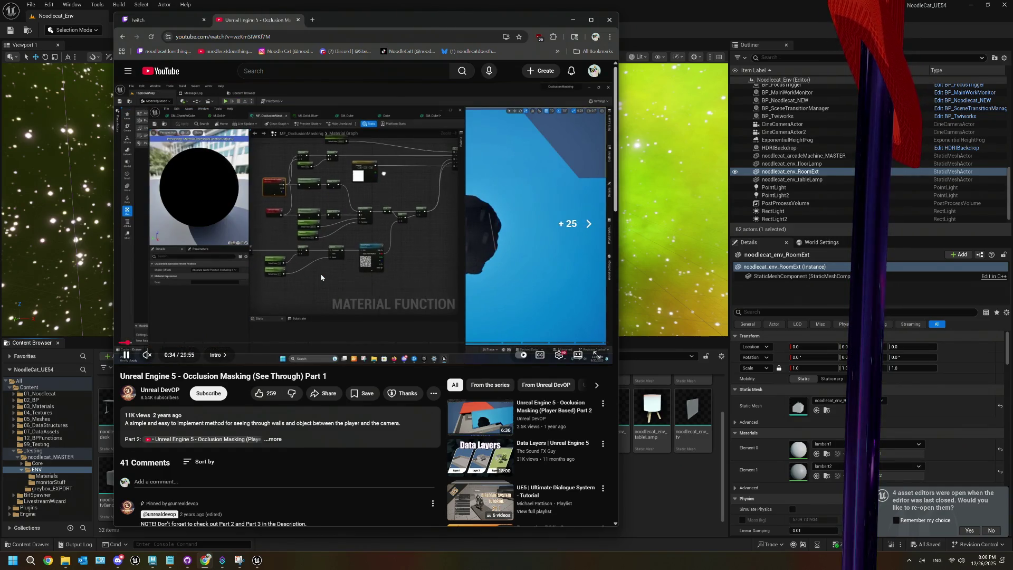
key(l)
key(l)
key(l)
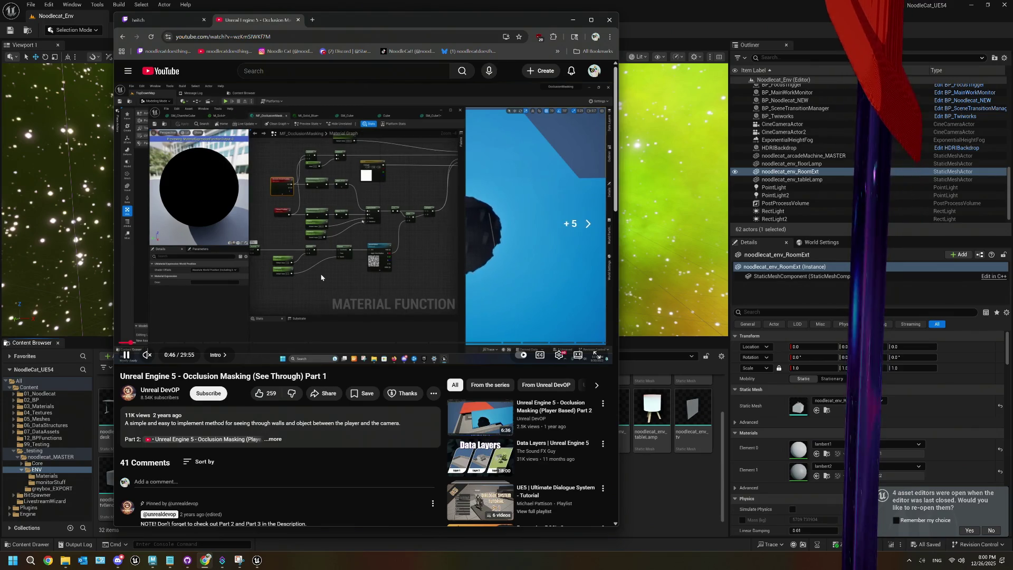
key(l)
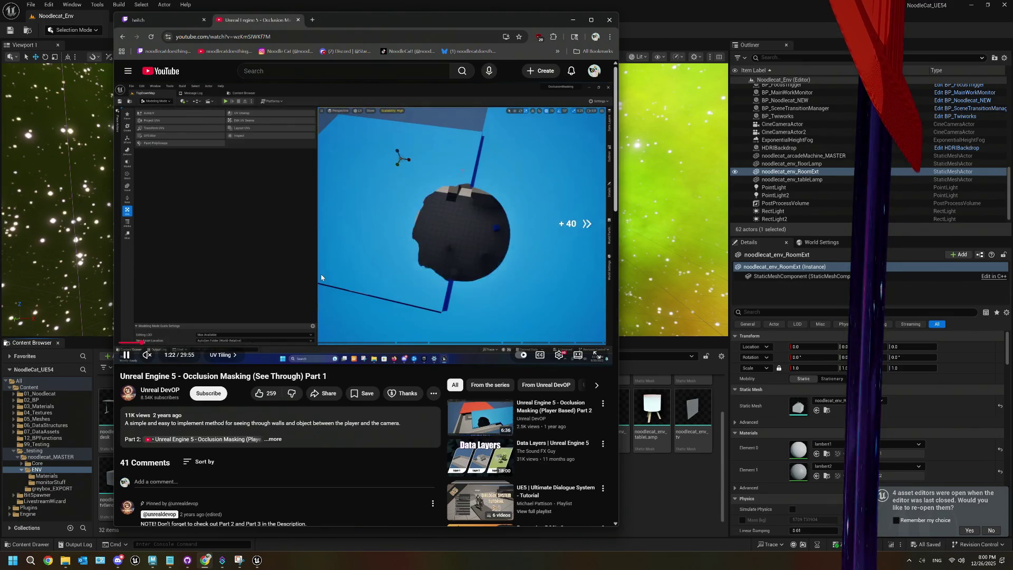
key(l)
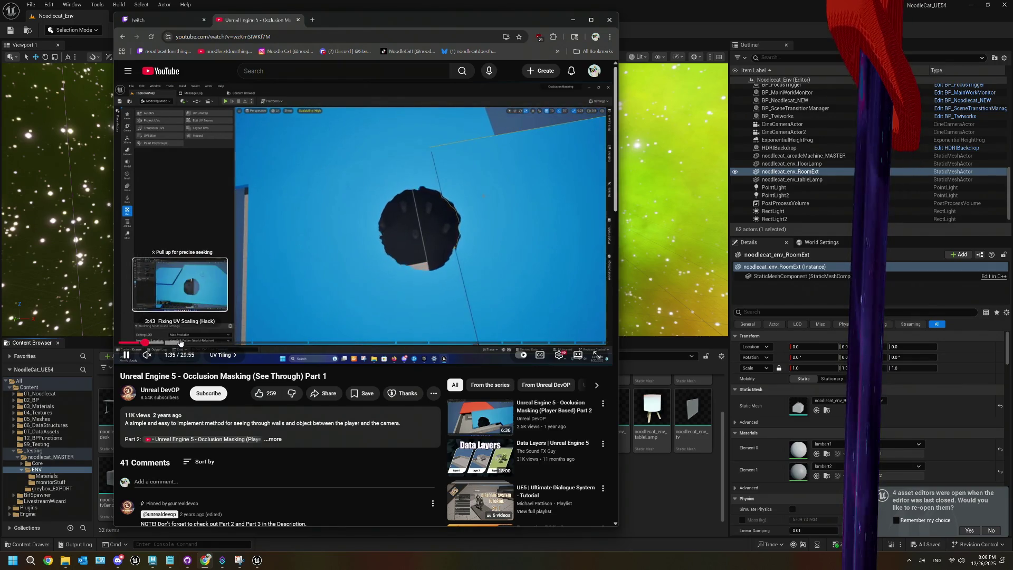
click(208, 343)
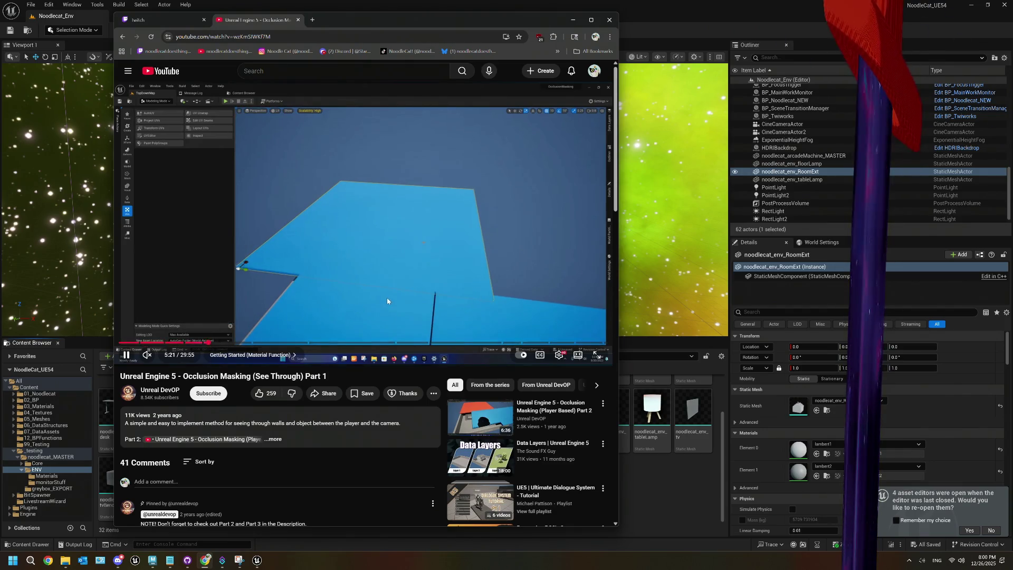
key(Right)
key(Right)
key(Right)
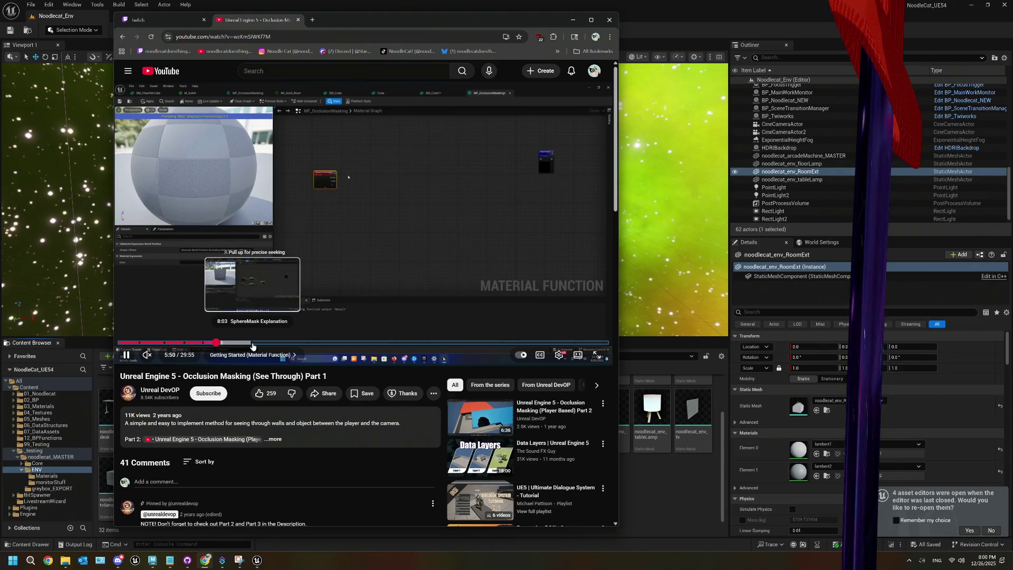
key(Right)
key(Right)
key(Right)
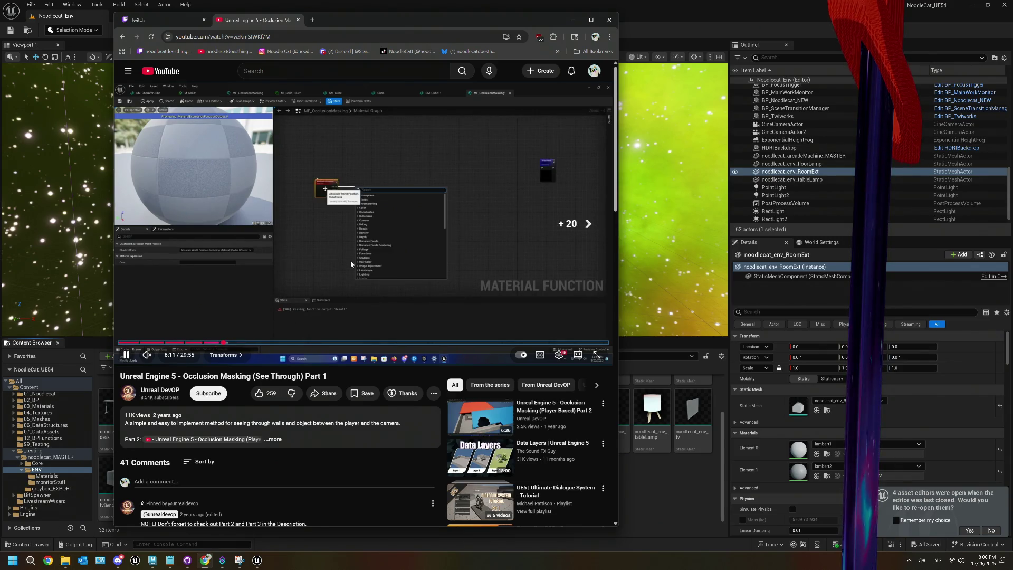
- Widen the browser to enlarge the video and skip past the transform setup
drag(619, 241, 812, 242)
drag(114, 236, 2, 236)
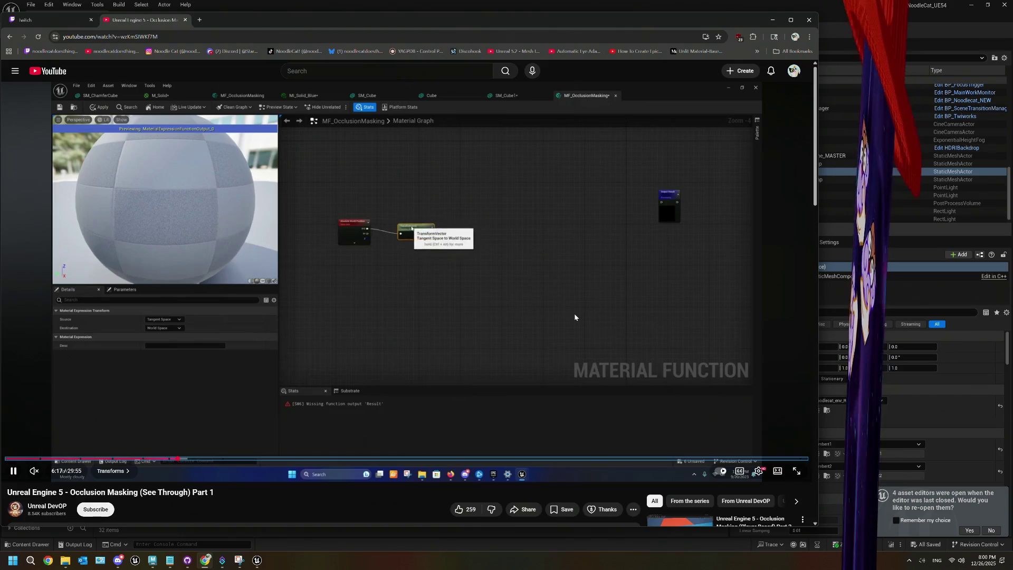
key(Right)
key(Right)
key(Right)
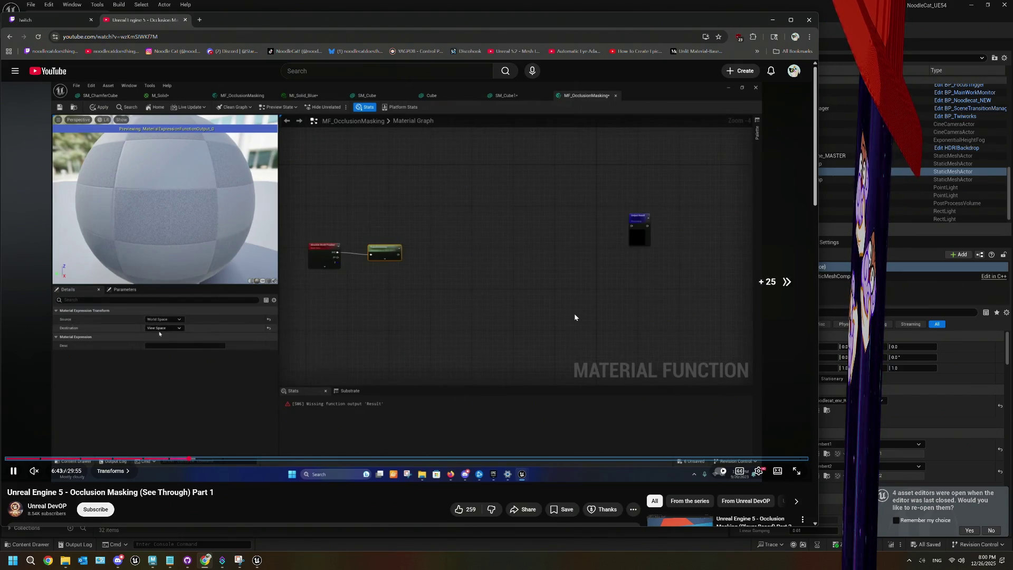
key(Right)
key(Right)
key(Right)
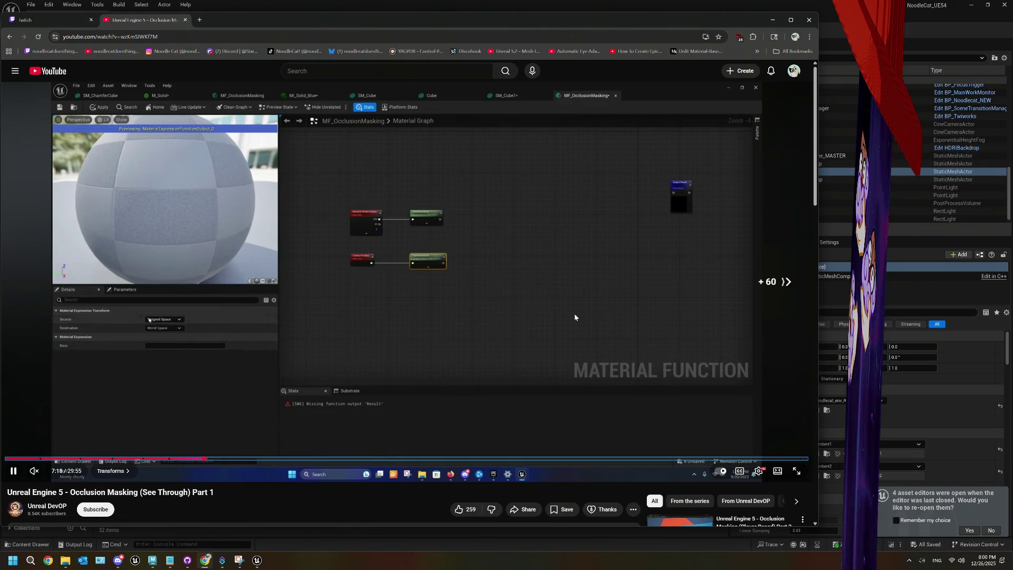
key(Right)
key(Right)
key(Right)
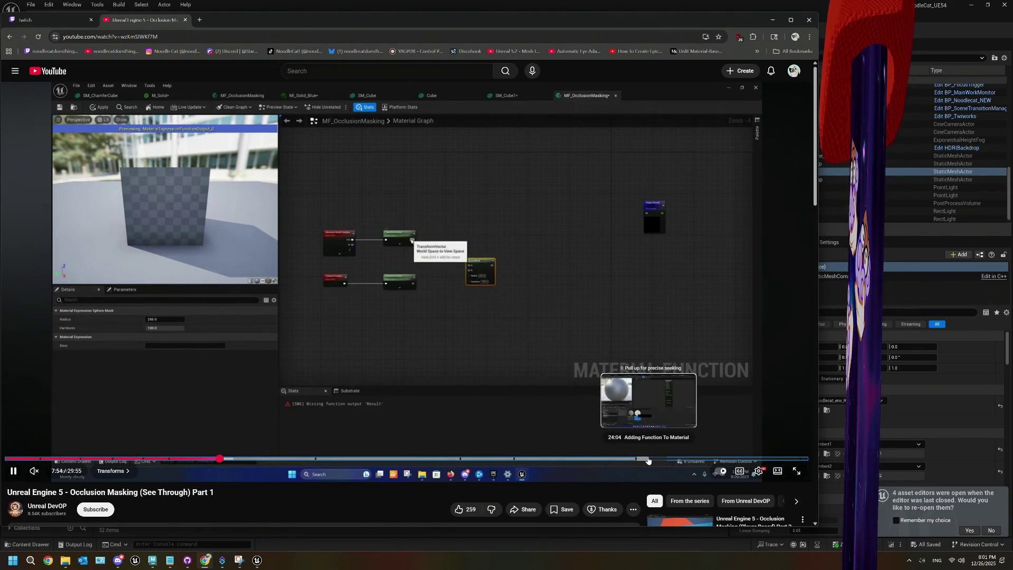
- Jump to the Adding Function To Material chapter and skip ahead to the material instance editor
click(640, 459)
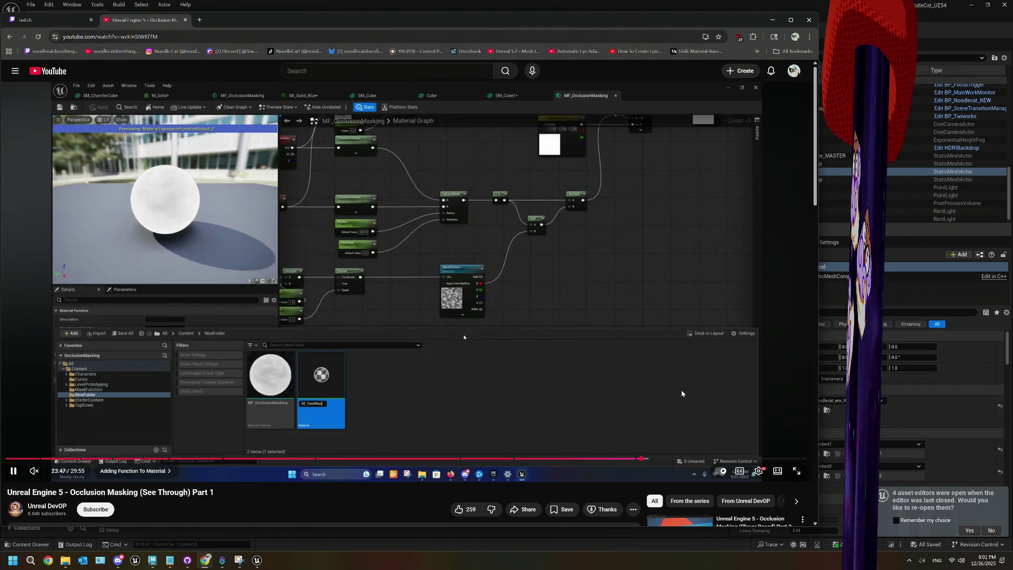
key(l)
key(l)
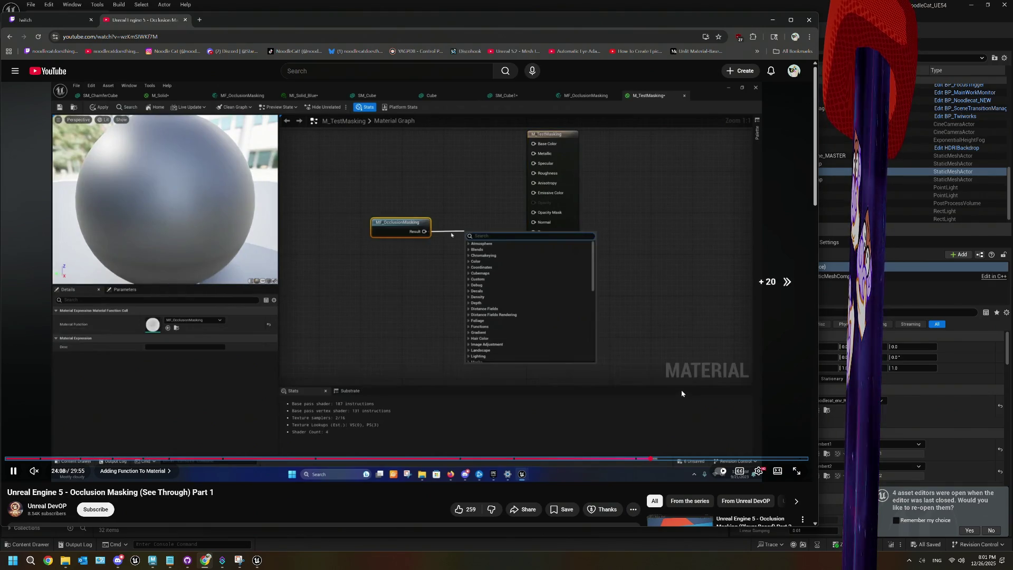
key(l)
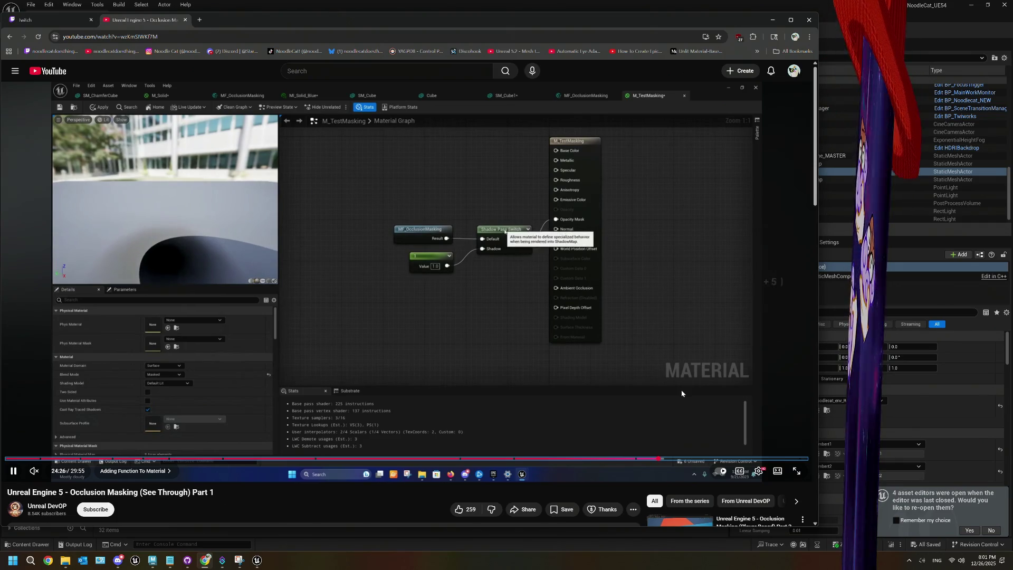
key(Right)
key(Right)
key(Right)
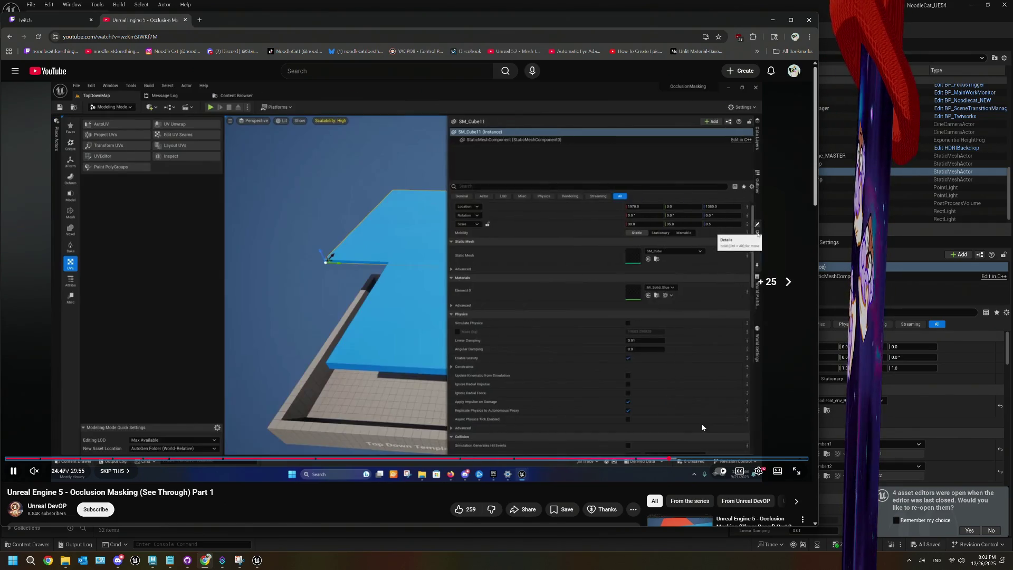
key(Right)
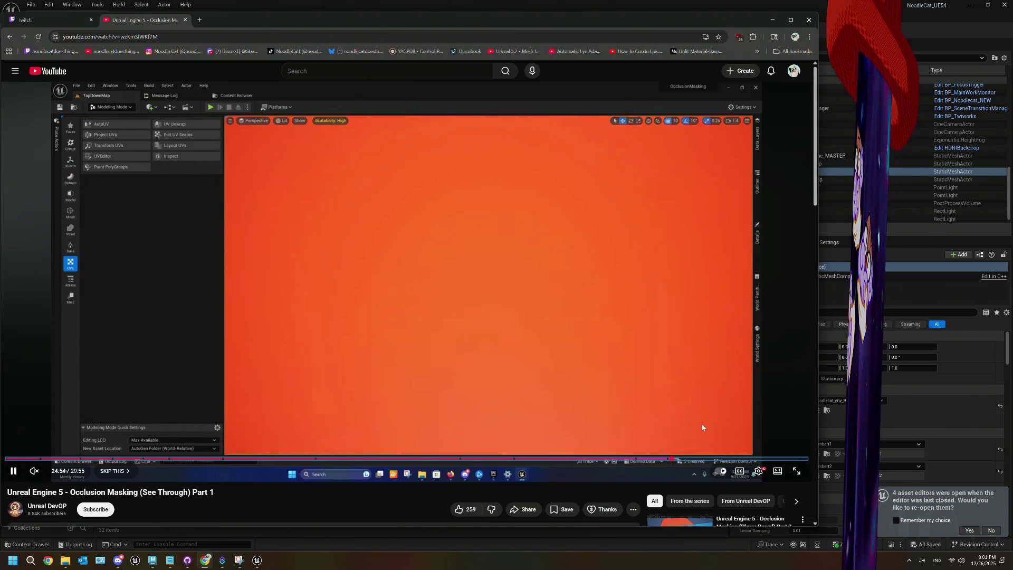
key(Right)
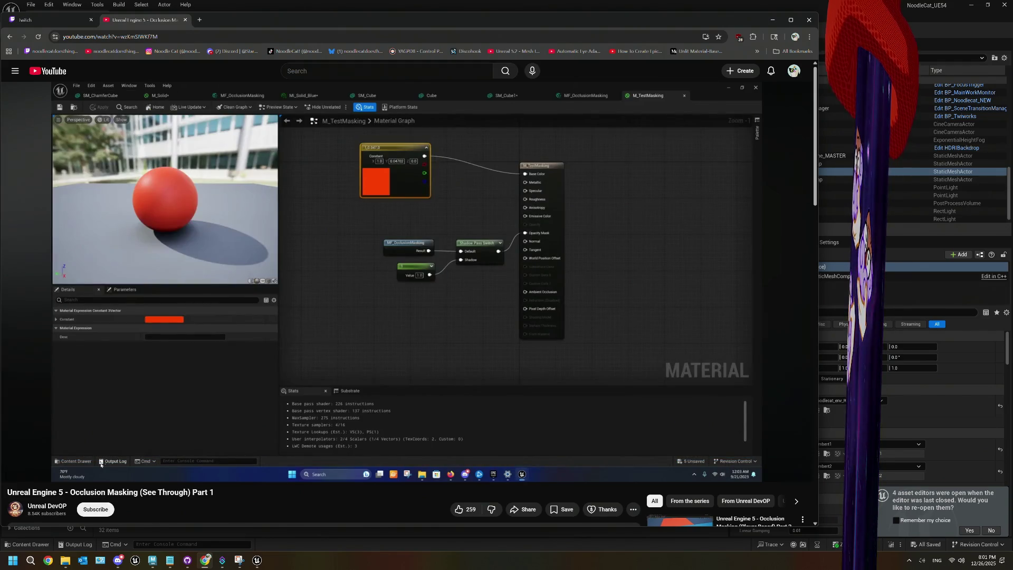
key(Right)
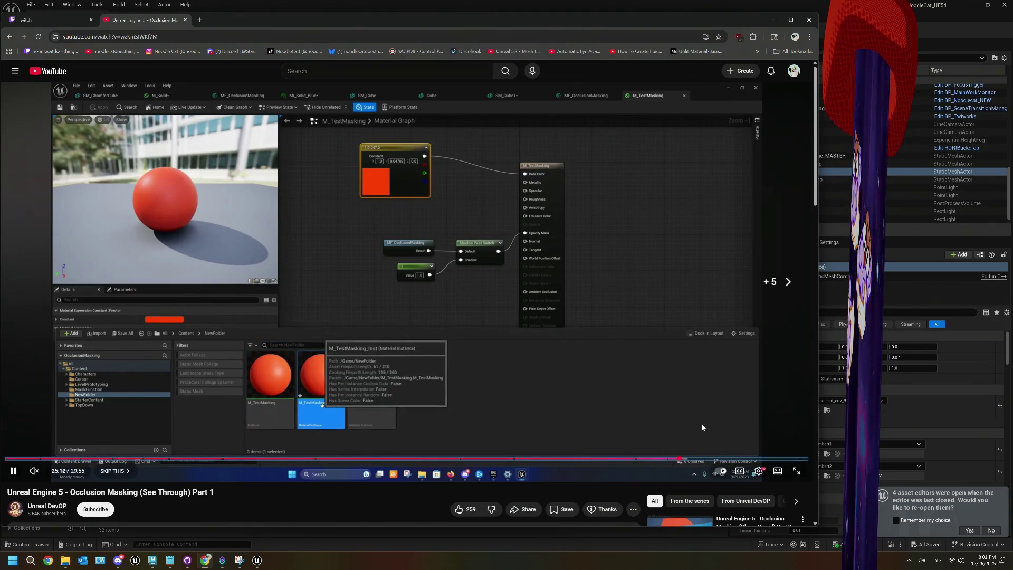
key(Right)
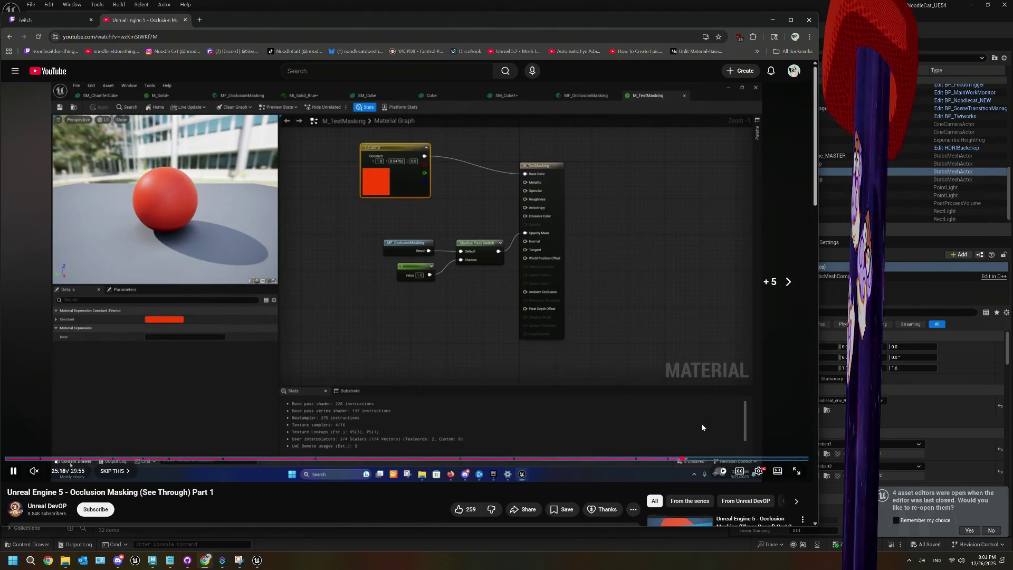
key(Right)
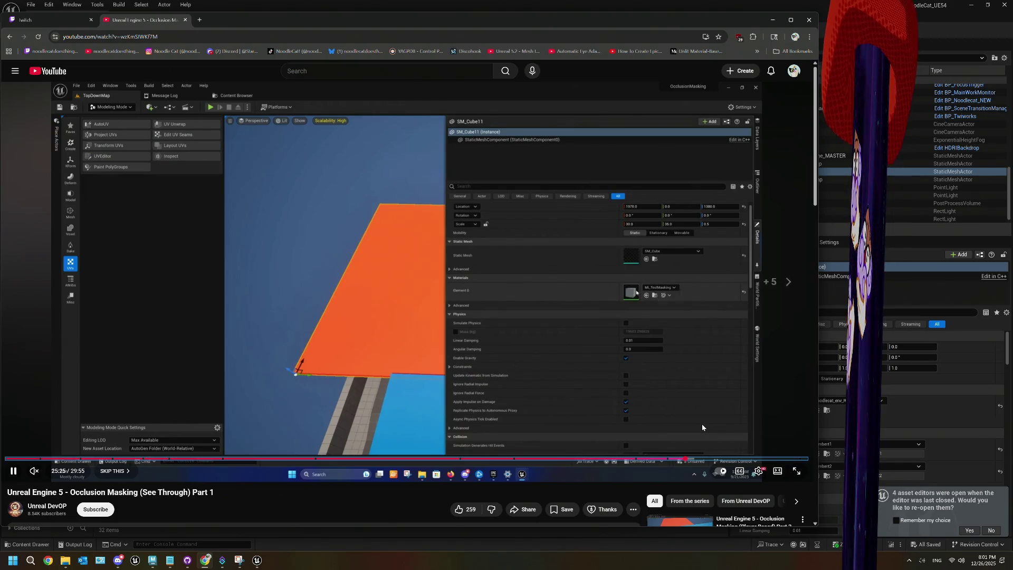
key(Right)
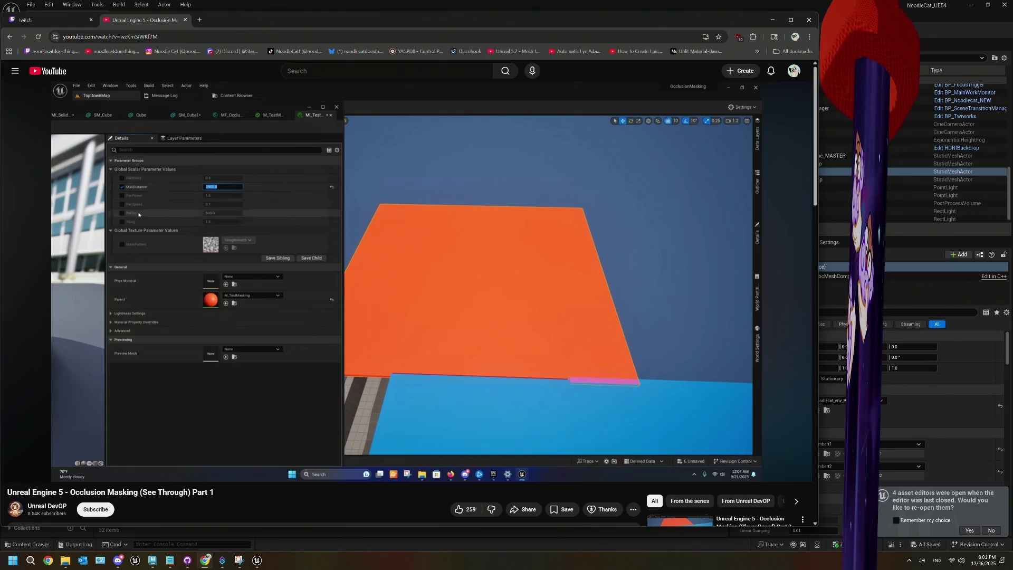
- Skip to the Fixing An Oversight part, rewind to review the graph, then jump to the finished hole
key(l)
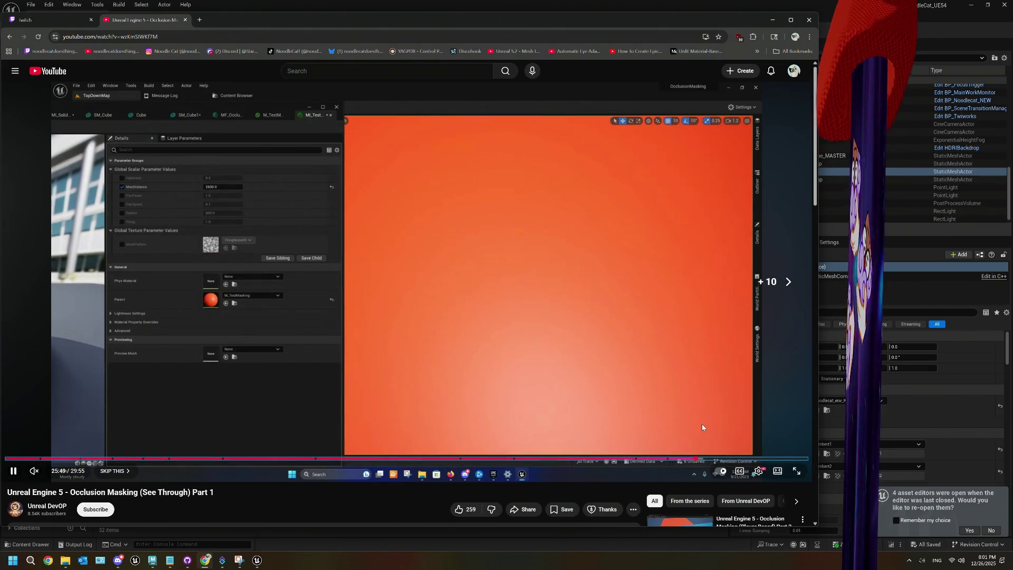
key(Right)
key(Right)
key(Right)
key(Right)
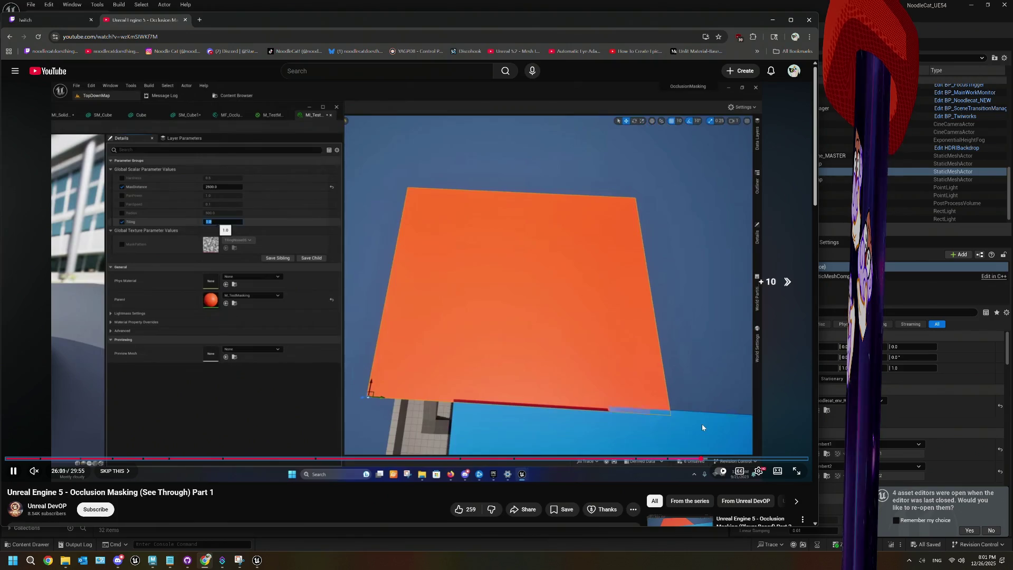
key(Right)
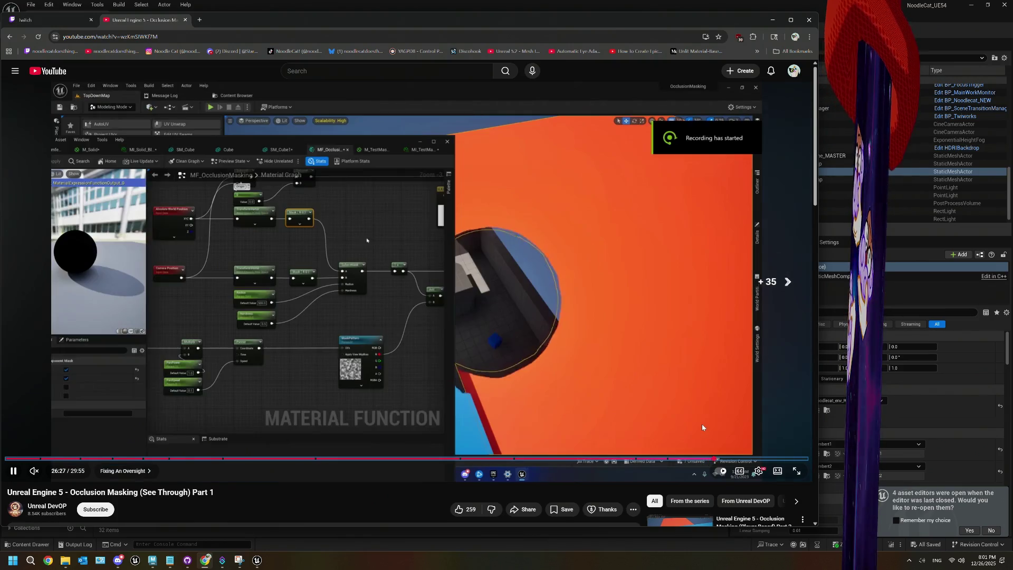
key(Right)
key(Right)
key(Right)
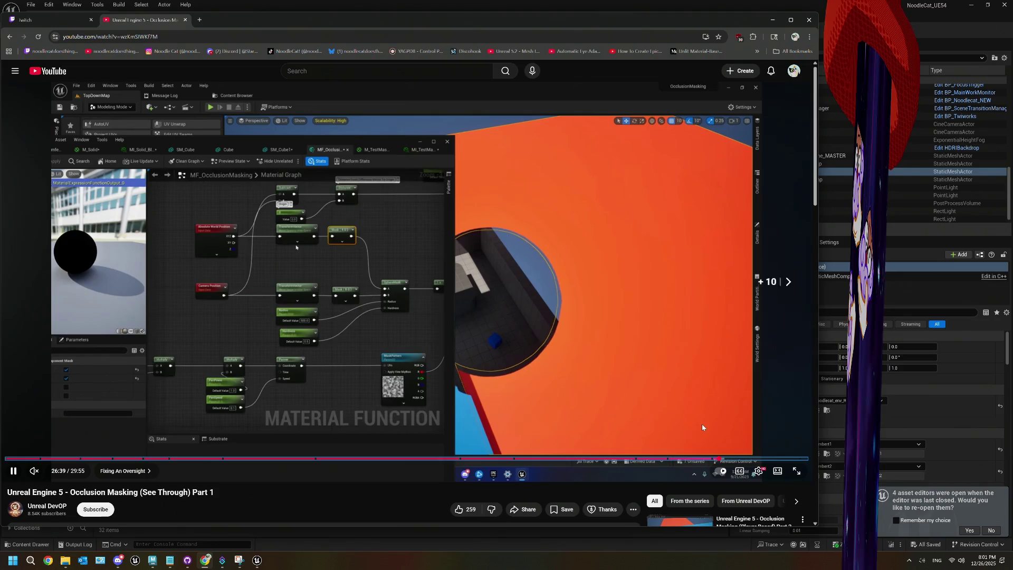
key(Right)
key(Right)
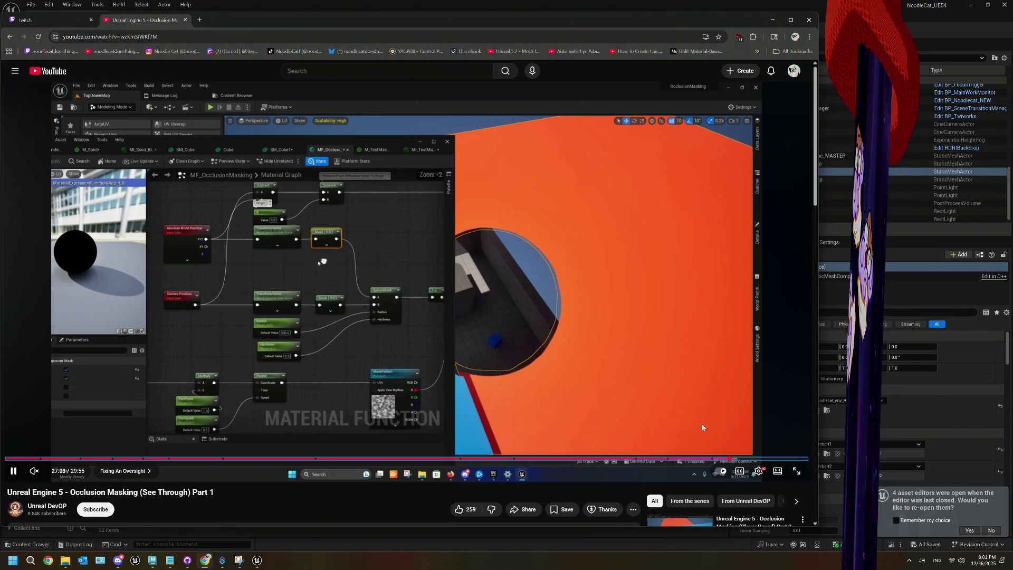
key(Left)
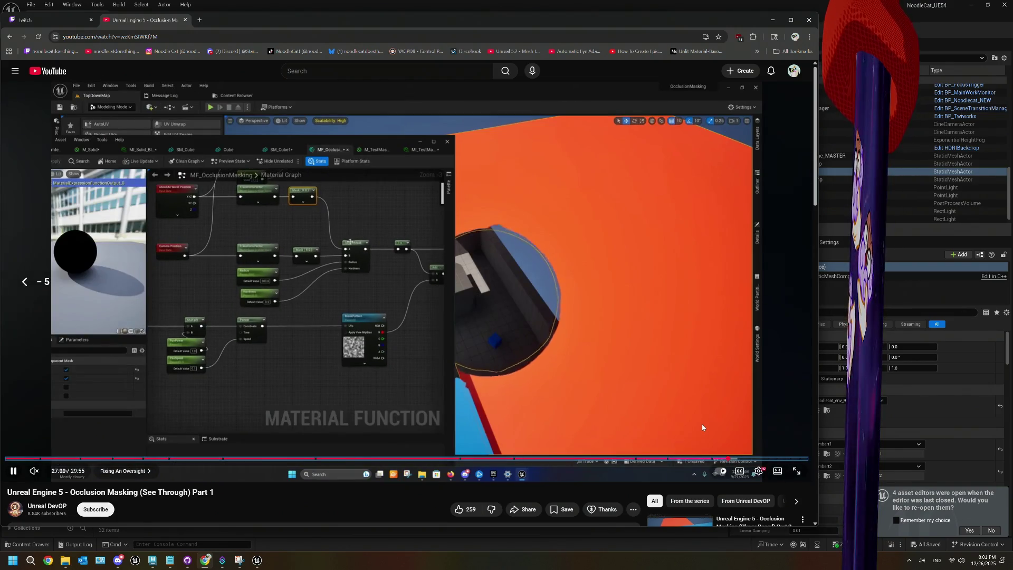
key(Left)
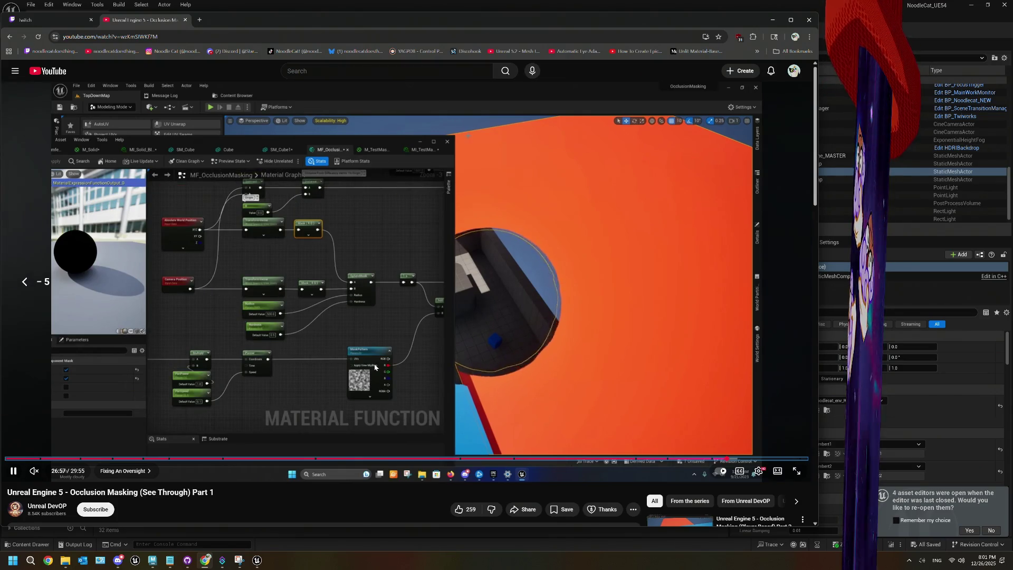
key(Left)
key(Left)
key(Left)
key(Left)
key(Left)
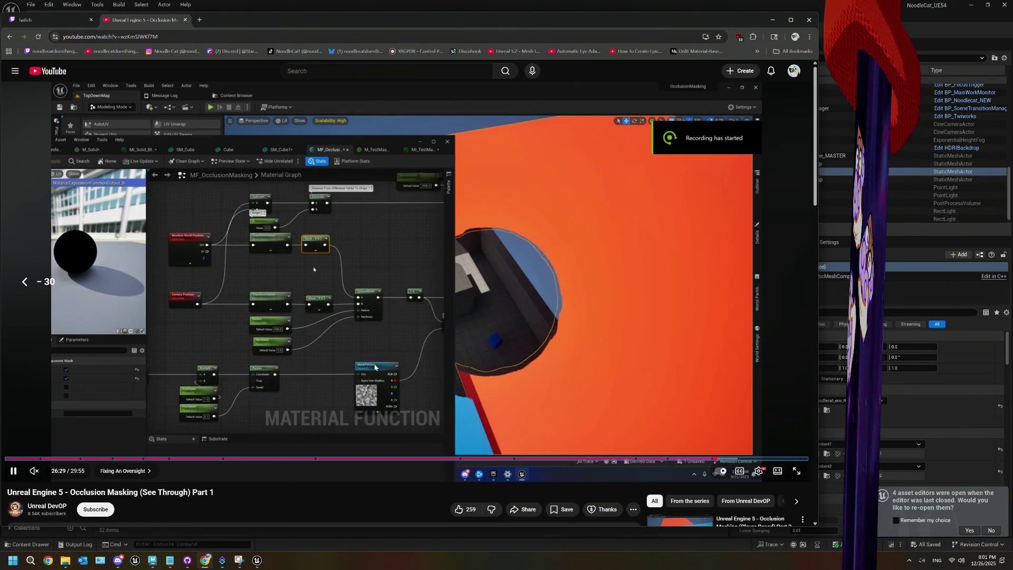
key(Left)
key(Left)
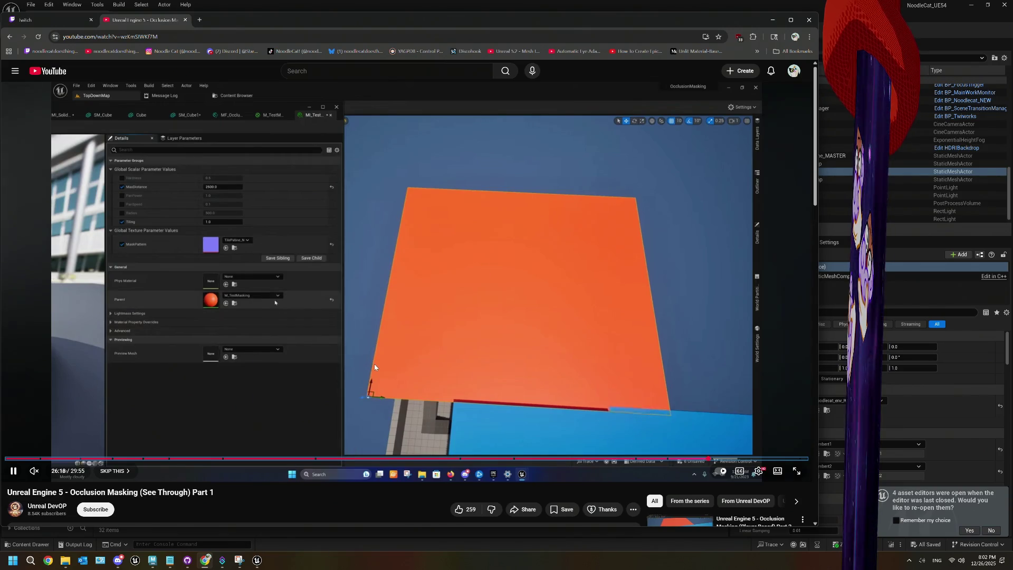
click(783, 458)
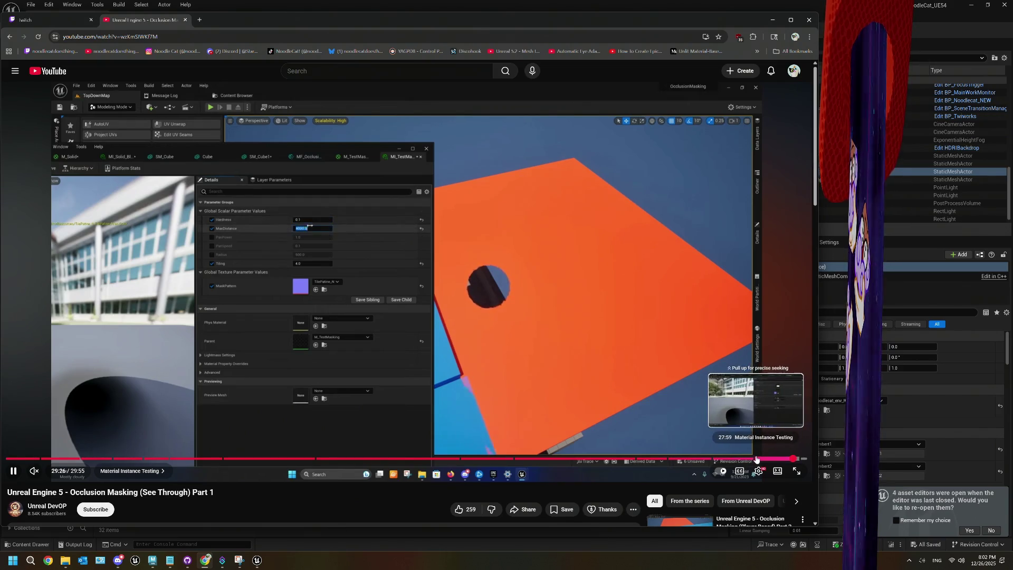
- Rewind the tutorial a few seconds to the graph-fix and node search section
click(748, 458)
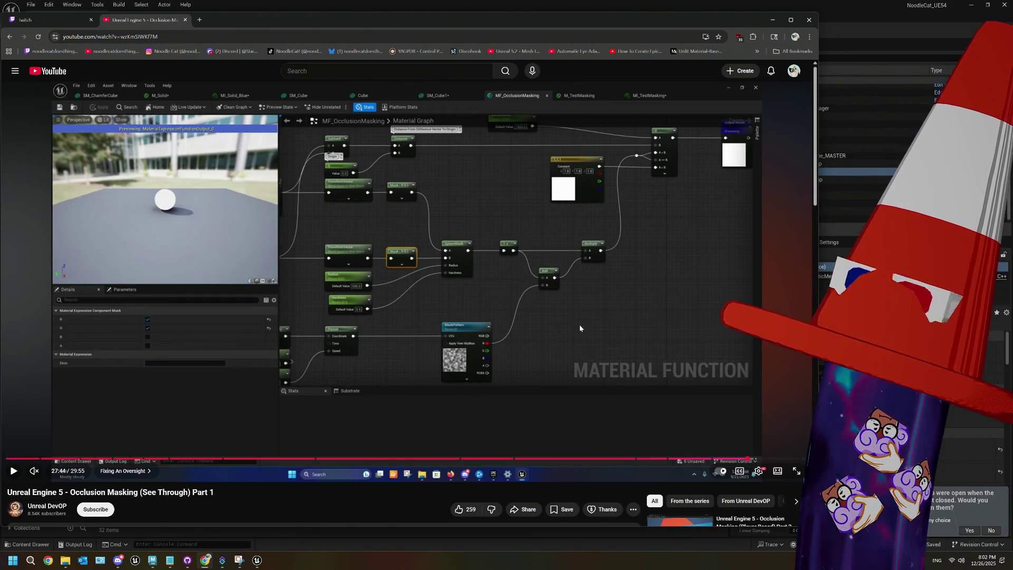
key(Left)
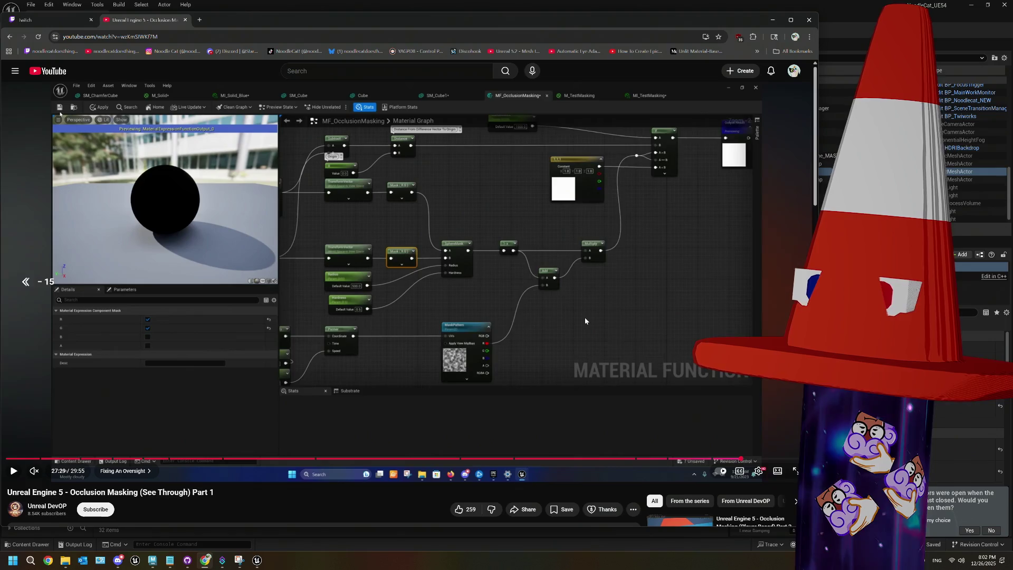
key(Left)
key(Left)
key(Left)
key(Left)
key(Left)
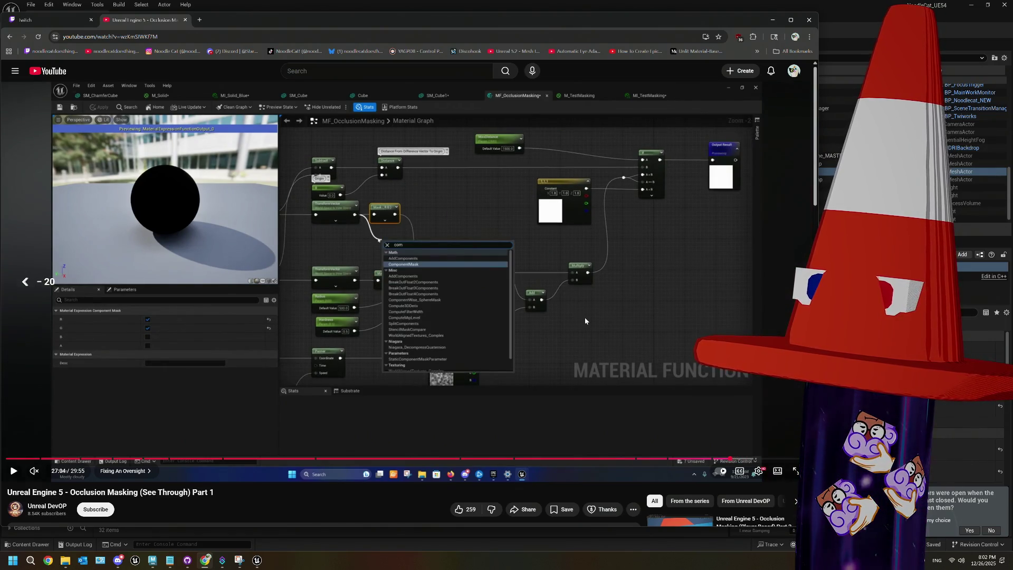
key(Left)
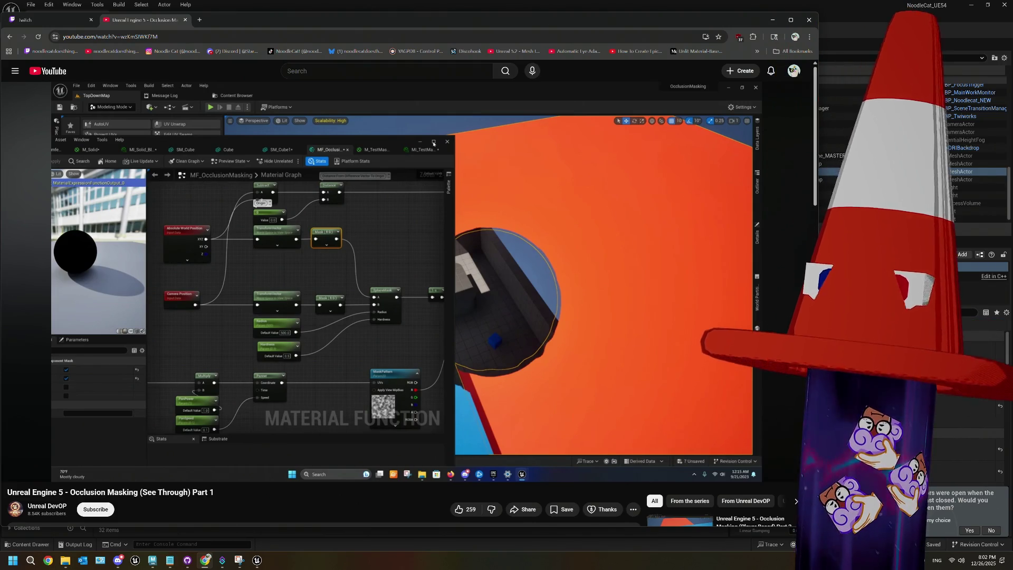
- Expand and browse the video description, then make the browser window slightly narrower
mouse_move(327, 302)
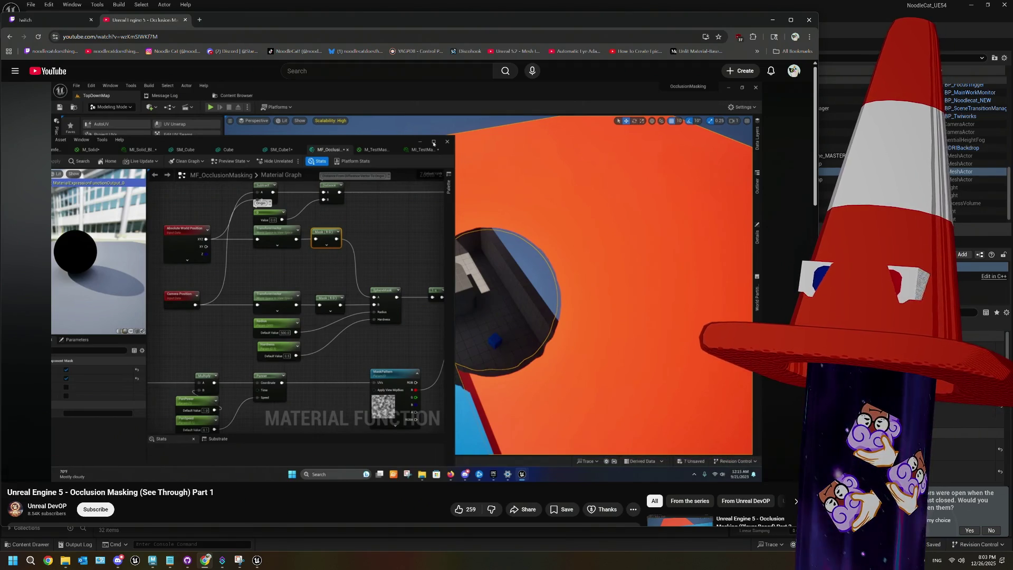
scroll(down, 3)
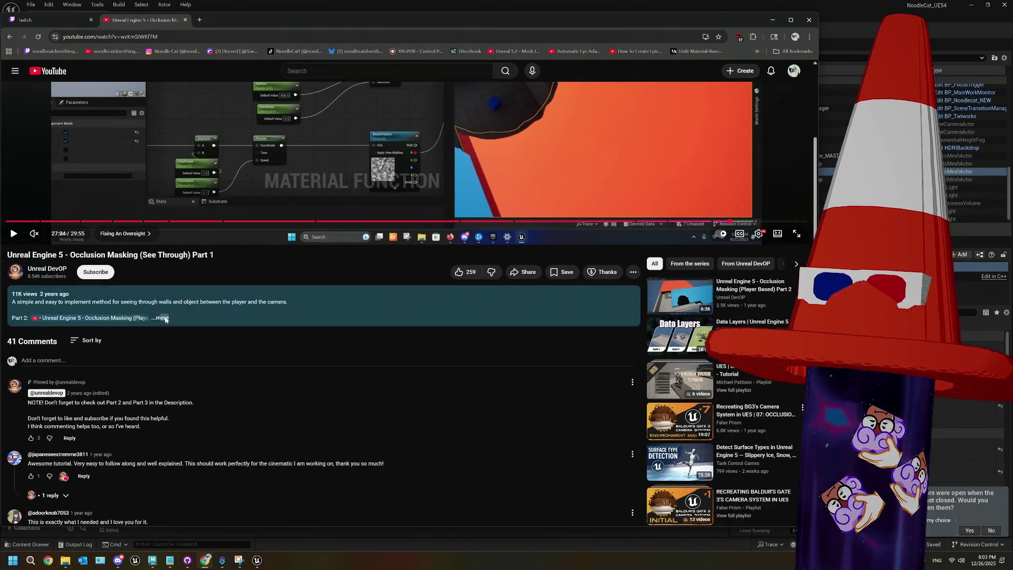
click(157, 313)
scroll(down, 3)
scroll(down, 3)
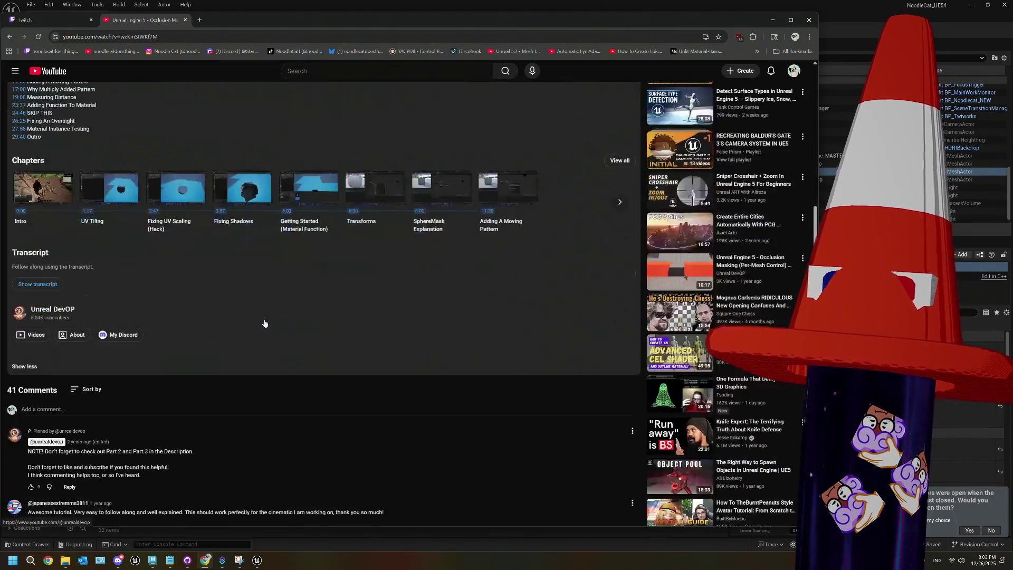
scroll(up, 3)
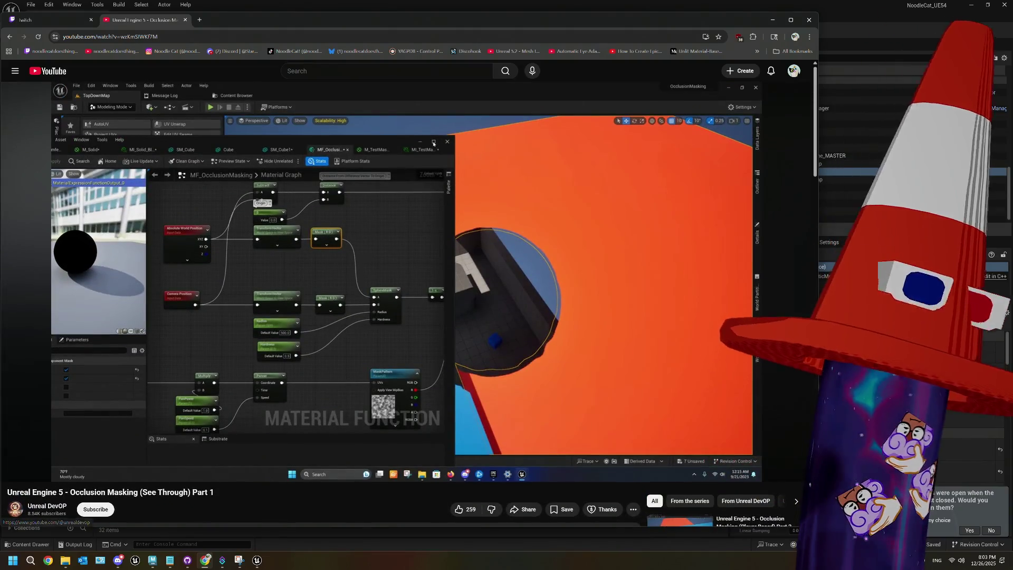
drag(819, 181, 701, 195)
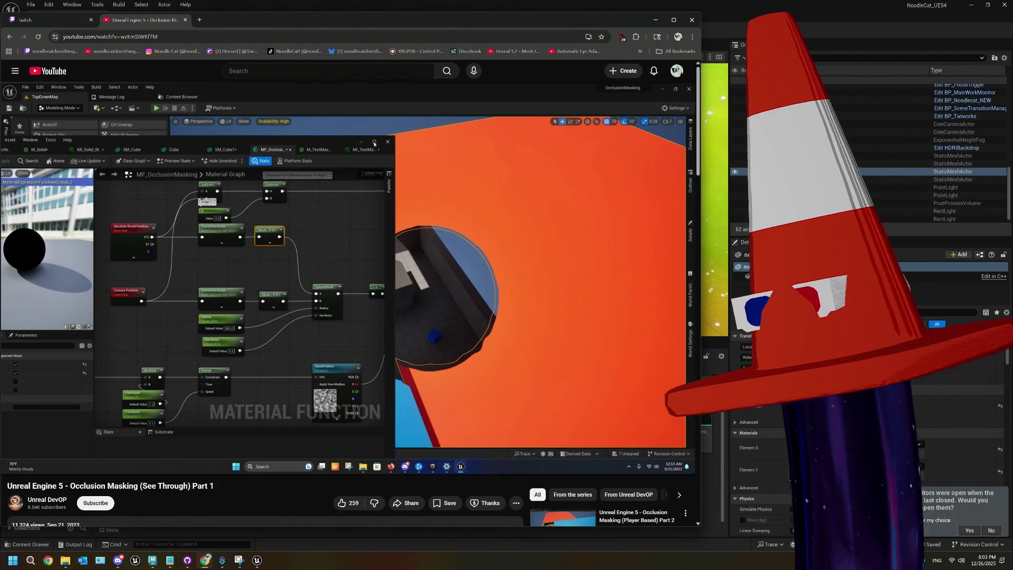
- Bring the Unreal Editor window to the front over the browser
click(753, 34)
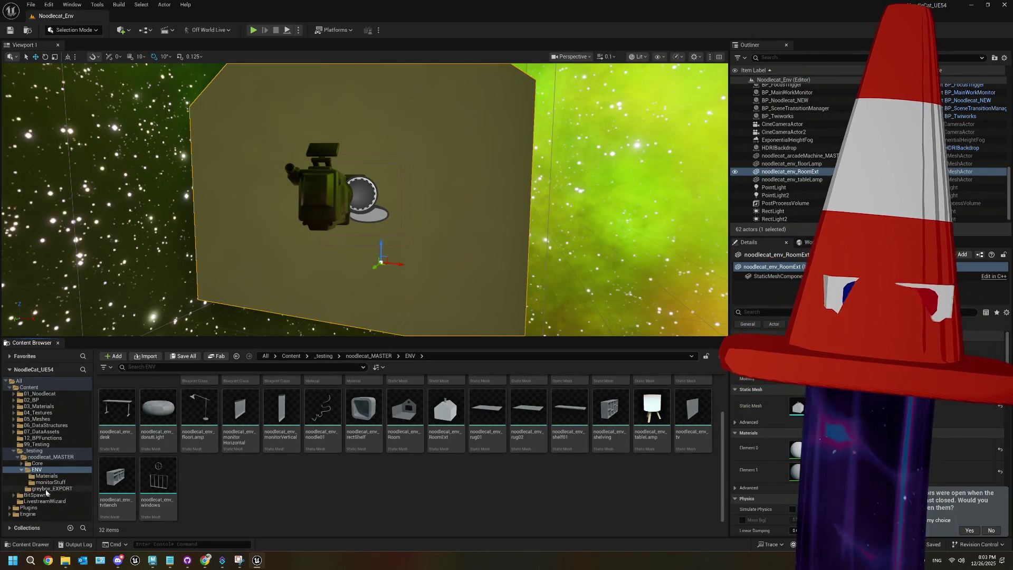
- Create a new M_ material in the ENV/Materials folder
click(37, 463)
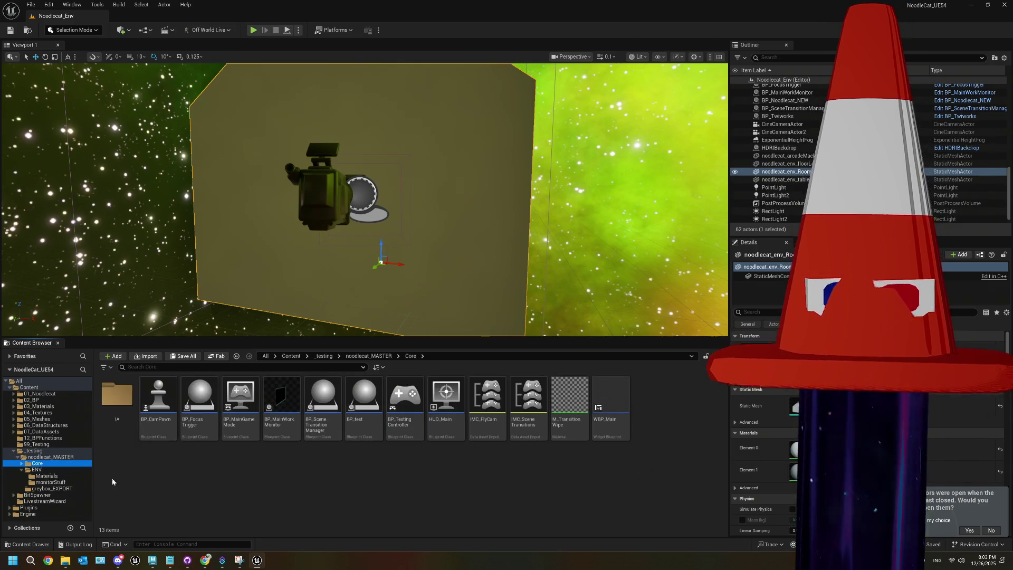
click(46, 476)
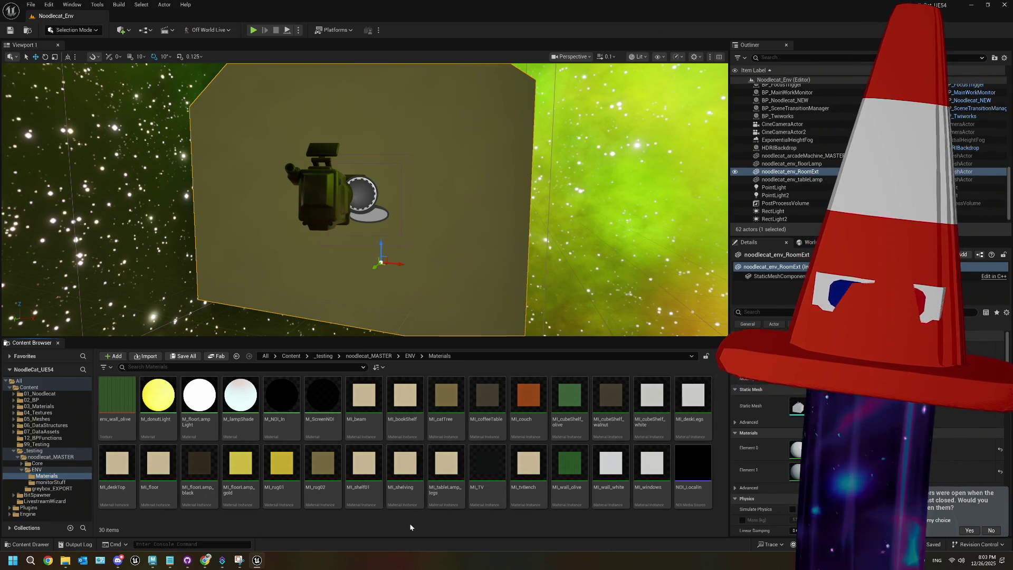
right_click(456, 522)
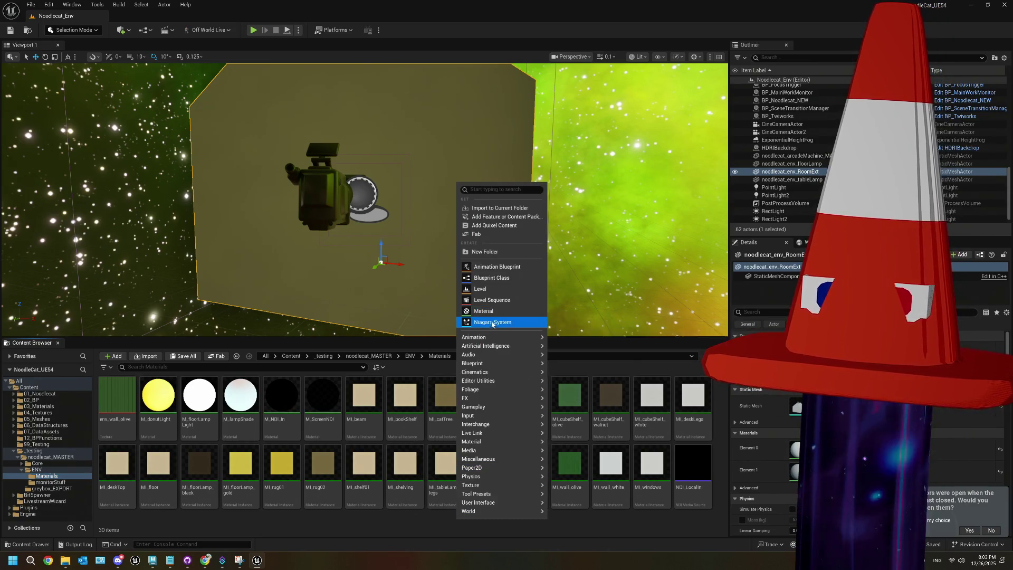
click(491, 310)
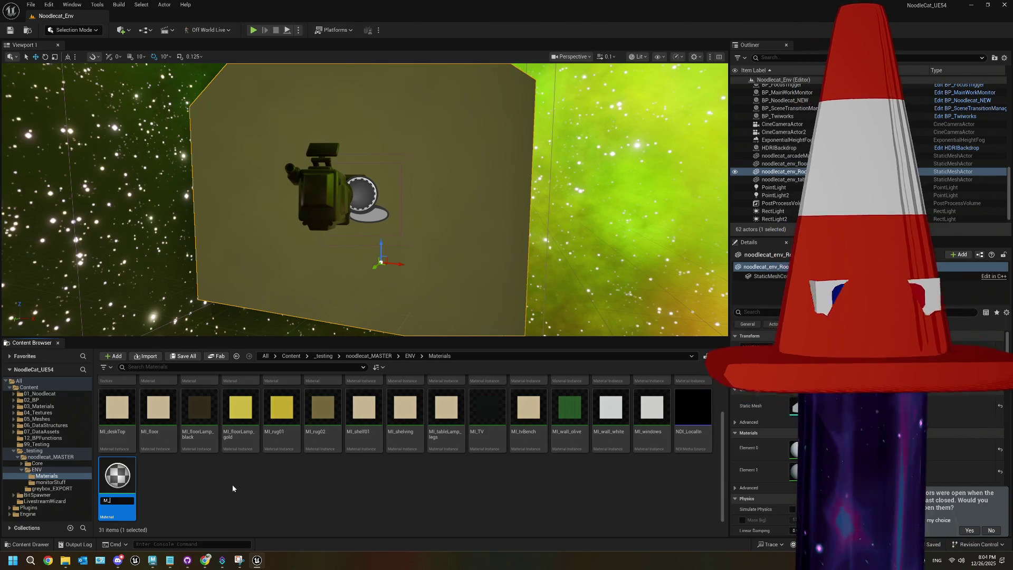
key(Return)
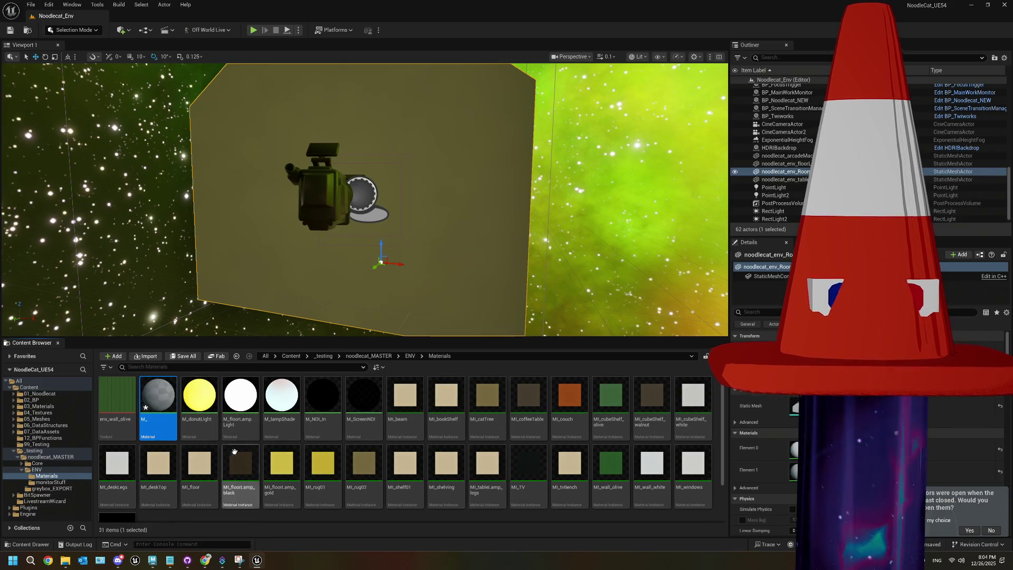
- Delete the new M_ material and switch to the 03_Materials folder
key(Delete)
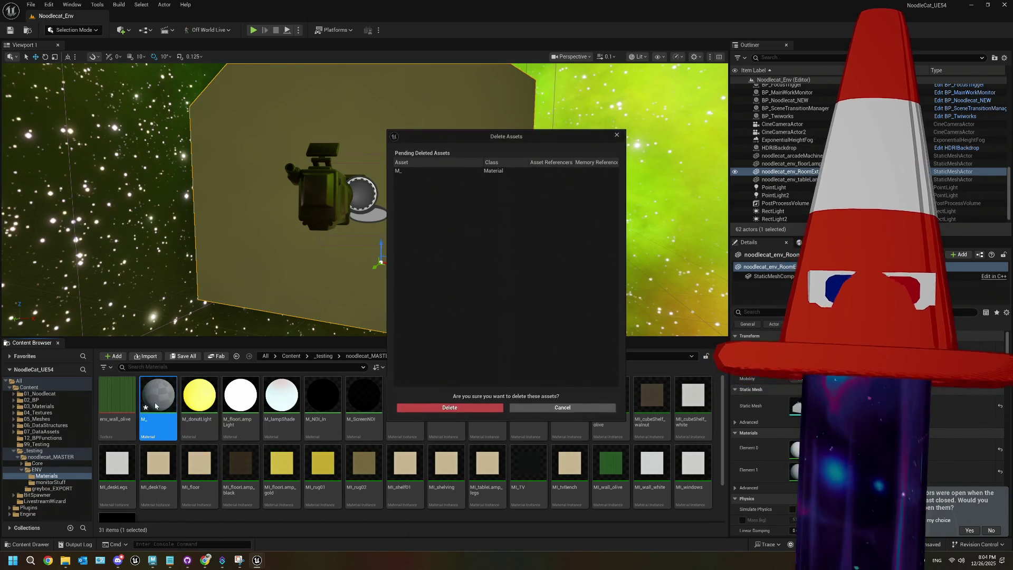
click(490, 406)
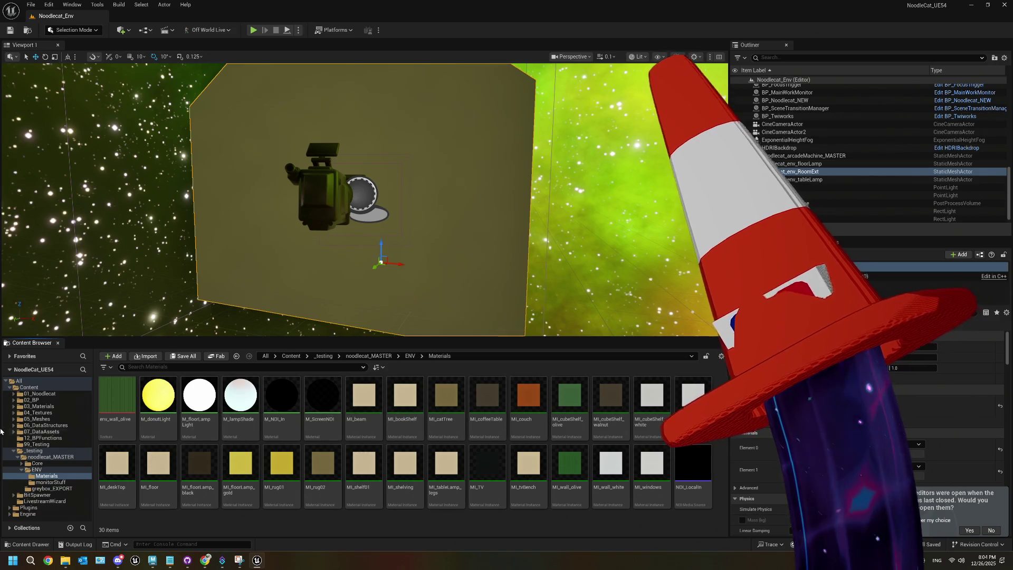
click(39, 406)
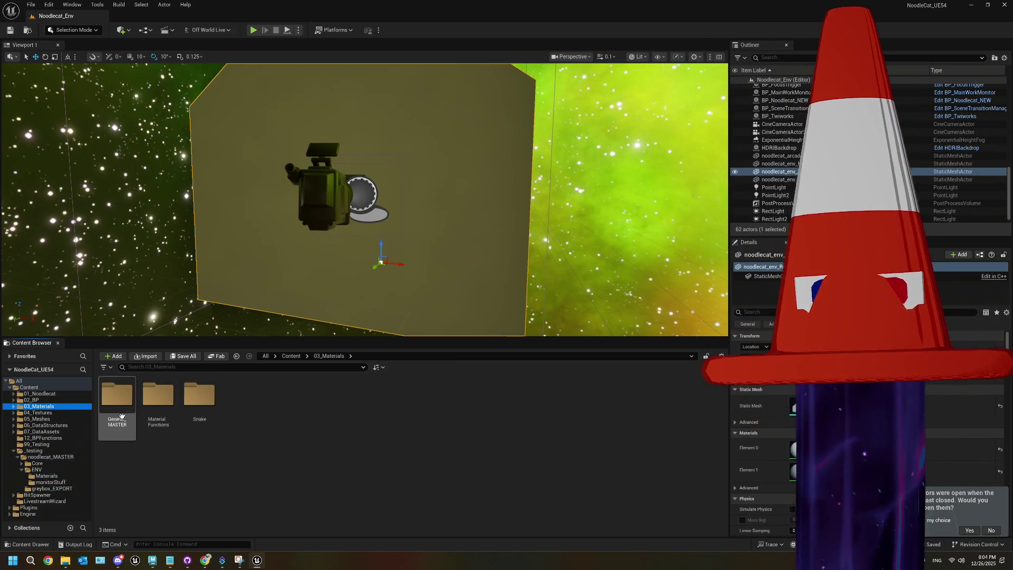
- Open M_Env_MASTER from the General_MASTER folder in the material editor
double_click(117, 398)
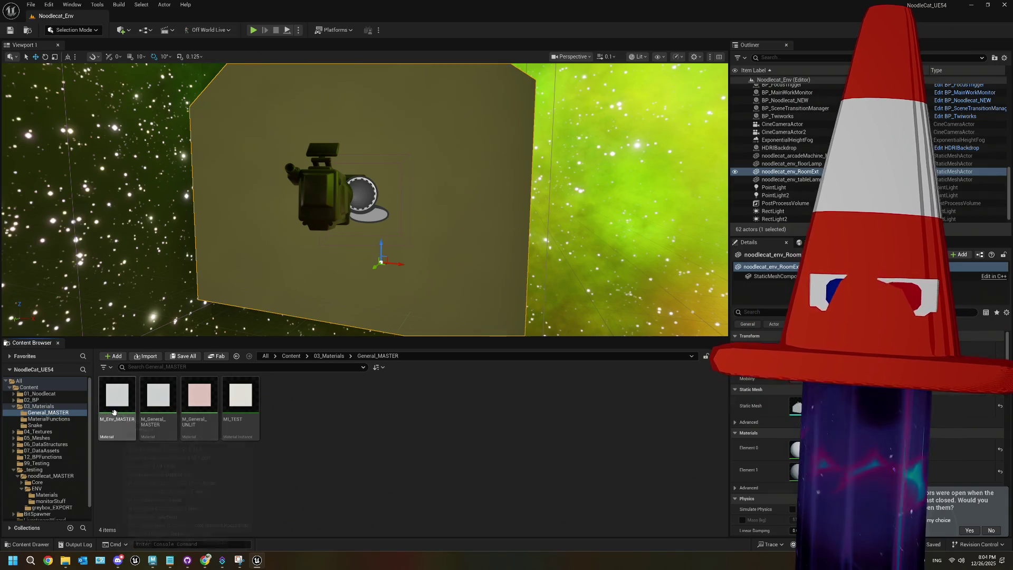
click(112, 413)
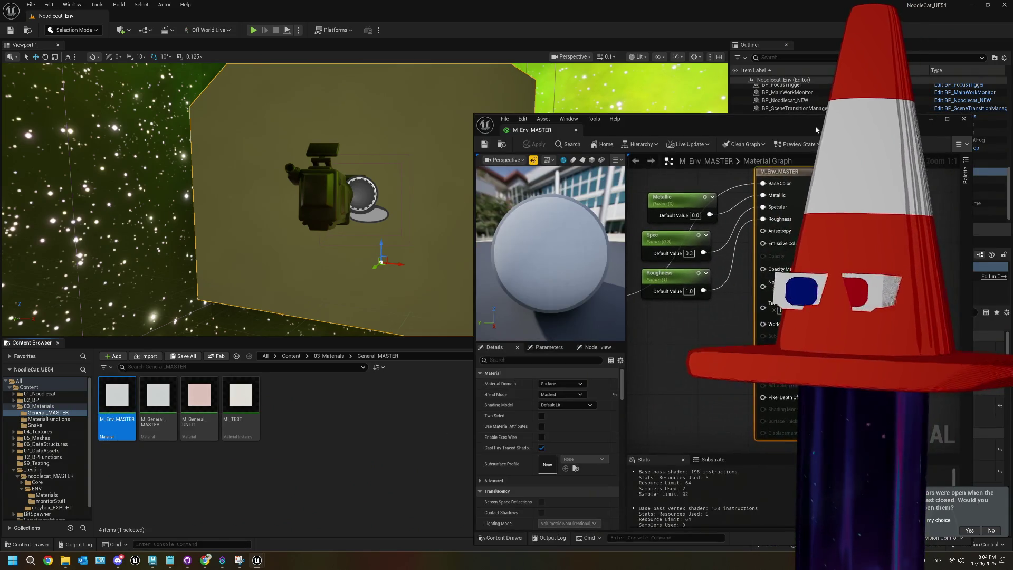
double_click(597, 132)
key(Home)
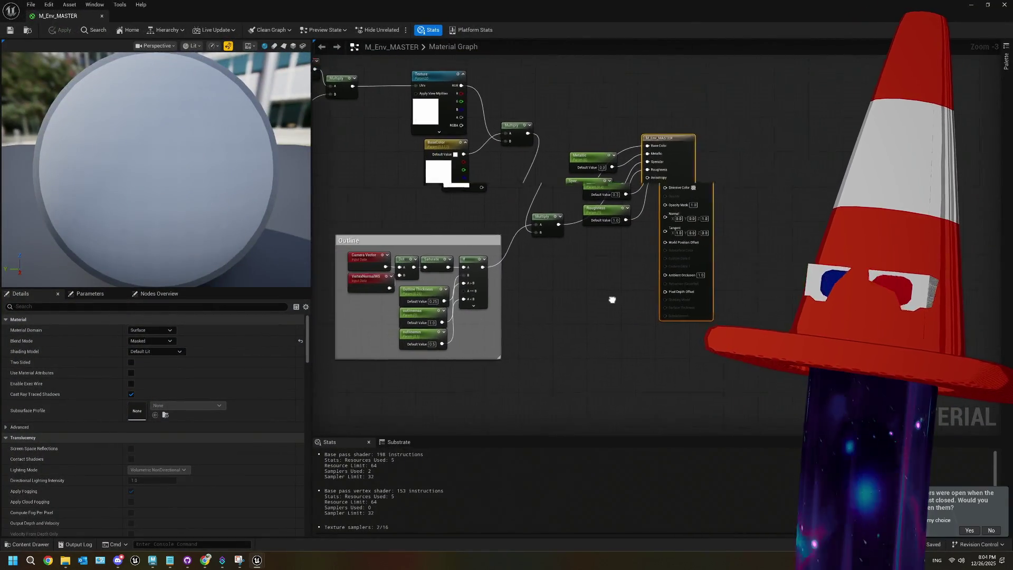
- Move the Outline comment group and the Metallic, Spec and Roughness nodes up-left
drag(556, 232, 554, 206)
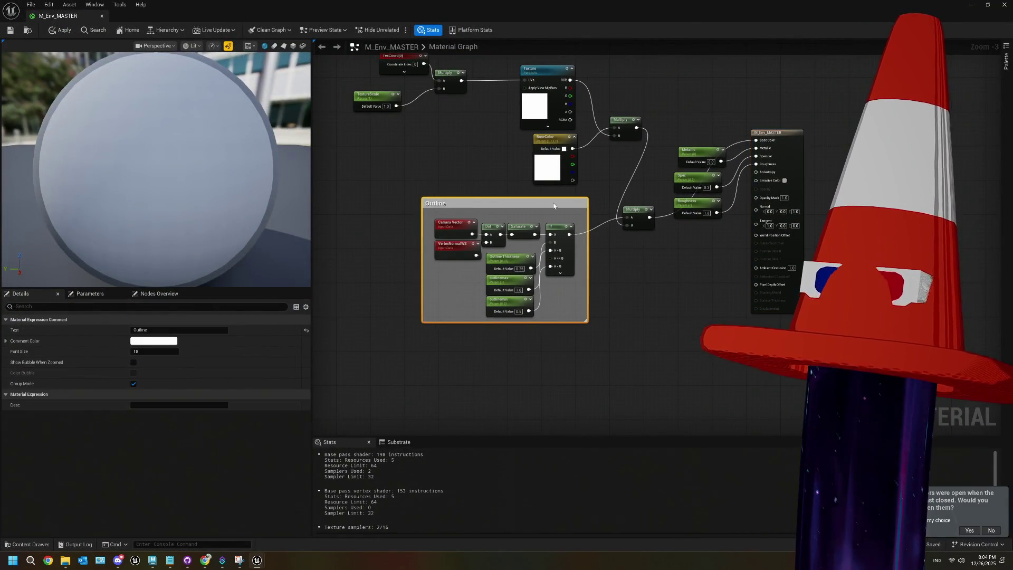
scroll(down, 3)
scroll(up, 3)
drag(576, 132, 592, 181)
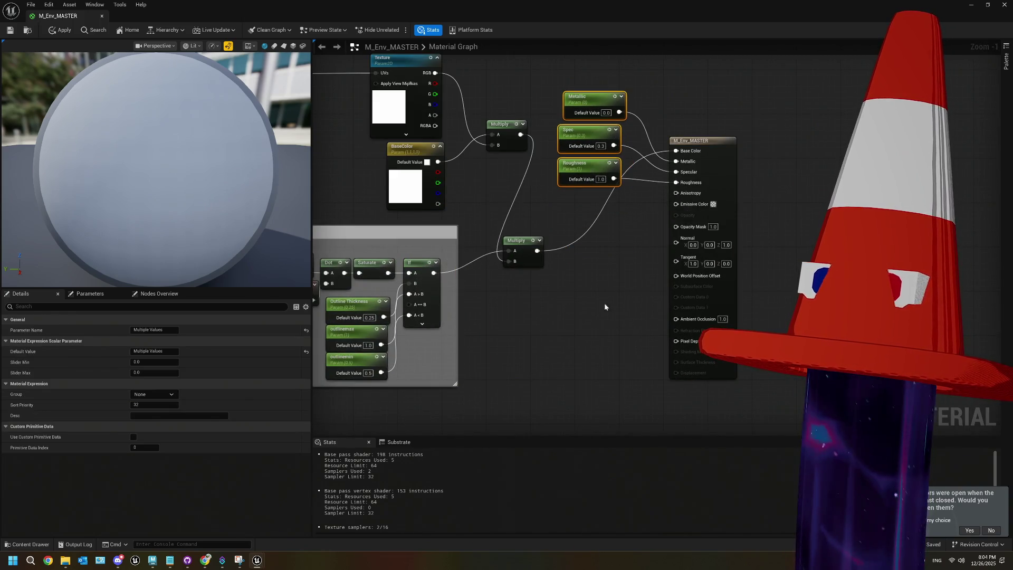
click(573, 376)
scroll(down, 3)
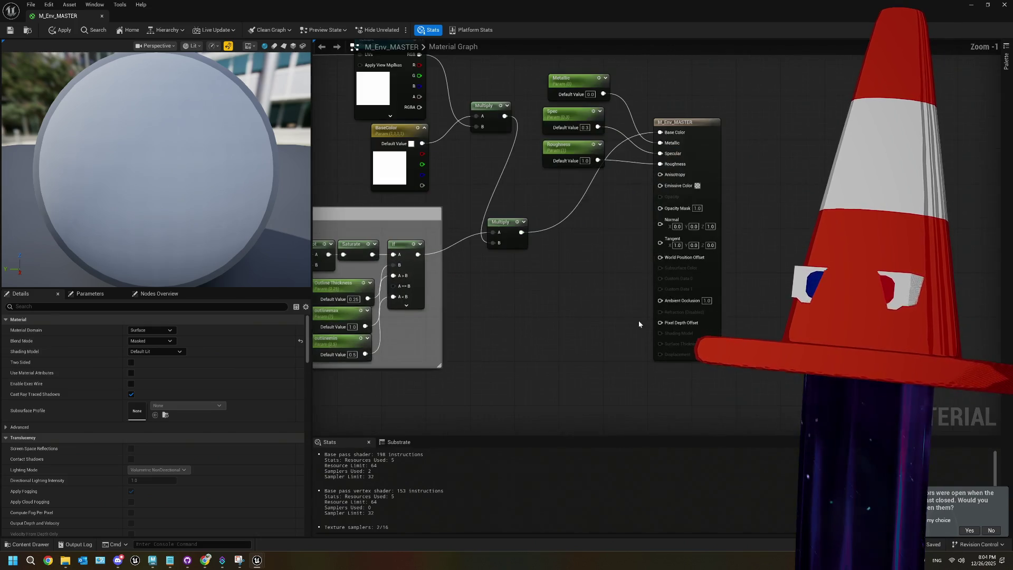
- Add an Absolute World Position node in empty graph space
scroll(up, 3)
click(709, 189)
scroll(down, 3)
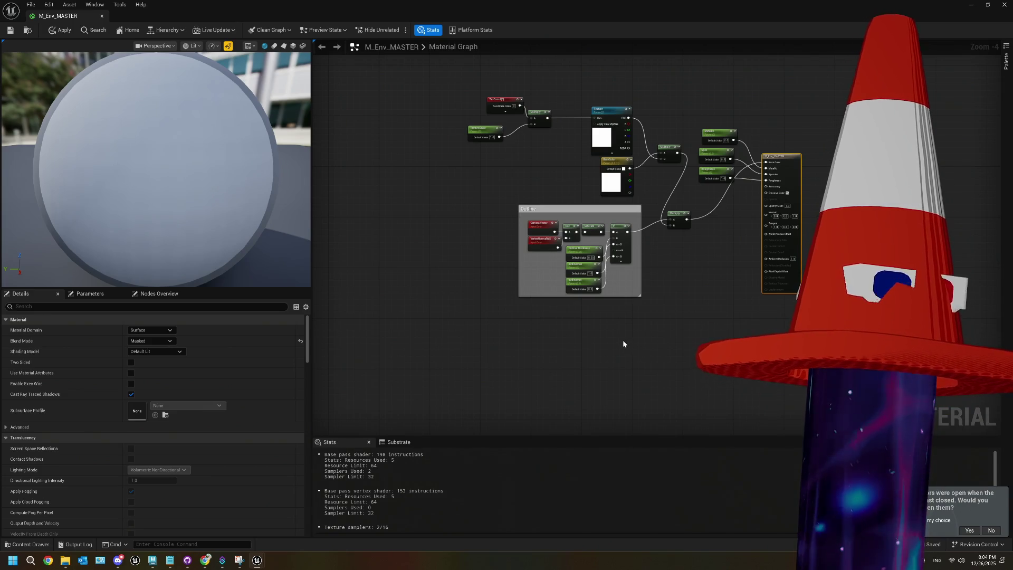
drag(607, 348, 598, 246)
scroll(up, 3)
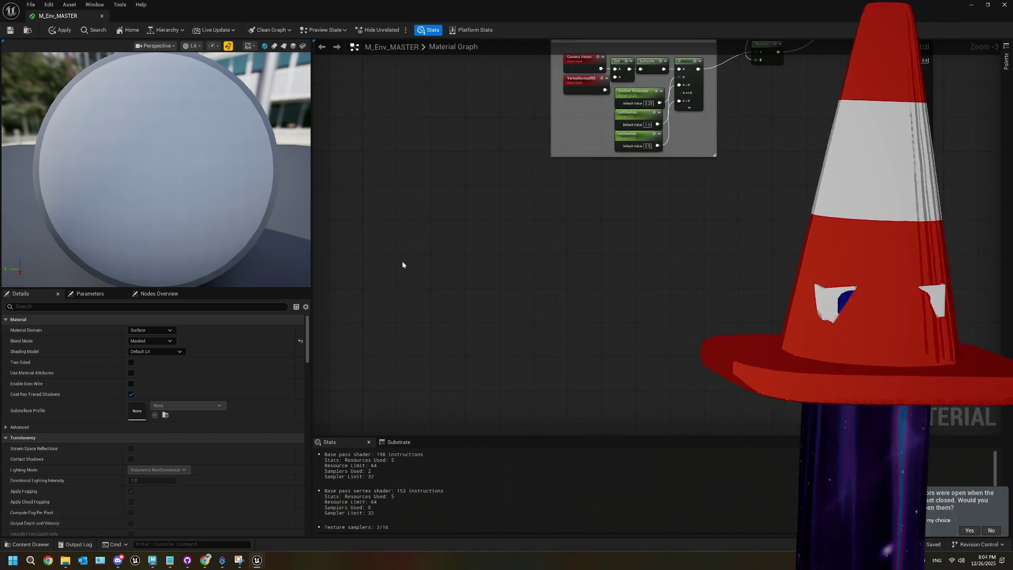
right_click(403, 263)
text(abso)
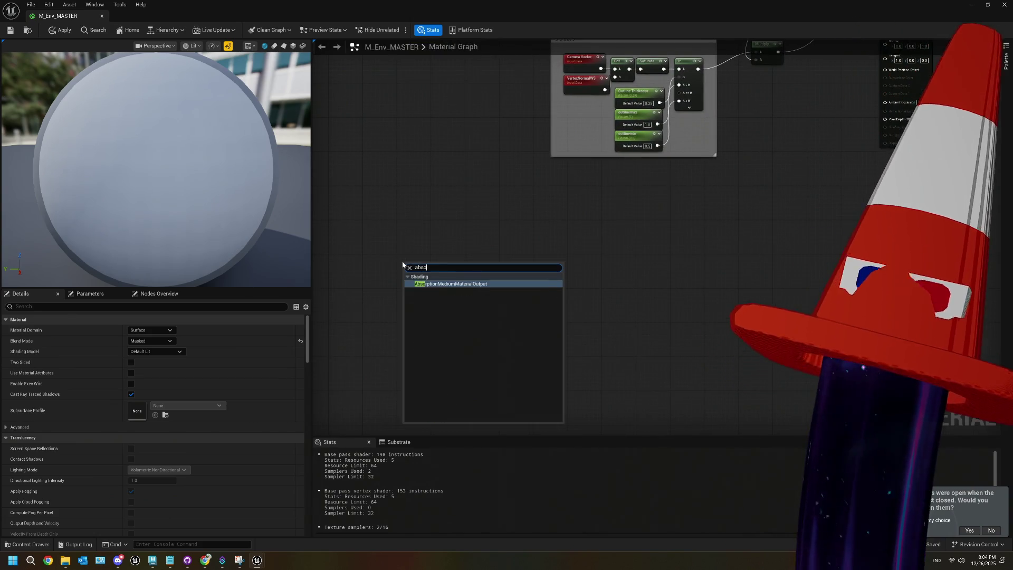
key(BackSpace)
key(BackSpace)
key(BackSpace)
text(worl)
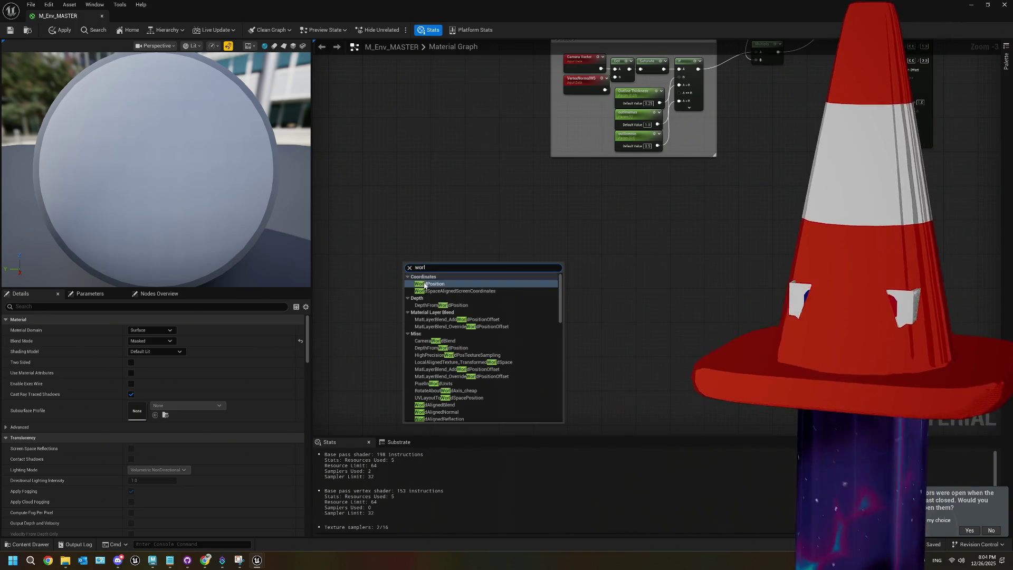
key(Return)
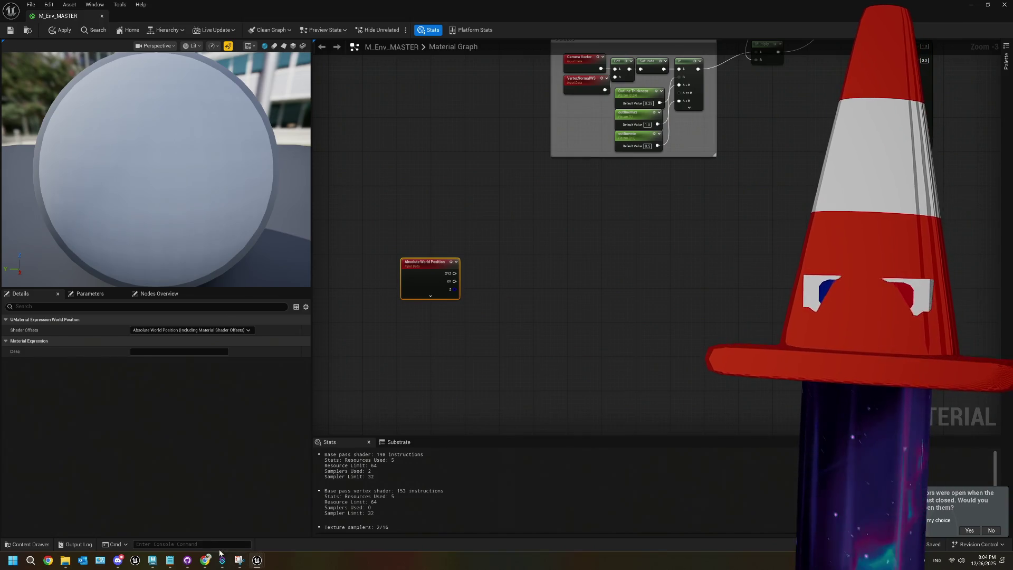
- Add a Camera Position node below the Absolute World Position node
click(207, 564)
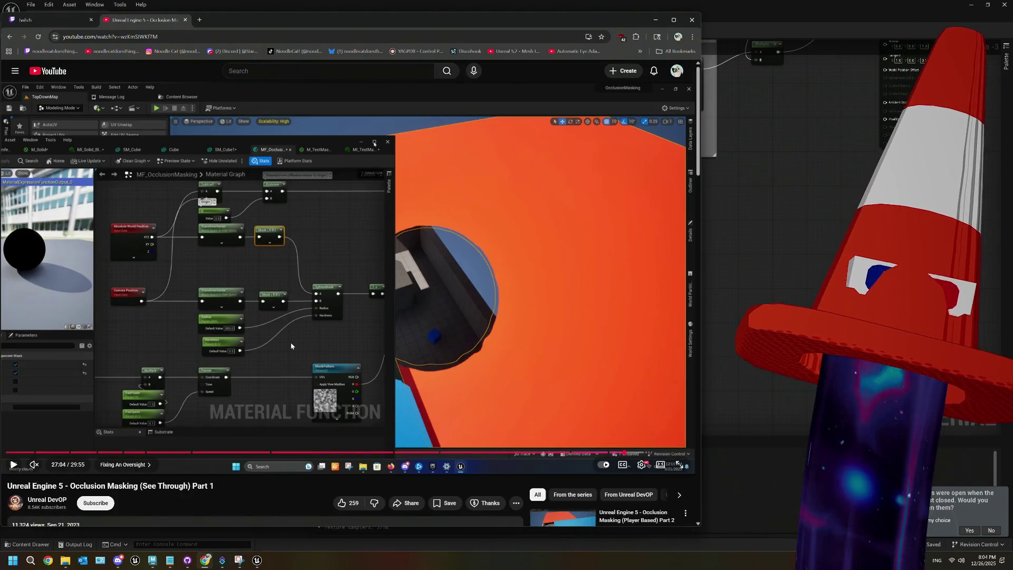
click(724, 261)
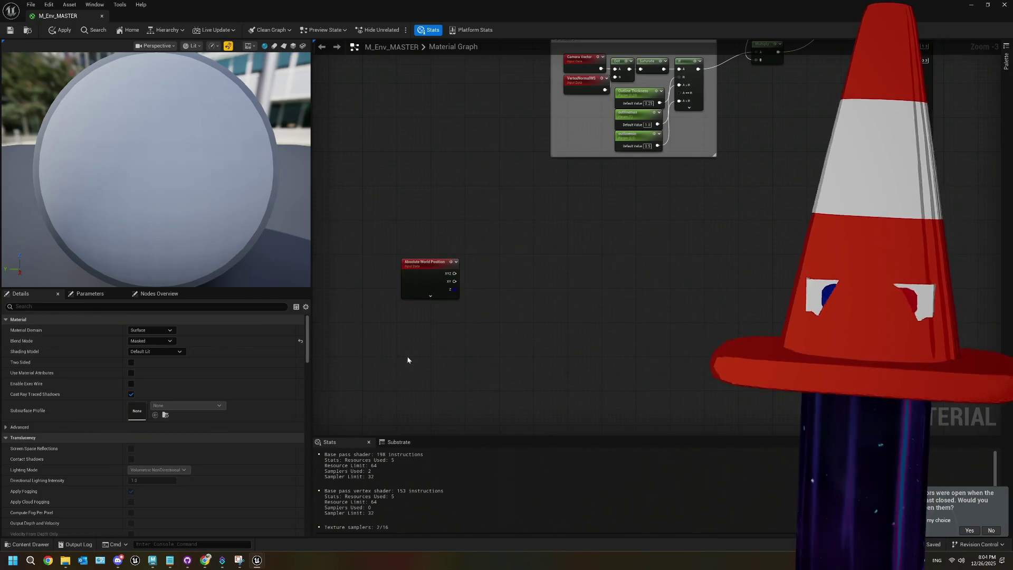
right_click(408, 332)
text(camera po)
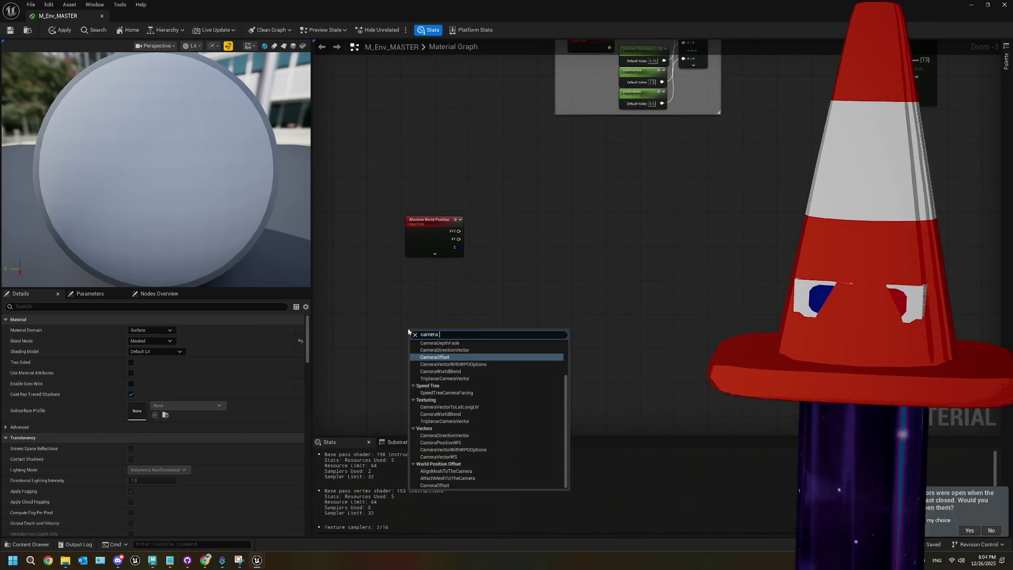
click(473, 351)
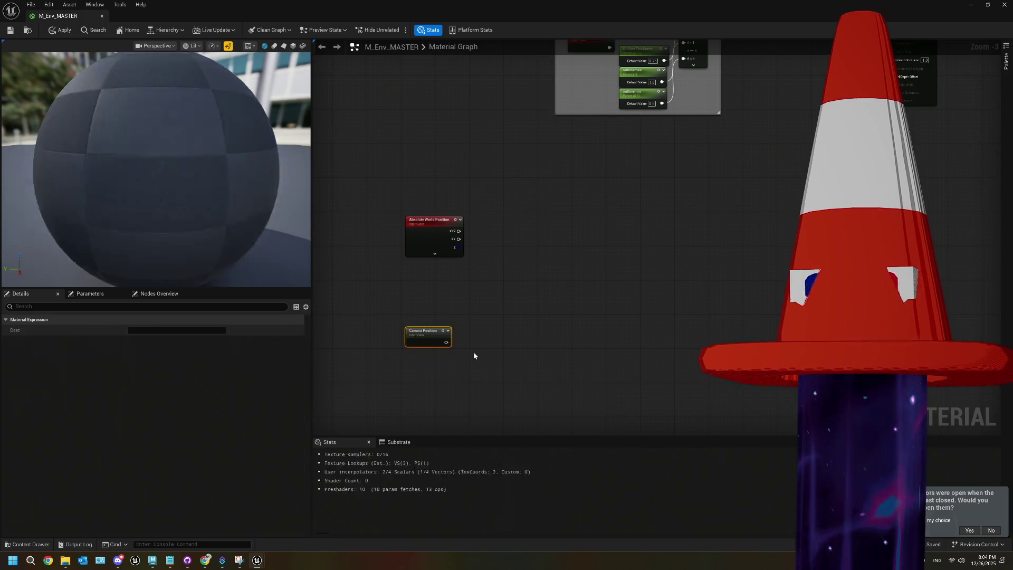
drag(423, 340, 424, 292)
- Check the Absolute World Position Shader Offsets setting without changing it, then pan left
right_click(426, 286)
click(425, 288)
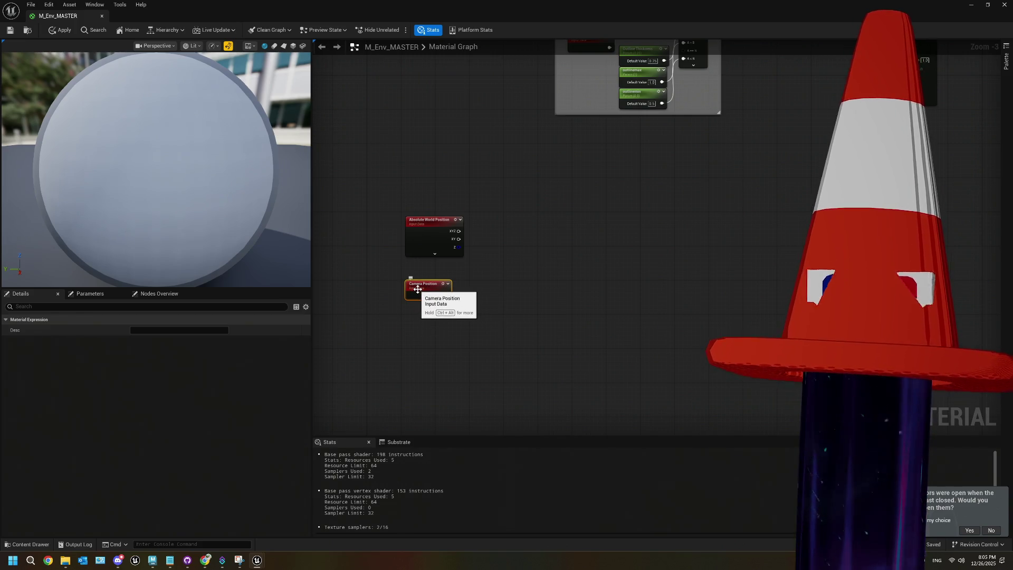
click(416, 229)
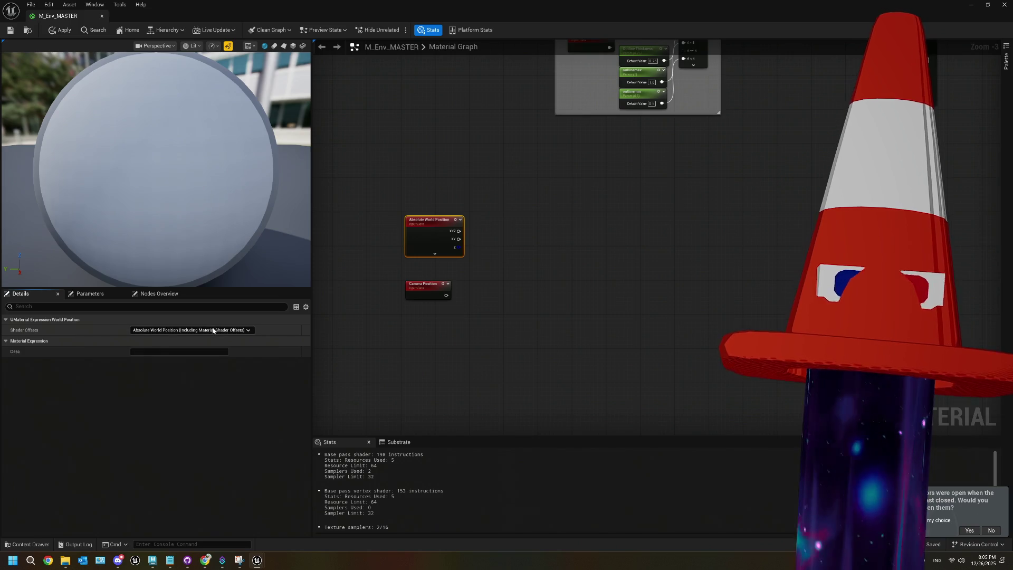
click(213, 330)
click(213, 331)
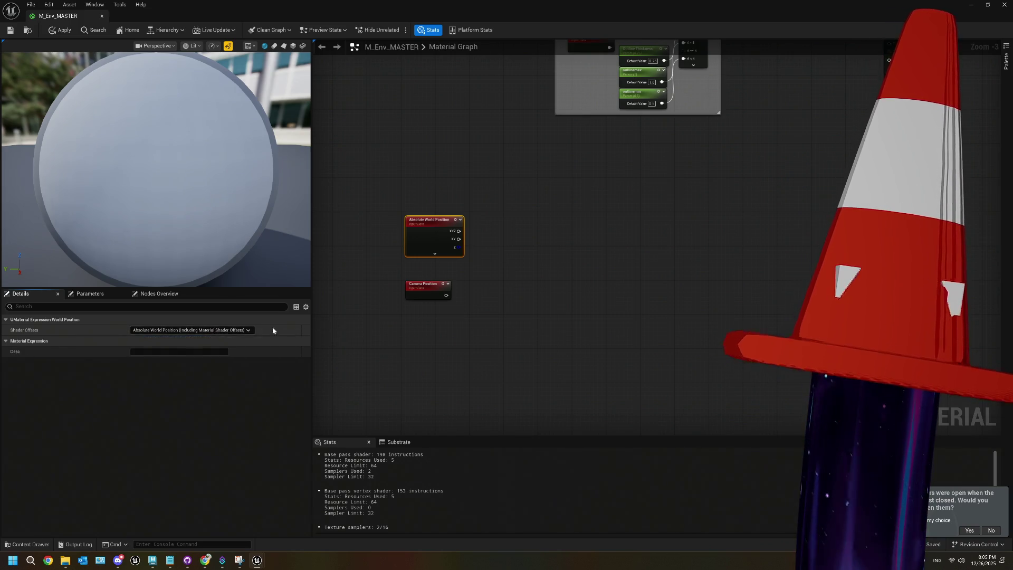
drag(479, 327, 387, 342)
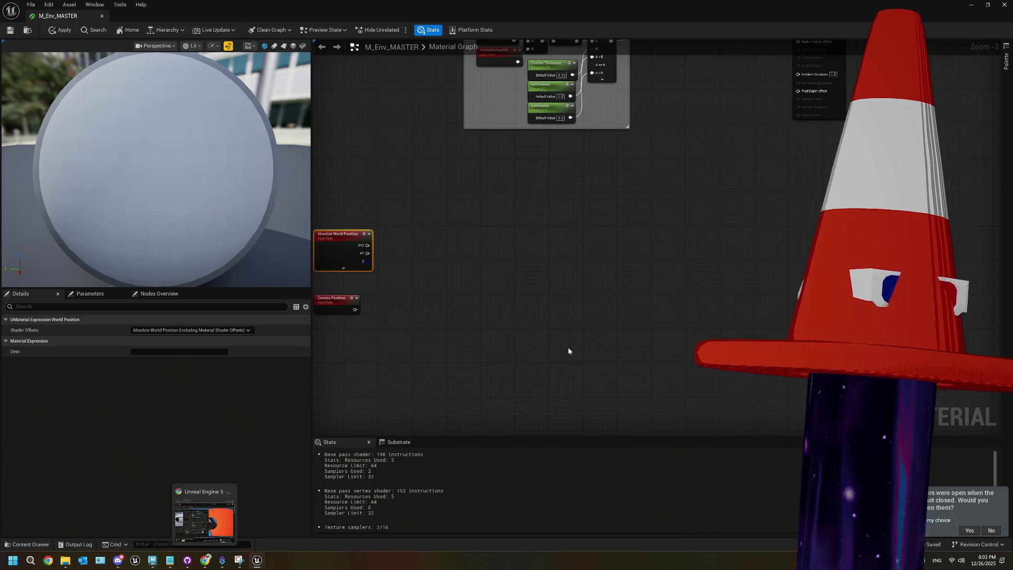
click(205, 560)
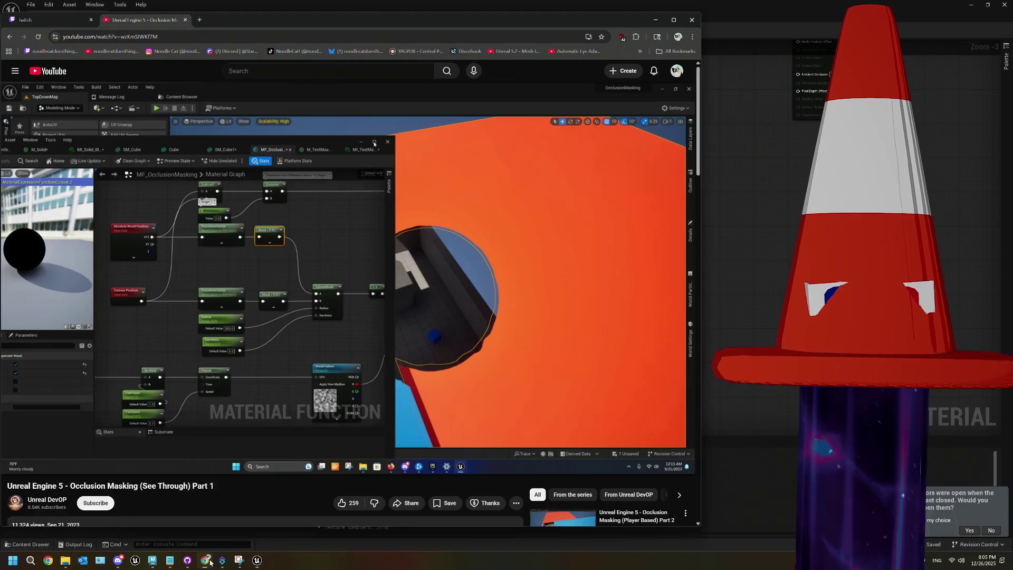
- Play the tutorial to view its MF_OcclusionMasking graph, then return to M_Env_MASTER
click(469, 335)
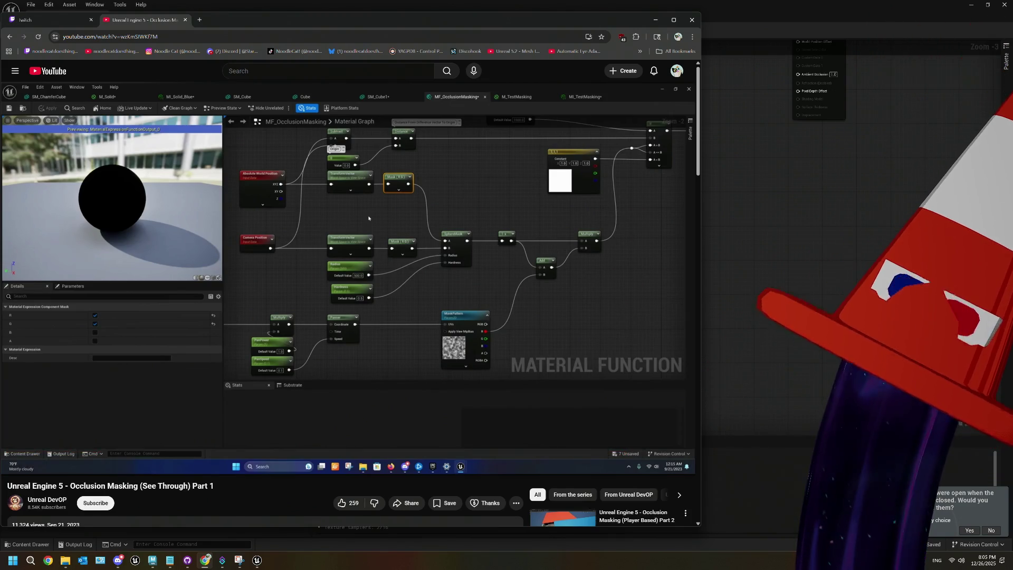
click(790, 248)
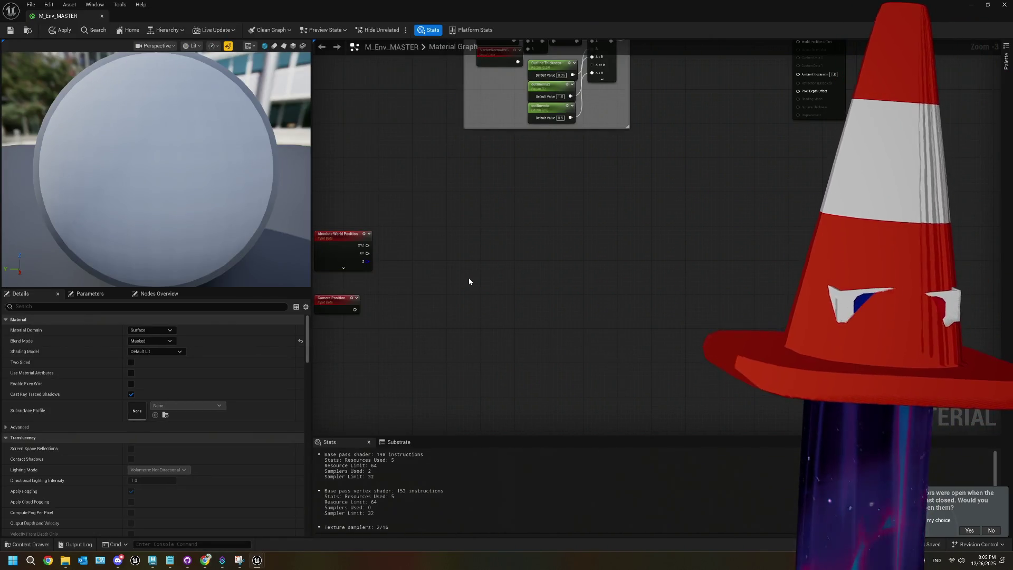
- Add a SphereMask node via 'spherema' search and compare with the tutorial
right_click(469, 281)
text(sphere)
text(ma)
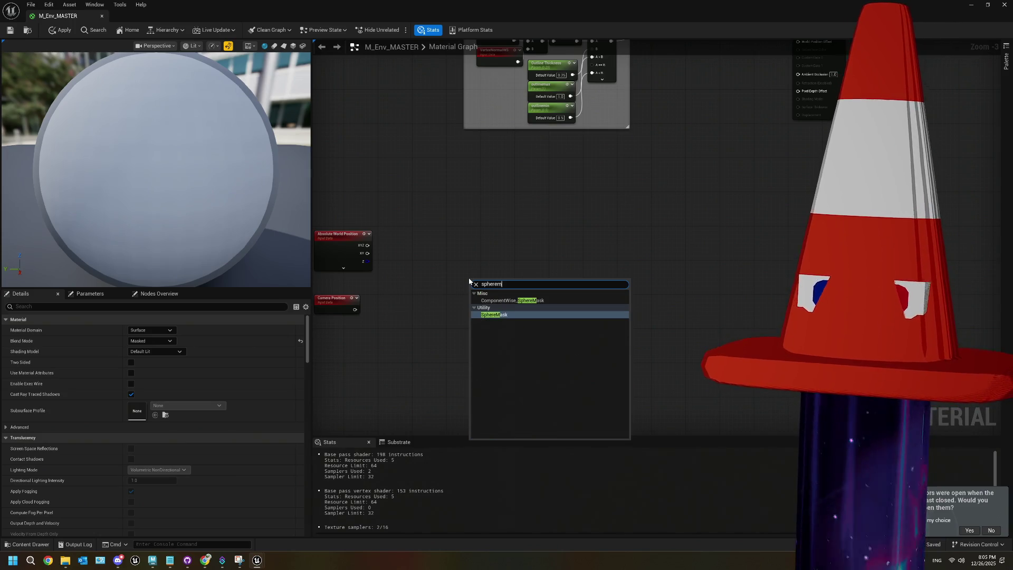
click(519, 316)
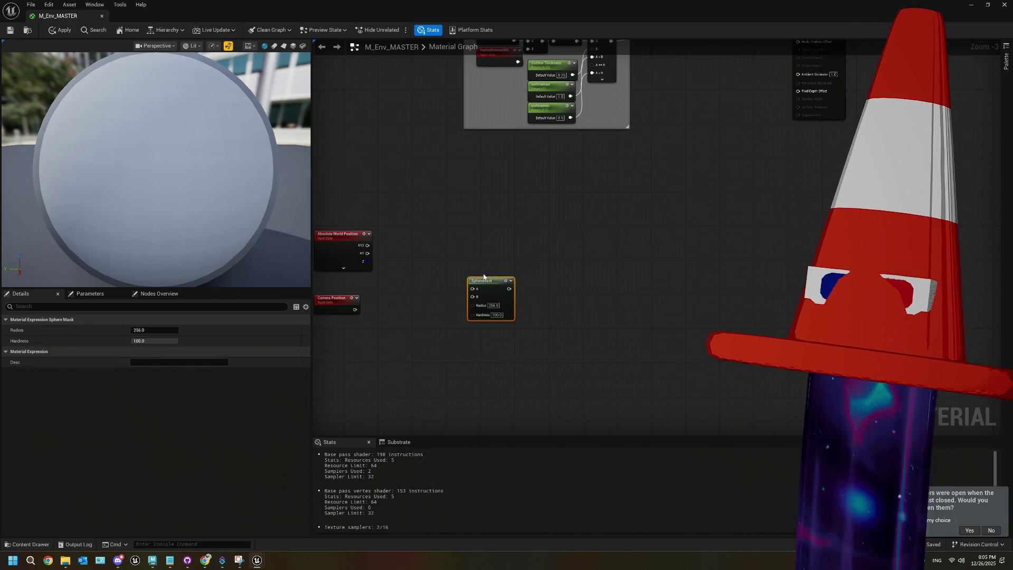
scroll(up, 3)
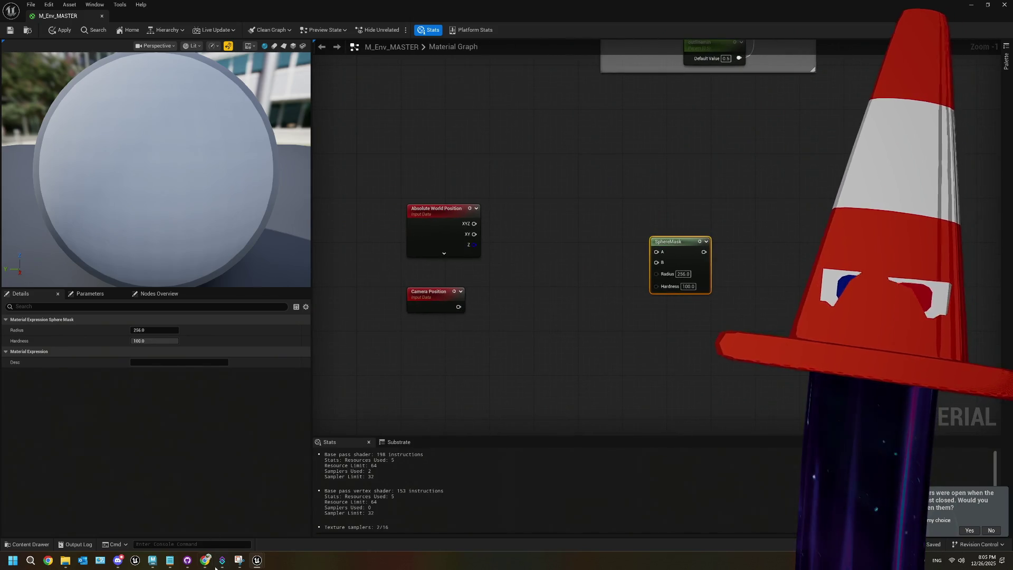
mouse_move(206, 561)
click(204, 532)
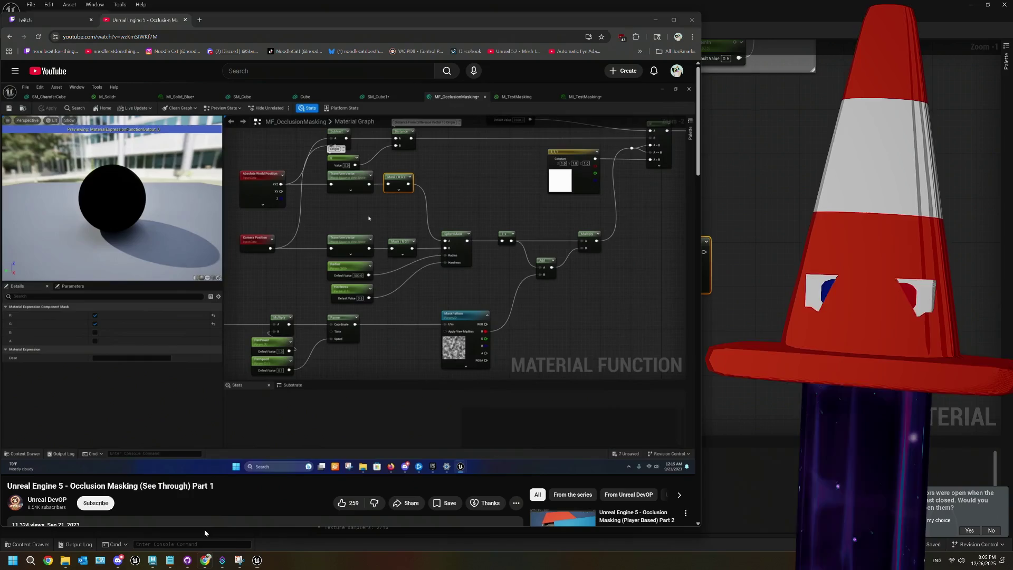
click(765, 291)
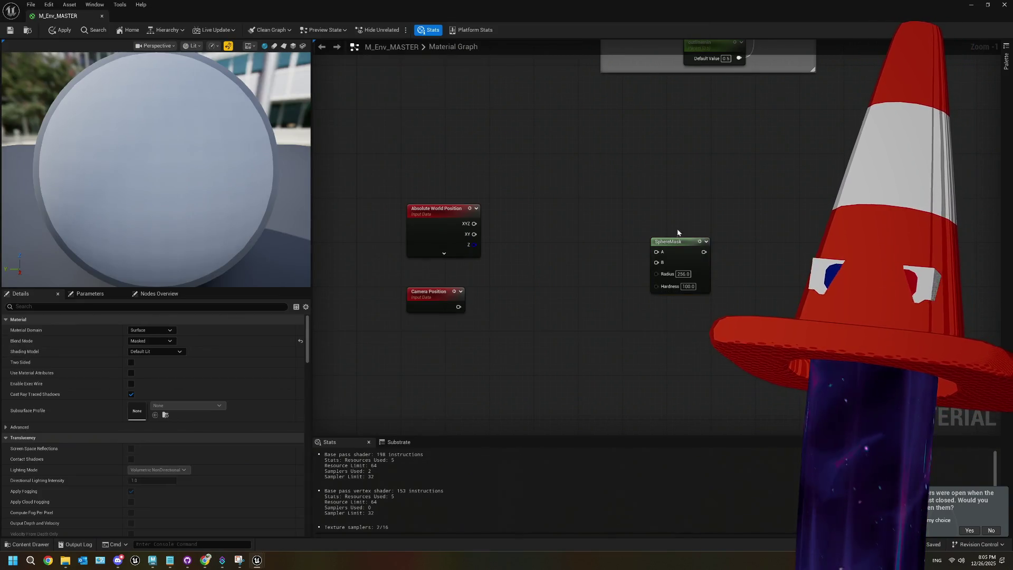
- Add a TransformVector node between the position nodes and SphereMask, checking the tutorial
click(675, 241)
key(Delete)
right_click(631, 246)
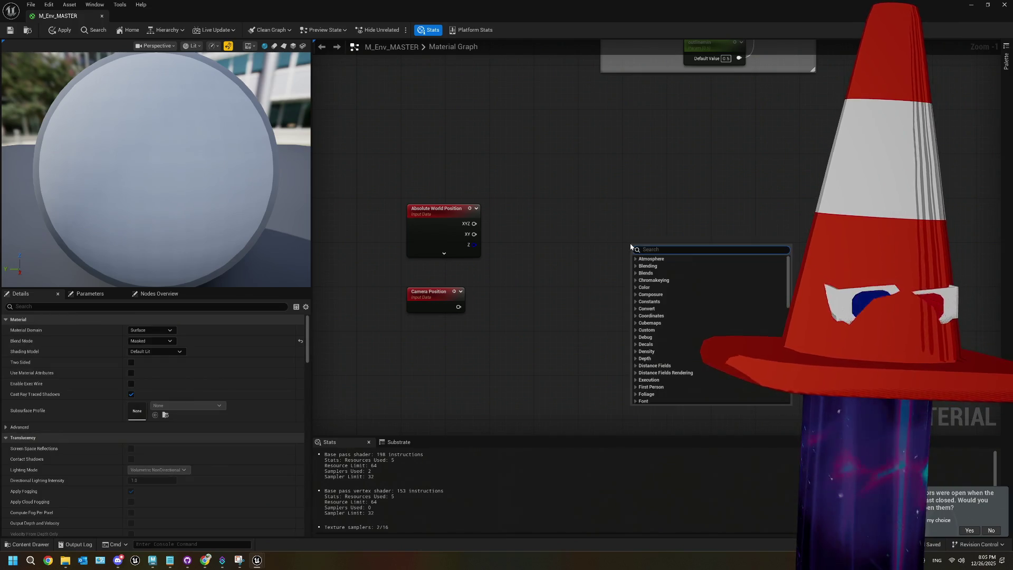
text(transform)
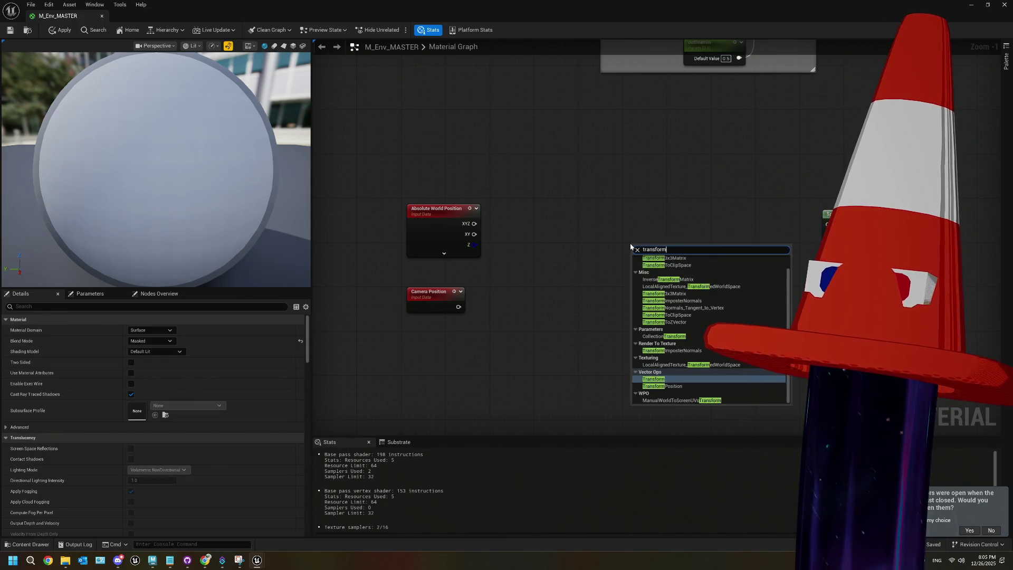
text(v)
key(BackSpace)
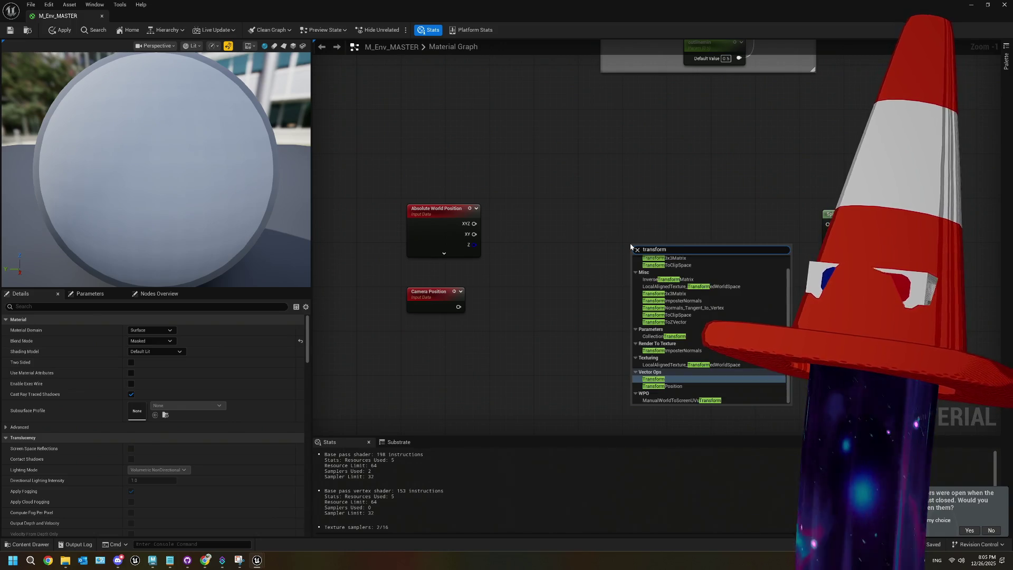
click(653, 379)
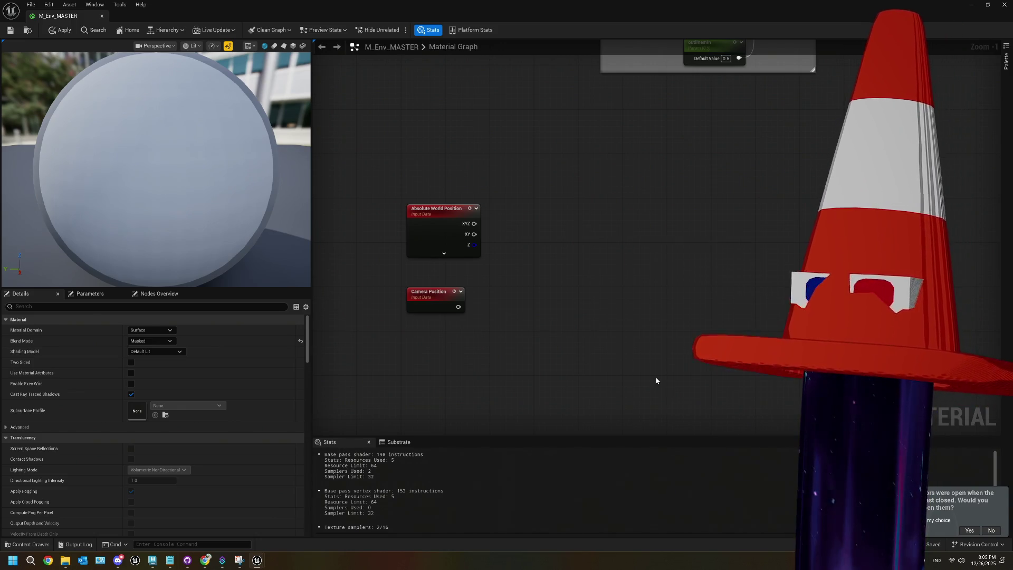
drag(669, 251, 613, 218)
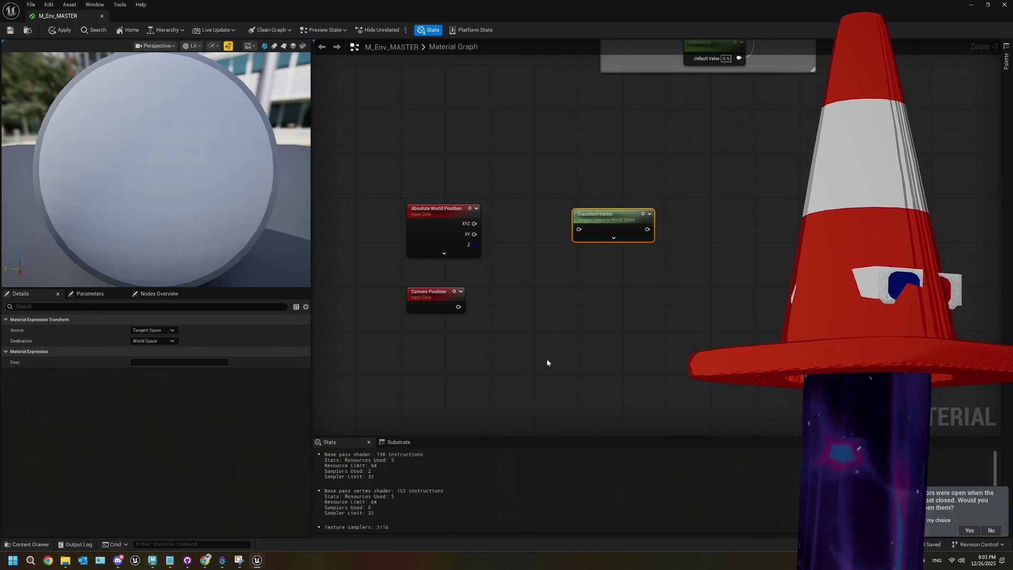
mouse_move(208, 566)
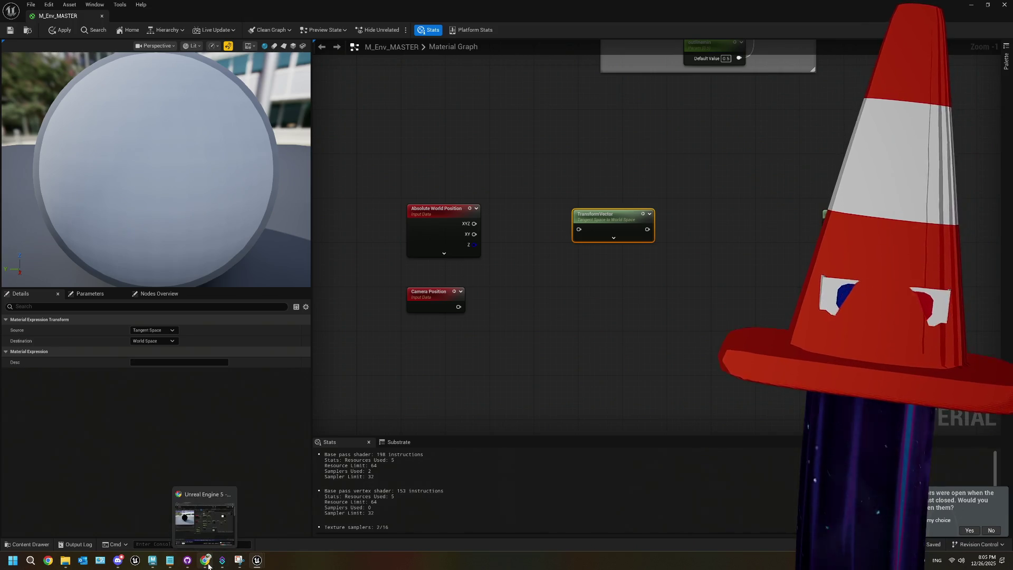
click(205, 514)
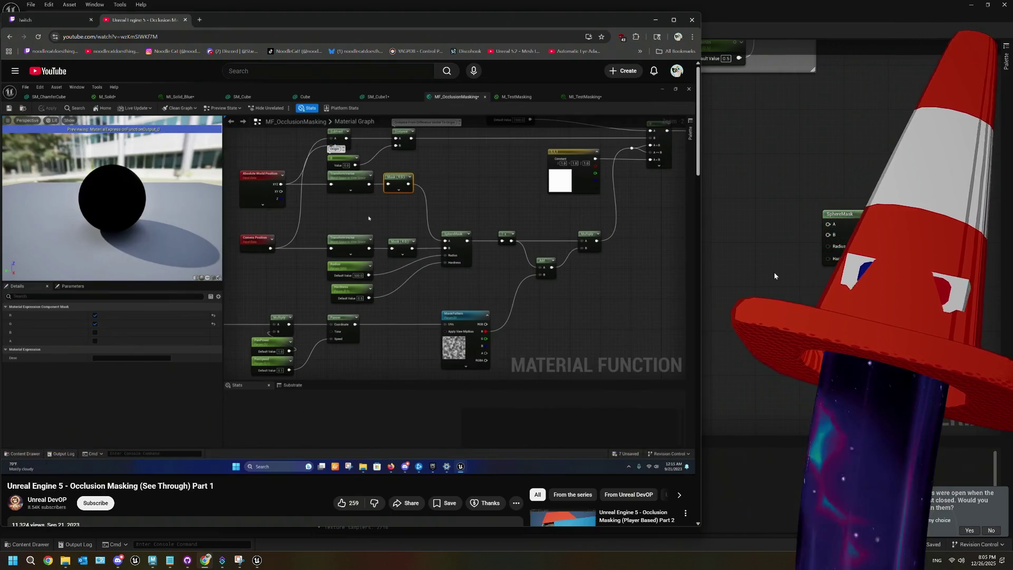
- Set the TransformVector to World Space source, View Space destination, and duplicate it
click(774, 275)
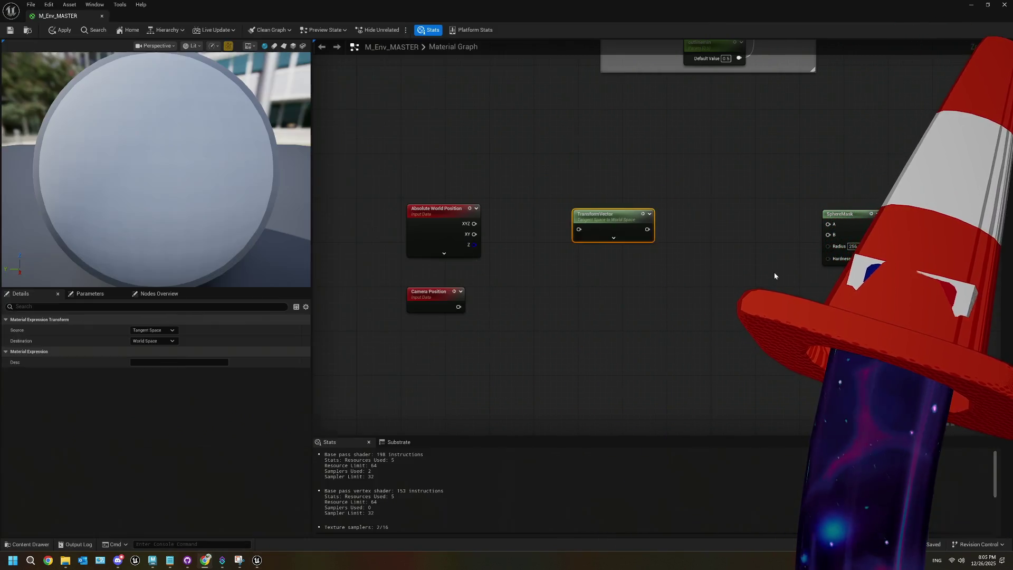
click(607, 214)
click(153, 330)
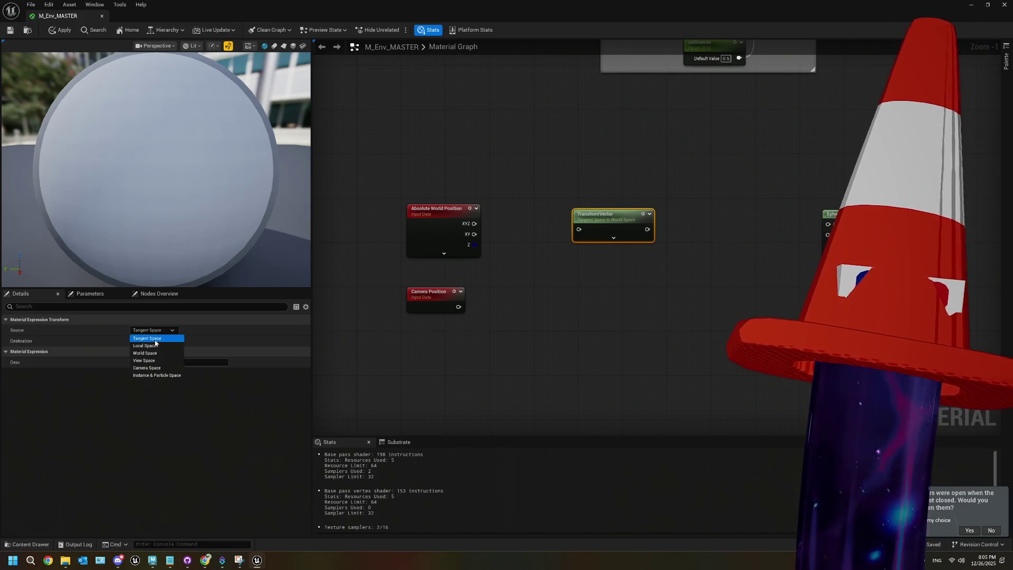
click(145, 353)
click(153, 340)
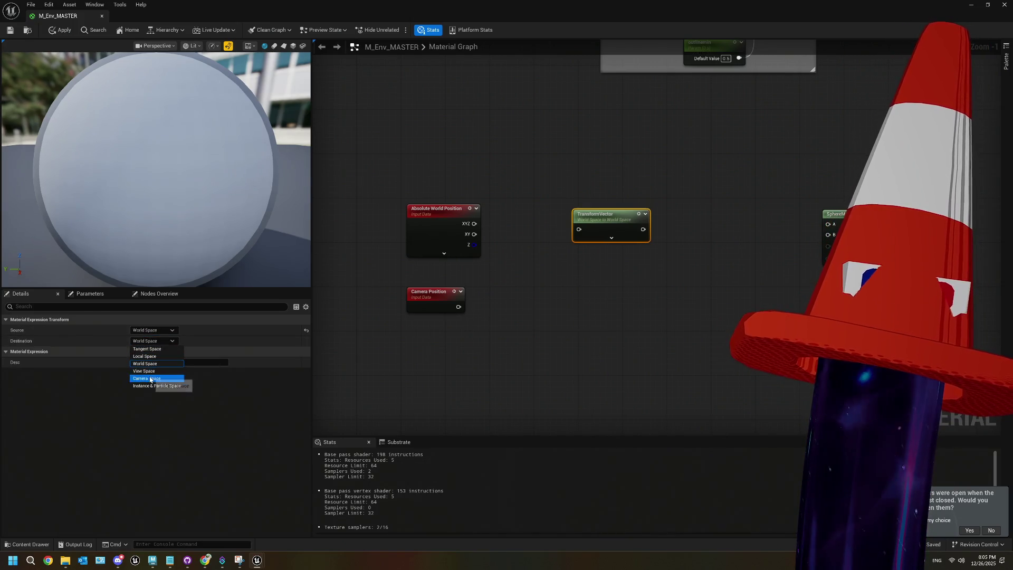
click(143, 371)
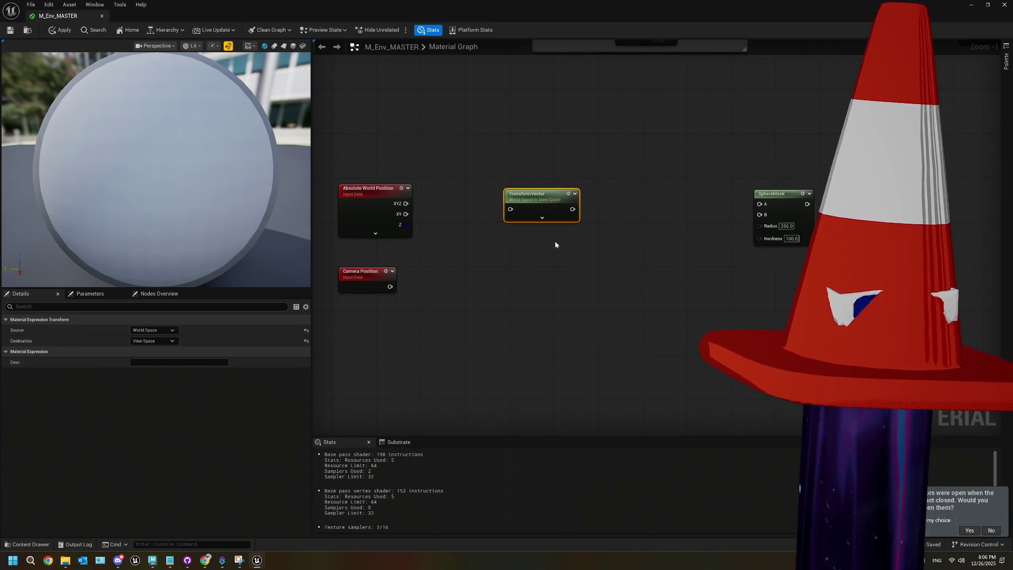
key(ctrl+d)
- Wire Absolute World Position and Camera Position into the two World-to-View transforms
drag(405, 203, 498, 192)
drag(579, 253, 462, 285)
drag(485, 267, 486, 272)
drag(549, 258, 493, 254)
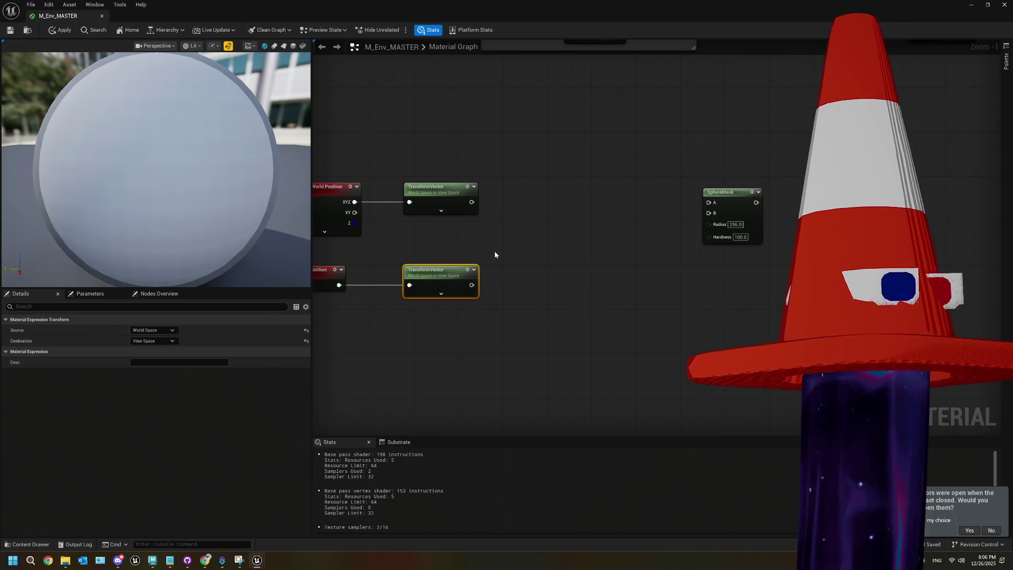
drag(542, 225, 492, 248)
- Mask both transforms to R G, feed them into SphereMask, and add 0 Radius/Hardness constants
drag(422, 225, 473, 228)
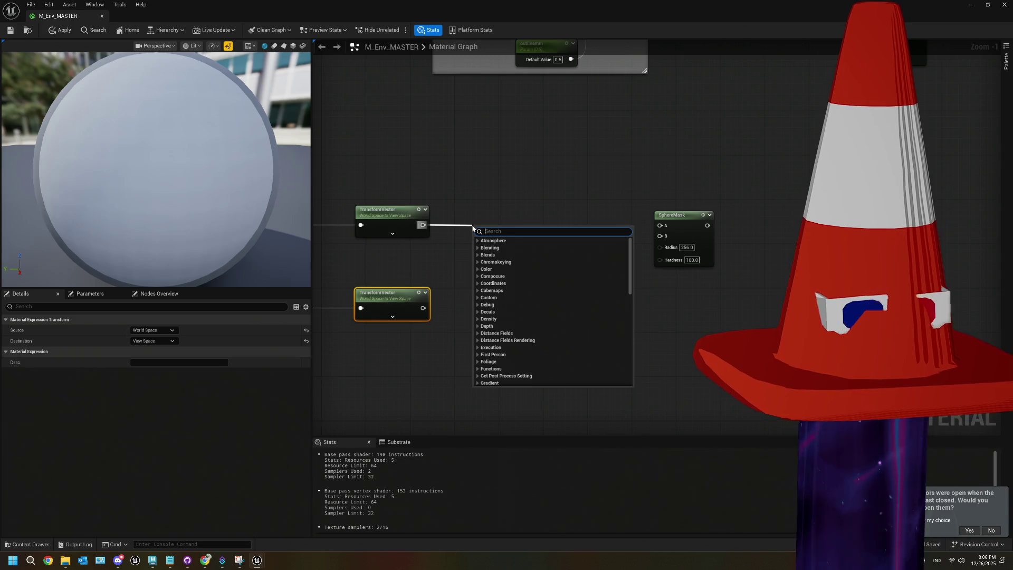
text(mask)
click(499, 248)
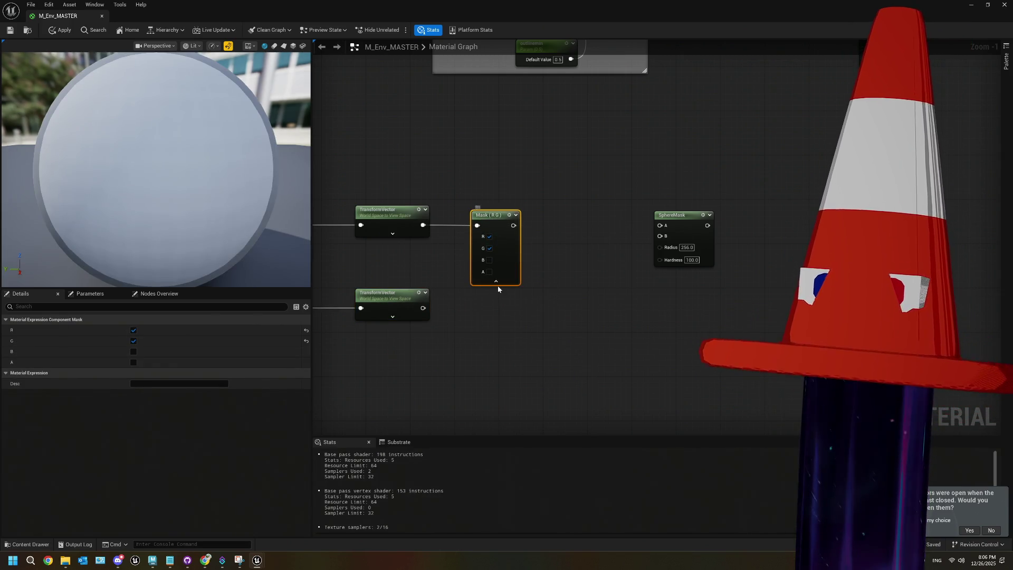
click(498, 283)
click(492, 226)
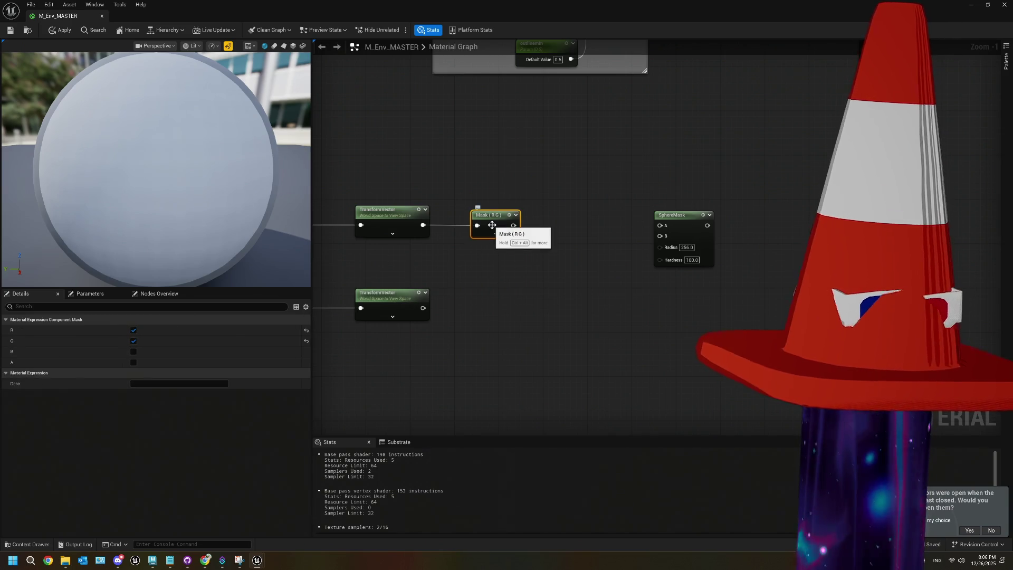
key(ctrl+d)
drag(423, 308, 500, 283)
drag(519, 273, 491, 302)
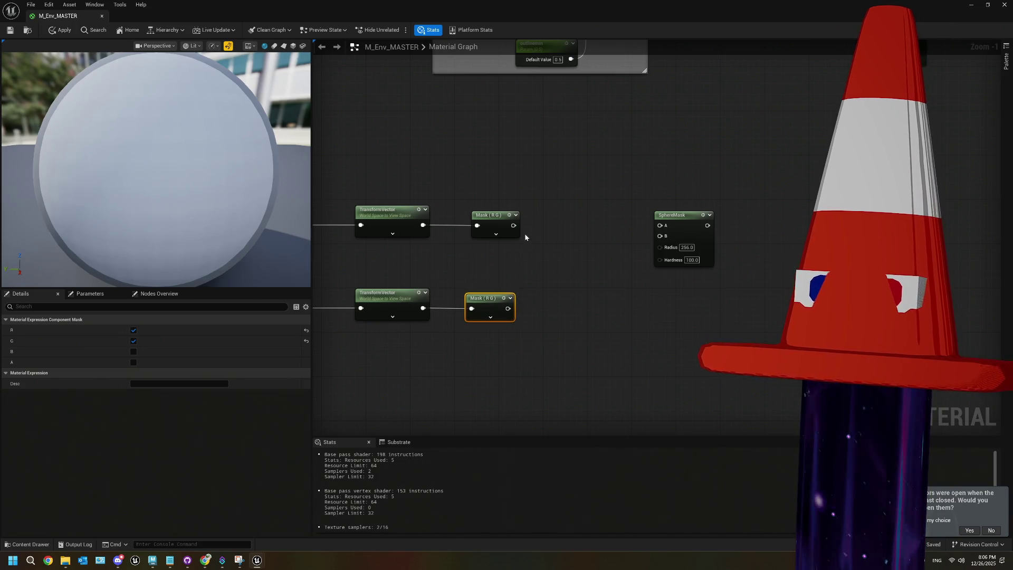
drag(508, 309, 516, 364)
drag(660, 258, 510, 387)
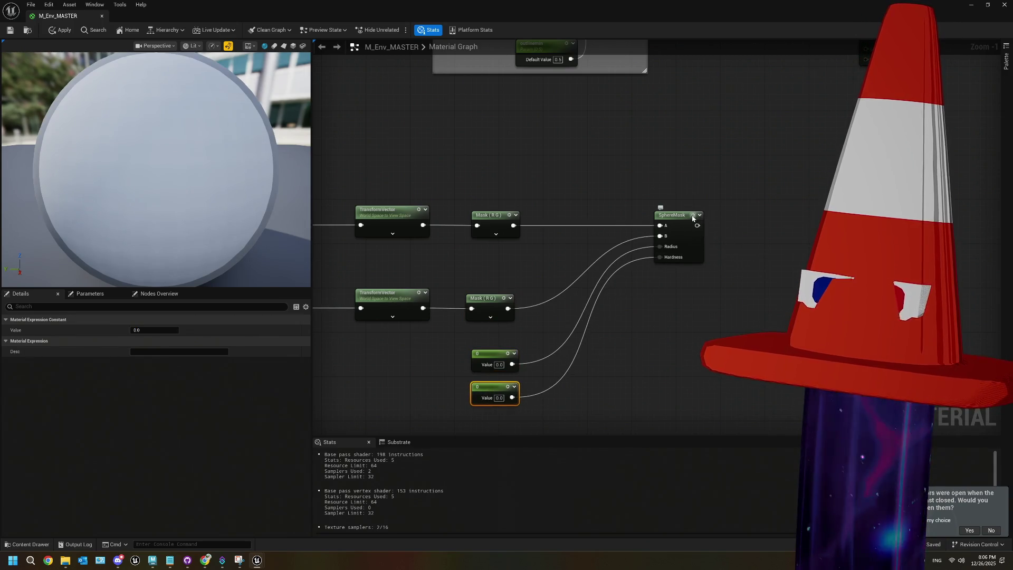